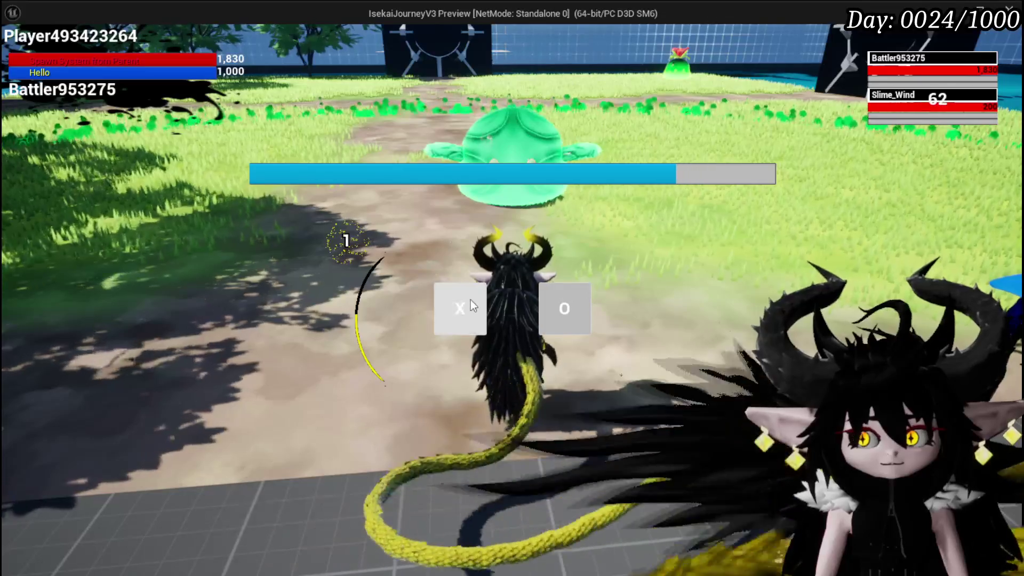
# Begin the preview battle and play the Defence UP card on your own battler.
pyautogui.click(470, 301)
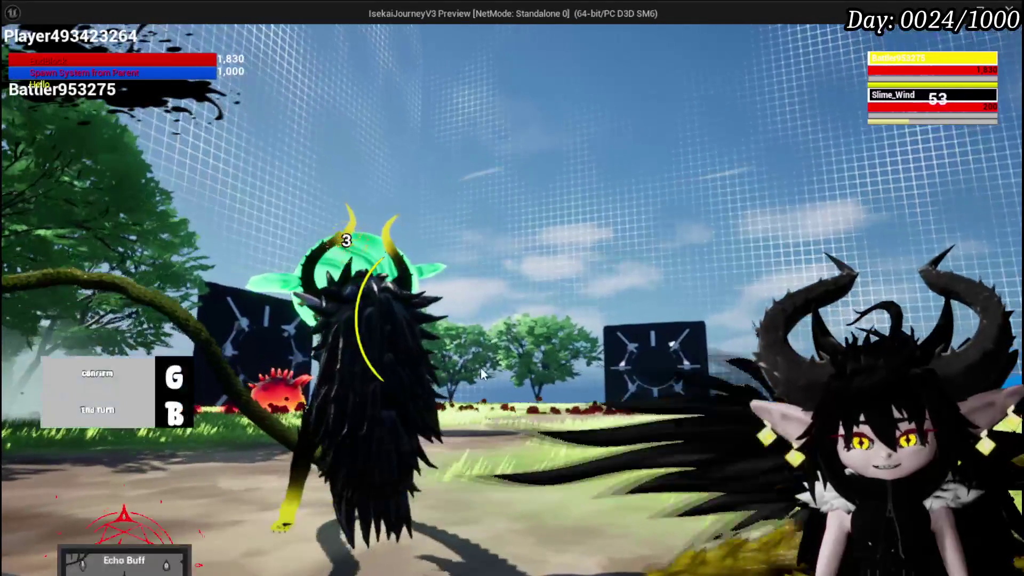
pyautogui.press('g')
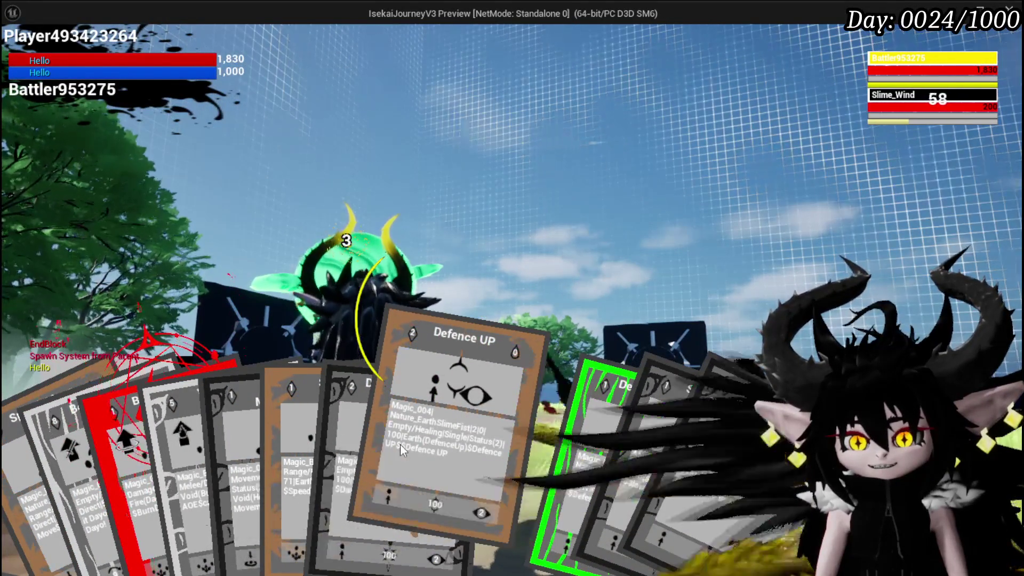
pyautogui.click(400, 444)
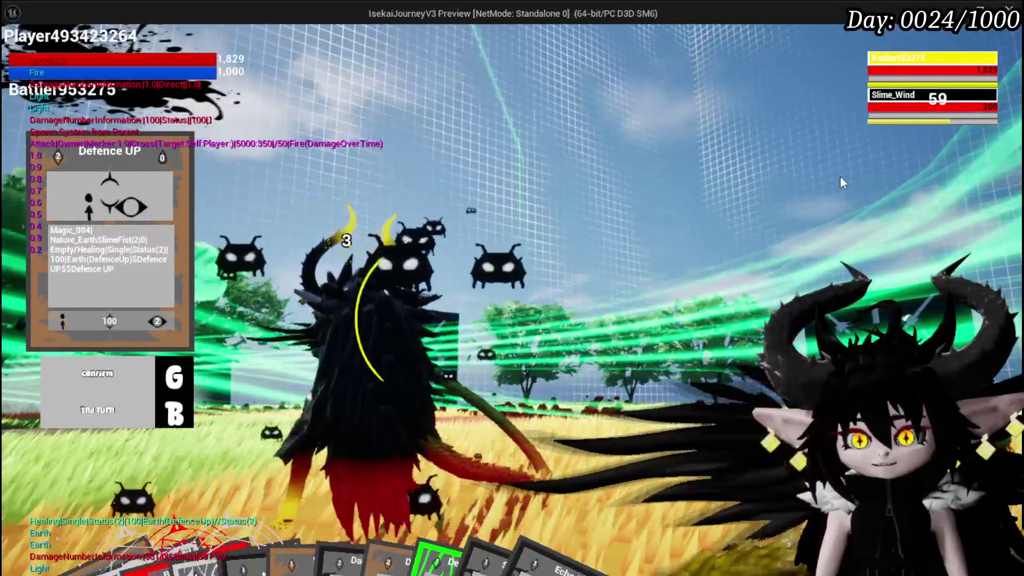
pyautogui.click(907, 66)
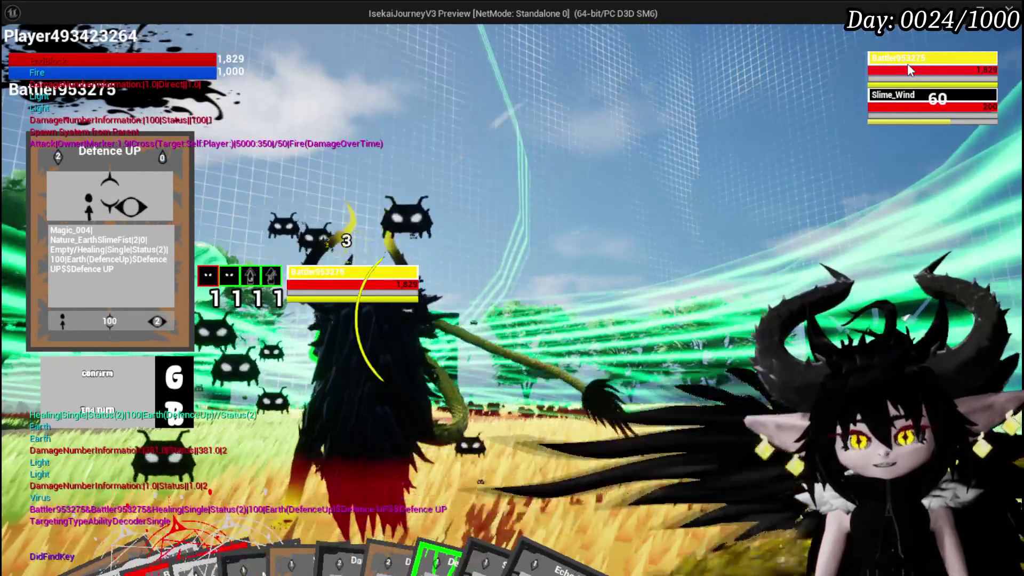
pyautogui.moveTo(392, 507)
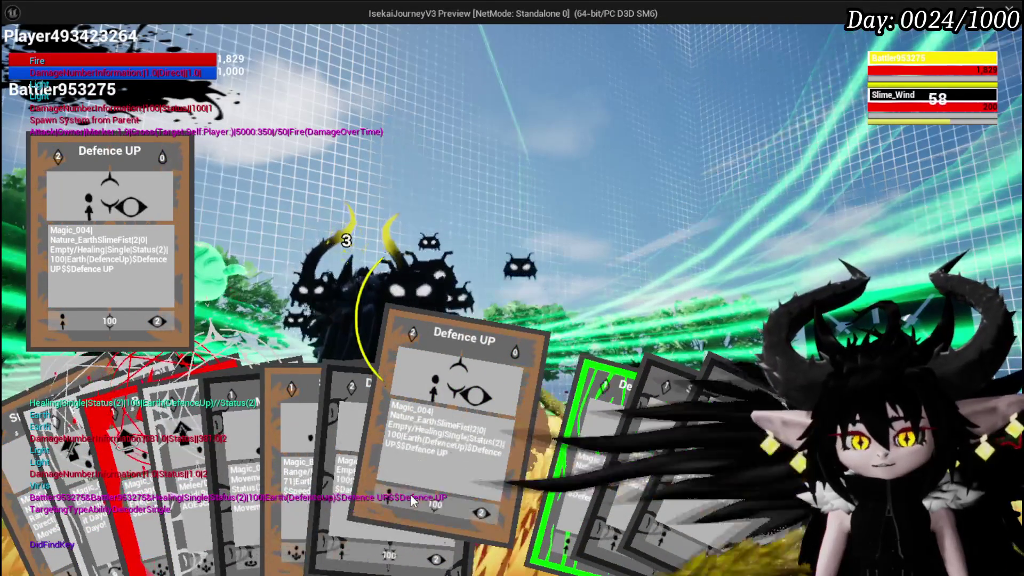
pyautogui.click(413, 500)
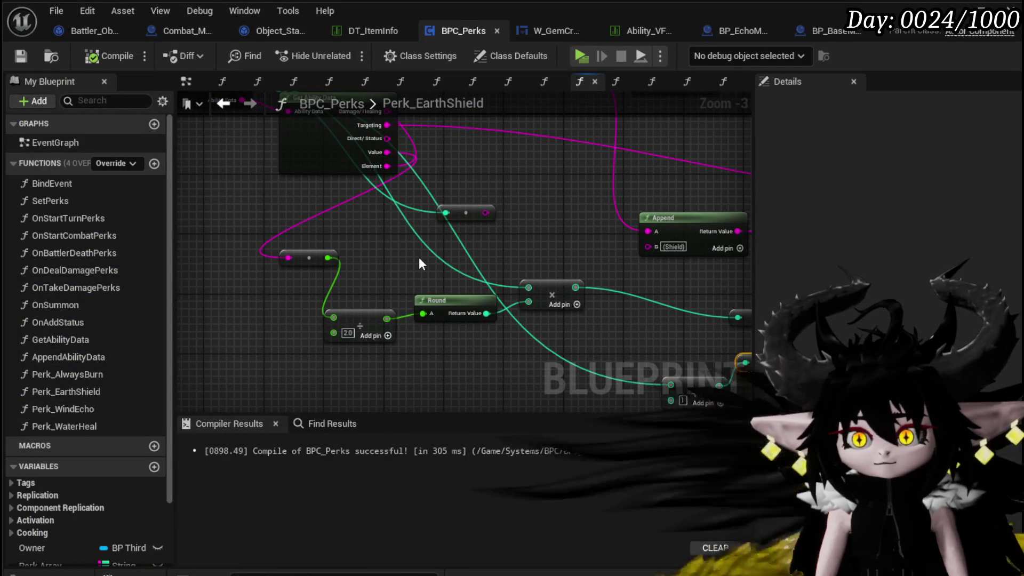
# Pan and zoom the Perk_EarthShield graph to locate the Round and multiply nodes.
pyautogui.moveTo(418, 257)
pyautogui.mouseDown()
pyautogui.moveTo(394, 366)
pyautogui.moveTo(427, 370)
pyautogui.moveTo(371, 302)
pyautogui.moveTo(477, 328)
pyautogui.moveTo(343, 277)
pyautogui.mouseUp()
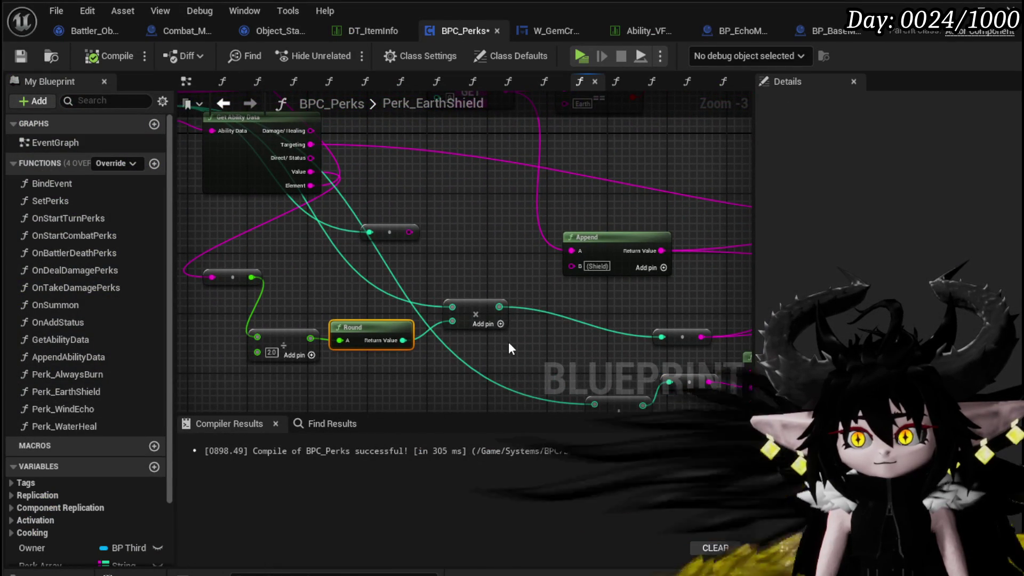
pyautogui.moveTo(508, 341); pyautogui.dragTo(452, 309)
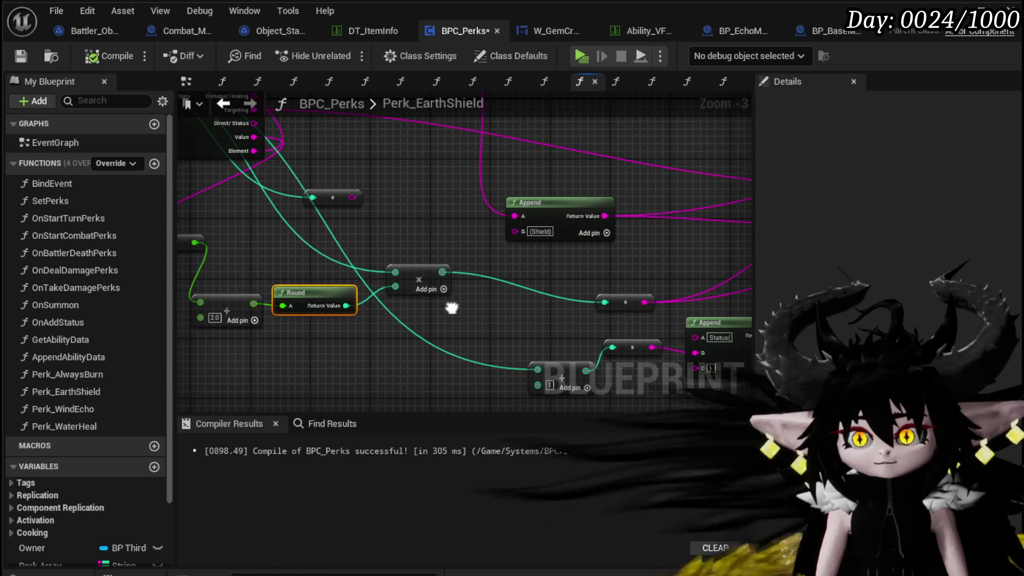
pyautogui.moveTo(441, 318); pyautogui.dragTo(462, 383)
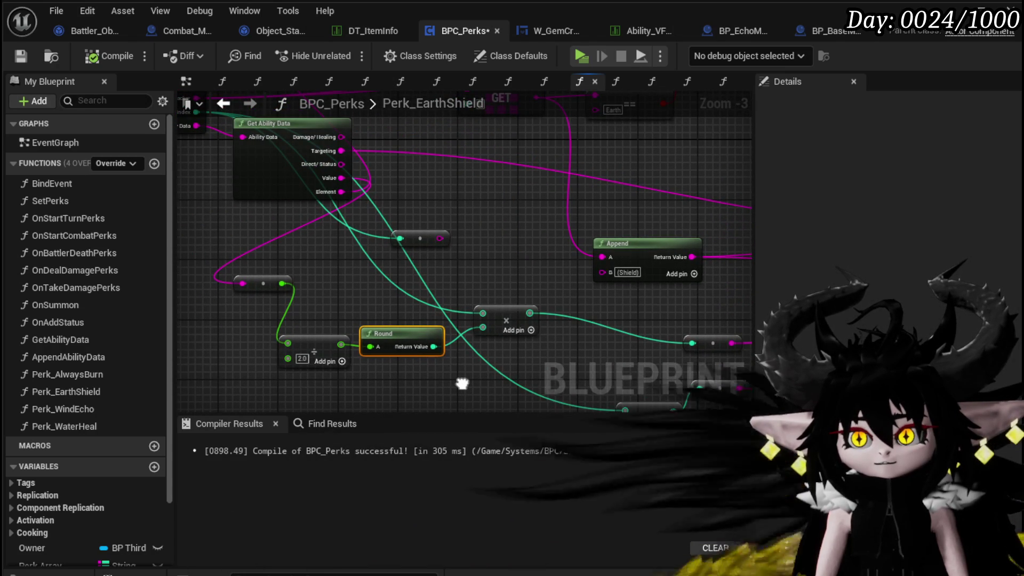
pyautogui.moveTo(461, 383)
pyautogui.mouseDown()
pyautogui.moveTo(534, 404)
pyautogui.moveTo(343, 313)
pyautogui.moveTo(320, 366)
pyautogui.moveTo(182, 342)
pyautogui.moveTo(235, 326)
pyautogui.moveTo(210, 295)
pyautogui.moveTo(208, 348)
pyautogui.moveTo(437, 339)
pyautogui.moveTo(374, 325)
pyautogui.moveTo(342, 299)
pyautogui.moveTo(373, 341)
pyautogui.moveTo(292, 325)
pyautogui.mouseUp()
pyautogui.scroll(-1, 336, 309)
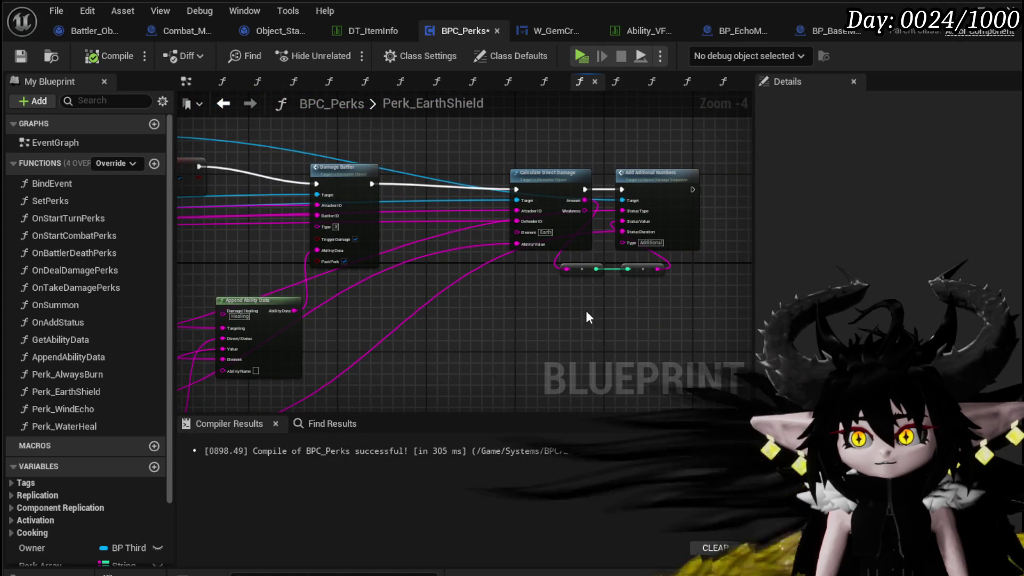
pyautogui.scroll(2, 587, 317)
pyautogui.moveTo(448, 327); pyautogui.dragTo(408, 351)
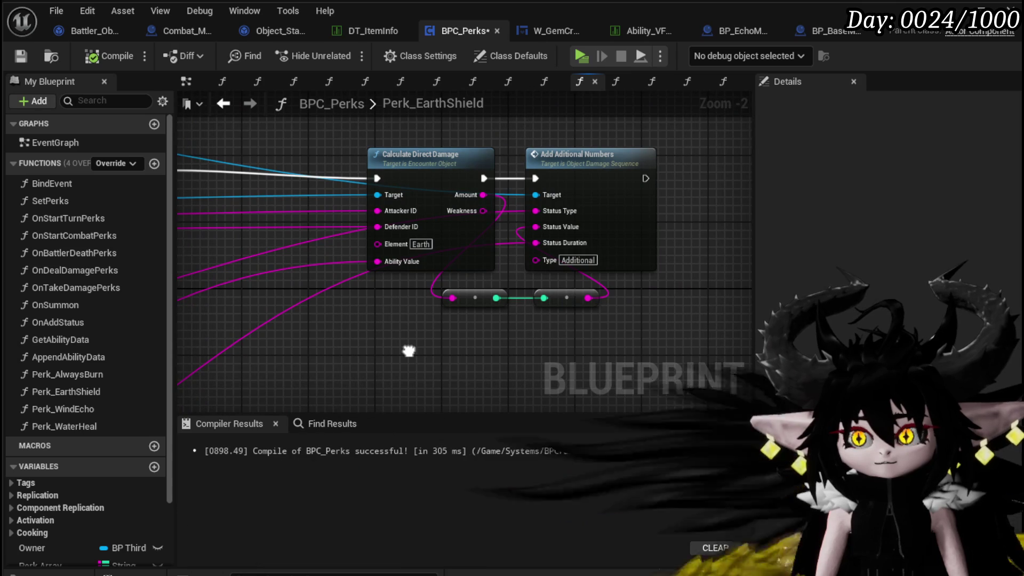
pyautogui.scroll(-1, 409, 350)
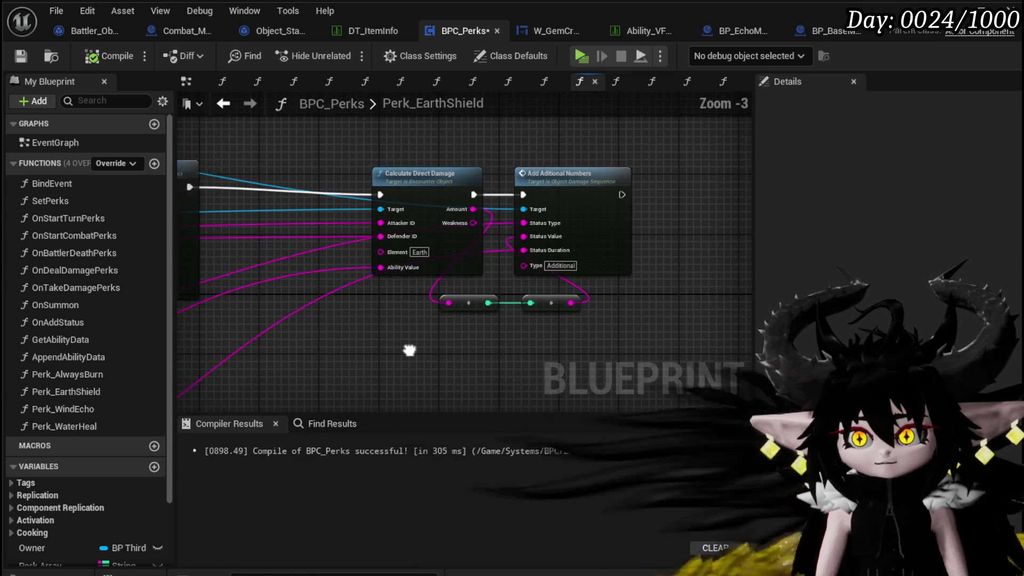
pyautogui.moveTo(400, 348); pyautogui.dragTo(633, 329)
pyautogui.moveTo(434, 329)
pyautogui.mouseDown()
pyautogui.moveTo(560, 364)
pyautogui.moveTo(606, 313)
pyautogui.moveTo(565, 258)
pyautogui.moveTo(354, 243)
pyautogui.moveTo(601, 267)
pyautogui.mouseUp()
pyautogui.scroll(-1, 588, 307)
pyautogui.scroll(1, 382, 267)
pyautogui.moveTo(382, 267)
pyautogui.mouseDown()
pyautogui.moveTo(555, 231)
pyautogui.moveTo(451, 283)
pyautogui.mouseUp()
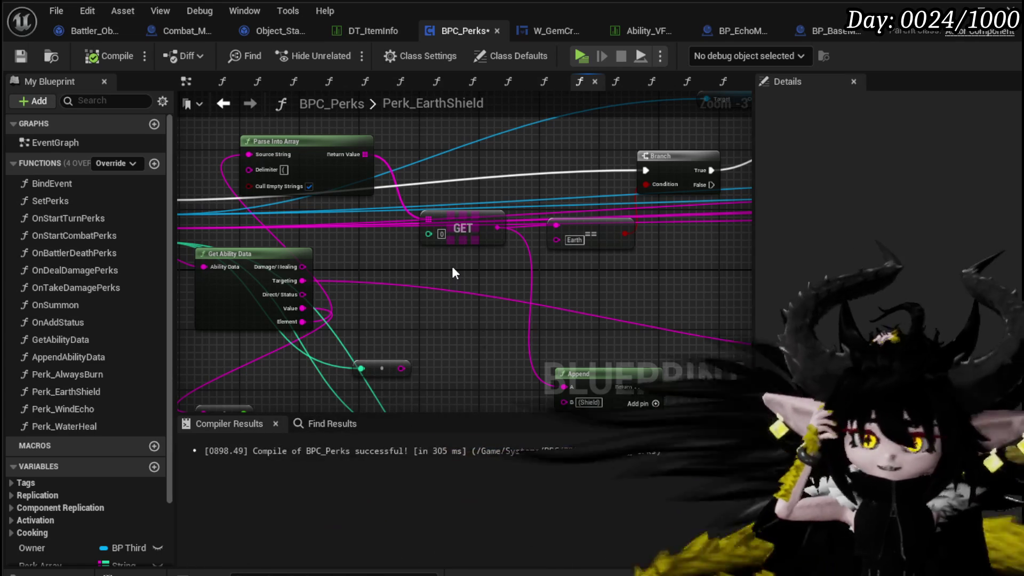
pyautogui.scroll(-2, 405, 324)
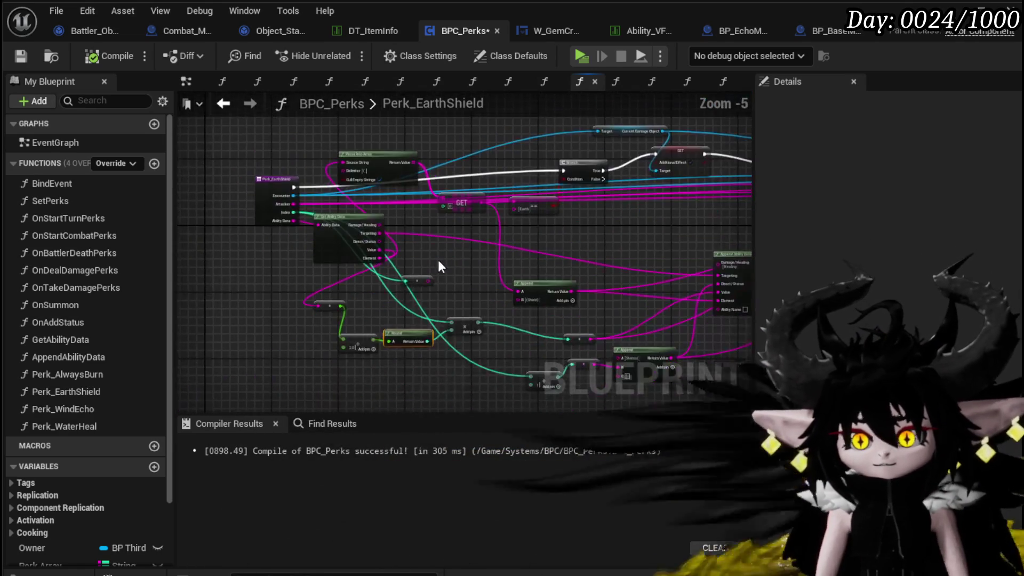
pyautogui.scroll(2, 437, 261)
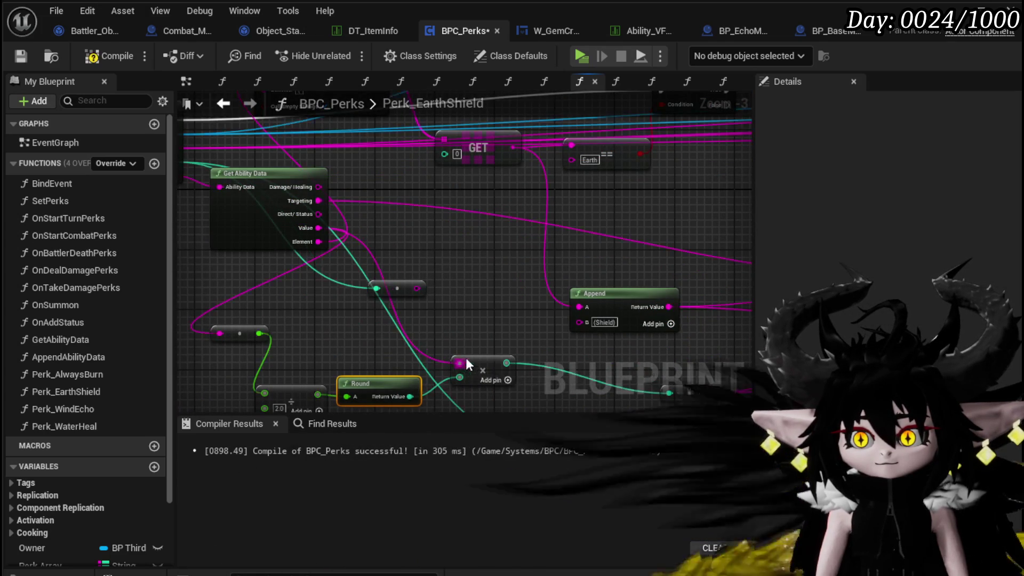
pyautogui.press('Home')
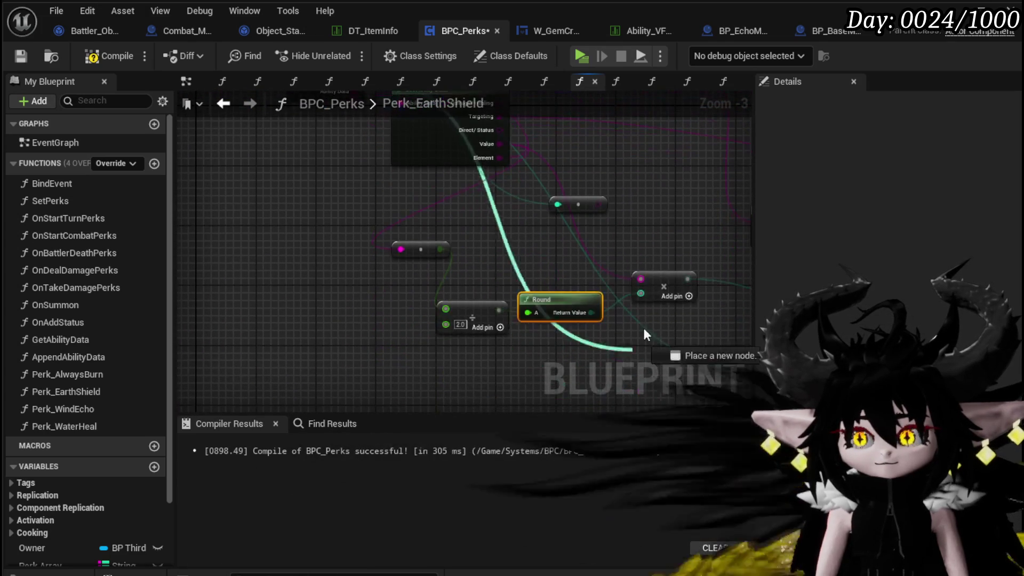
# Wire Round's output into the multiply node, compile BPC_Perks, and reposition the multiply node.
pyautogui.moveTo(645, 308); pyautogui.dragTo(640, 292)
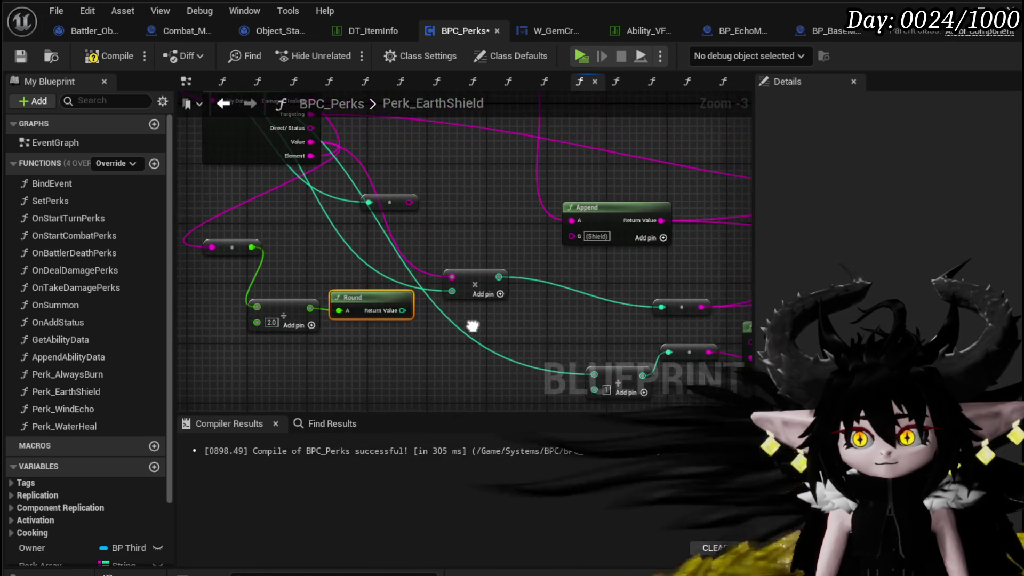
pyautogui.click(514, 321)
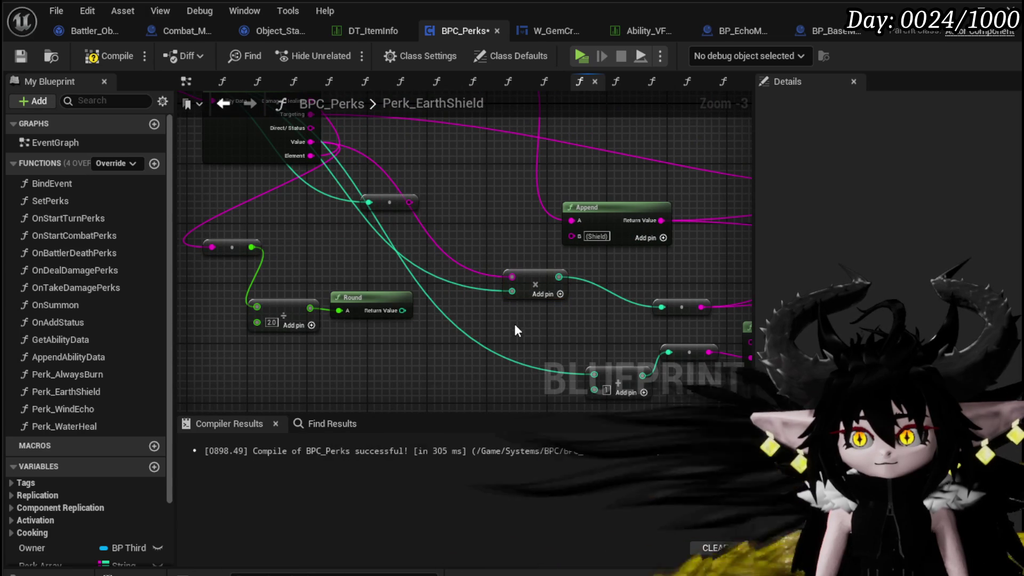
pyautogui.click(96, 59)
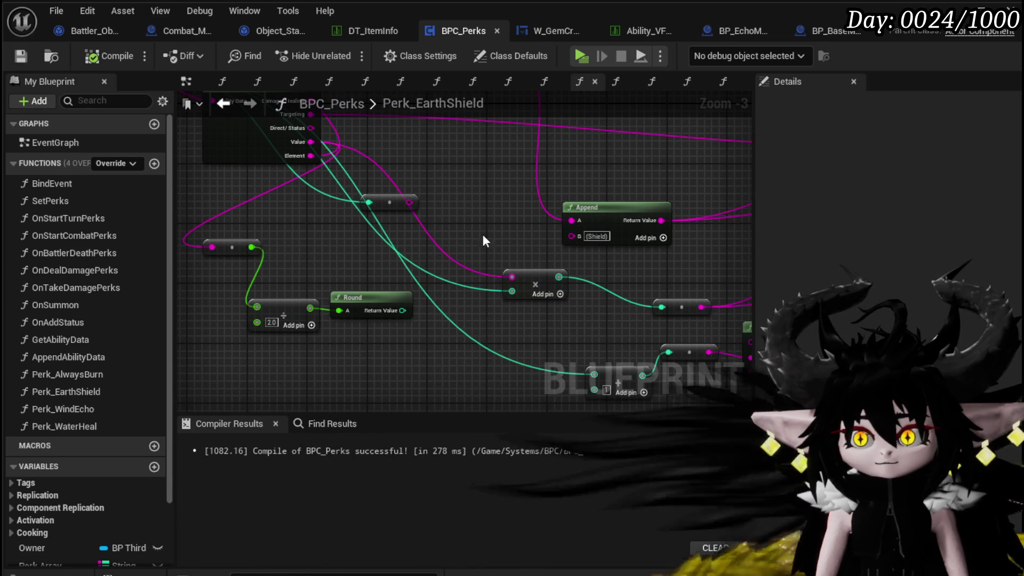
pyautogui.moveTo(485, 223)
pyautogui.mouseDown()
pyautogui.moveTo(385, 251)
pyautogui.moveTo(462, 263)
pyautogui.mouseUp()
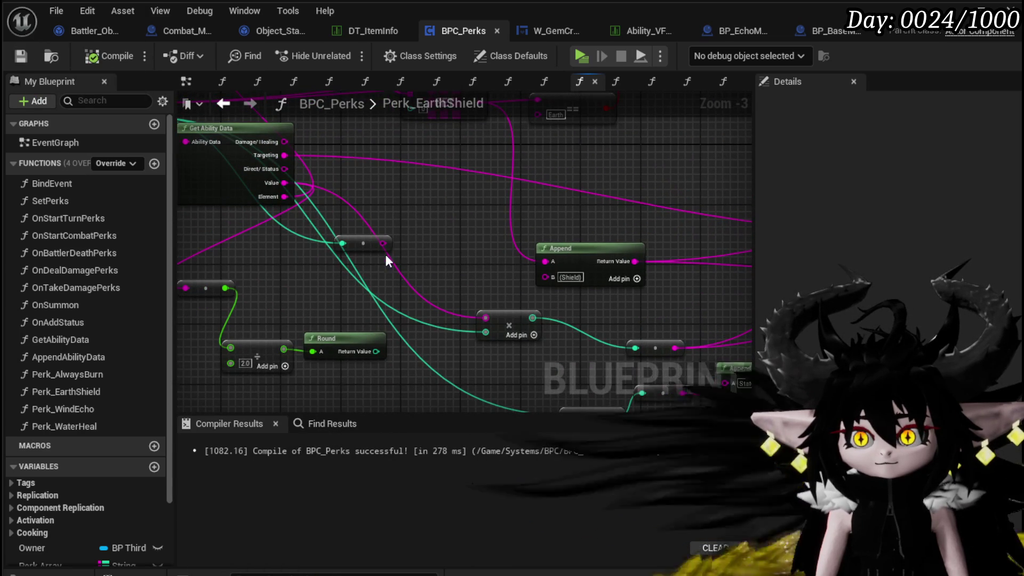
pyautogui.moveTo(513, 325); pyautogui.dragTo(461, 274)
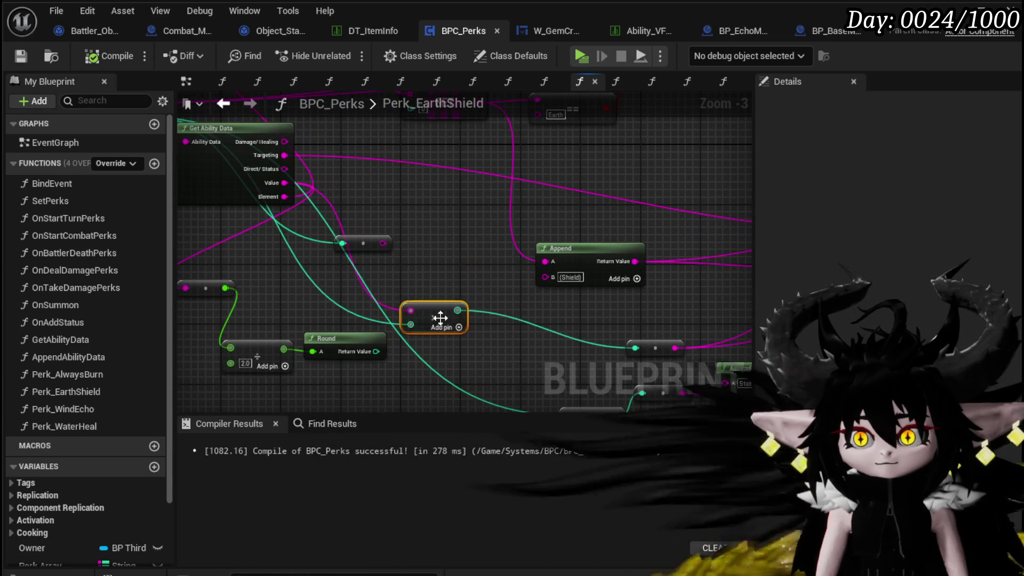
# Add a Print String node fed by the value, wired between Branch True and SET.
pyautogui.rightClick(448, 241)
pyautogui.write('Pr')
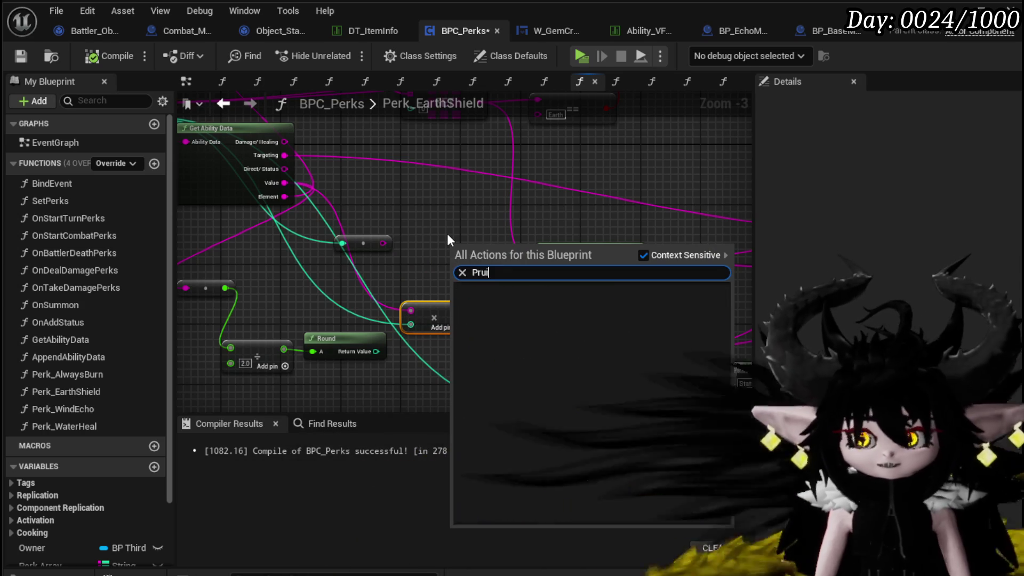
pyautogui.write('int String')
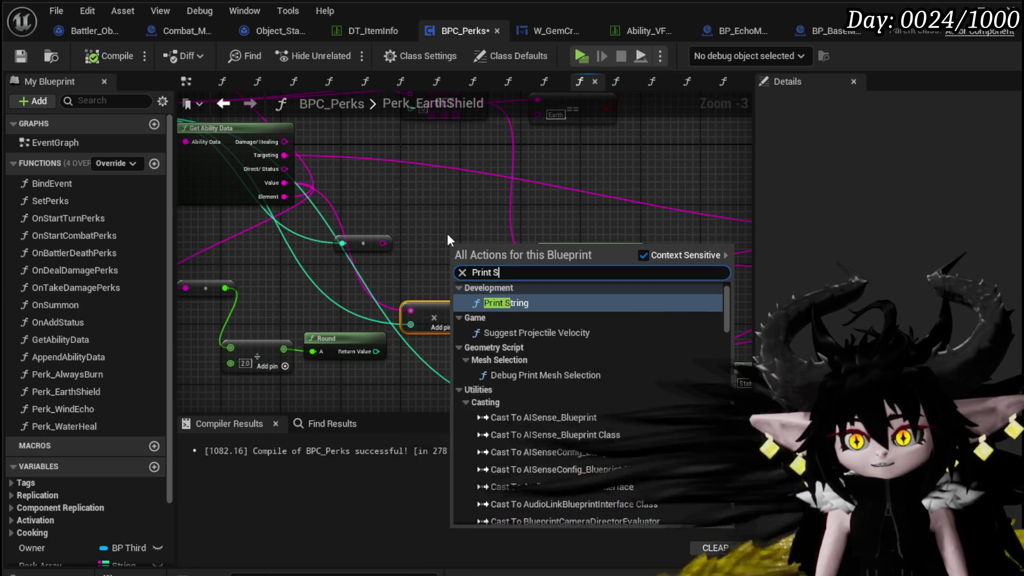
pyautogui.press('Return')
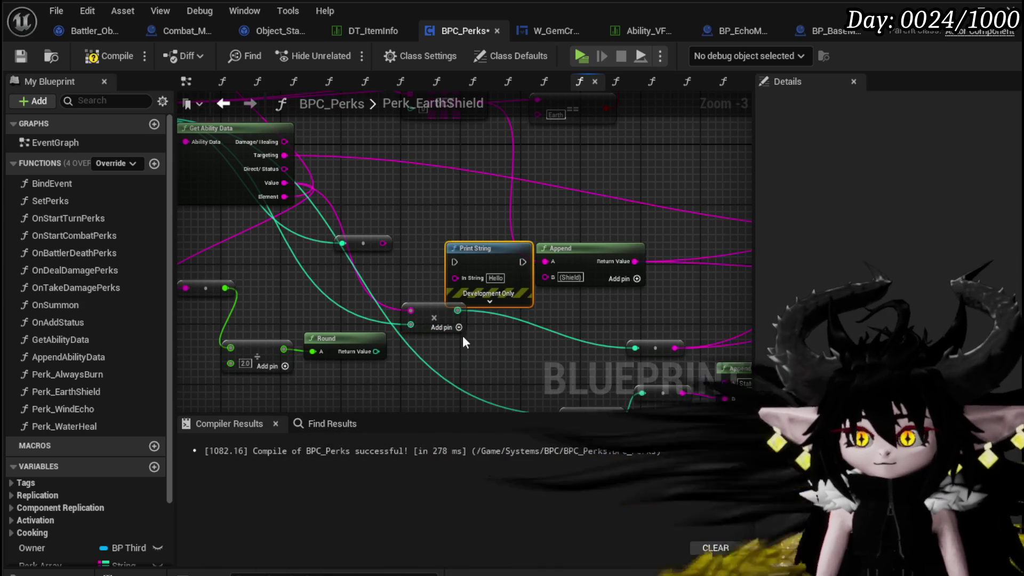
pyautogui.moveTo(447, 271)
pyautogui.mouseDown()
pyautogui.moveTo(548, 163)
pyautogui.moveTo(663, 218)
pyautogui.moveTo(520, 205)
pyautogui.moveTo(366, 139)
pyautogui.mouseUp()
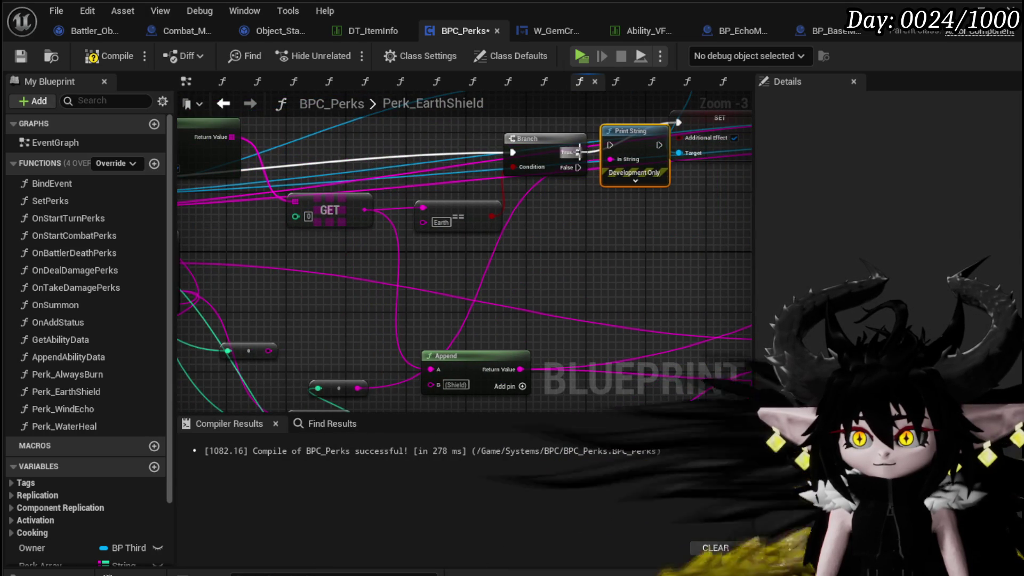
pyautogui.moveTo(580, 152); pyautogui.dragTo(677, 123)
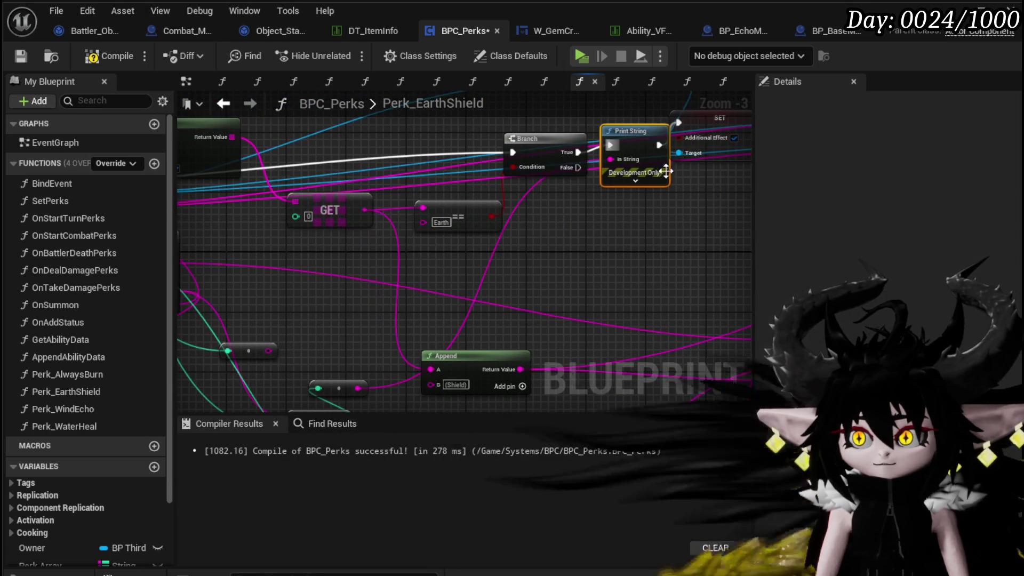
# Set the Print String text colour to orange.
pyautogui.click(635, 181)
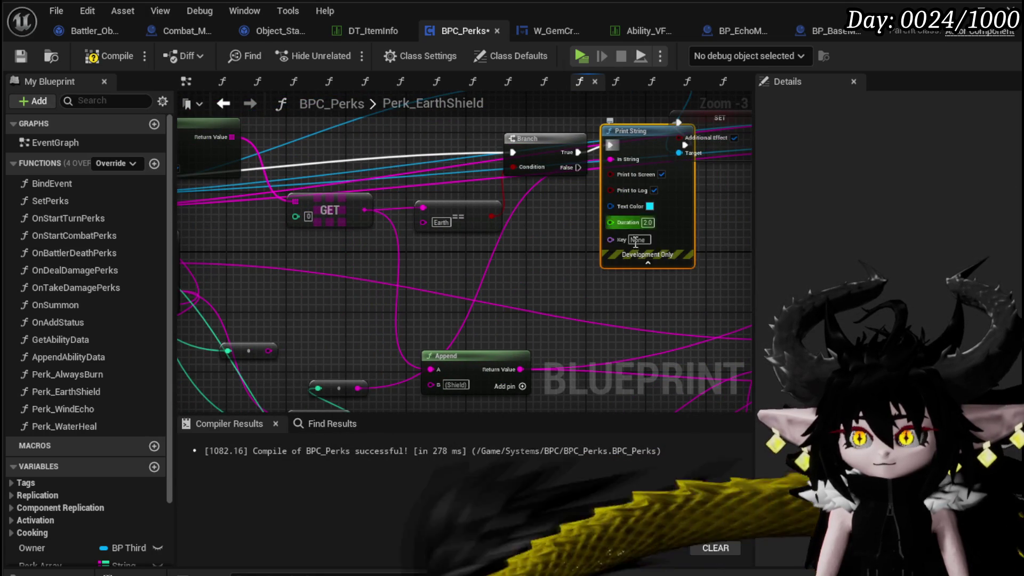
pyautogui.click(650, 206)
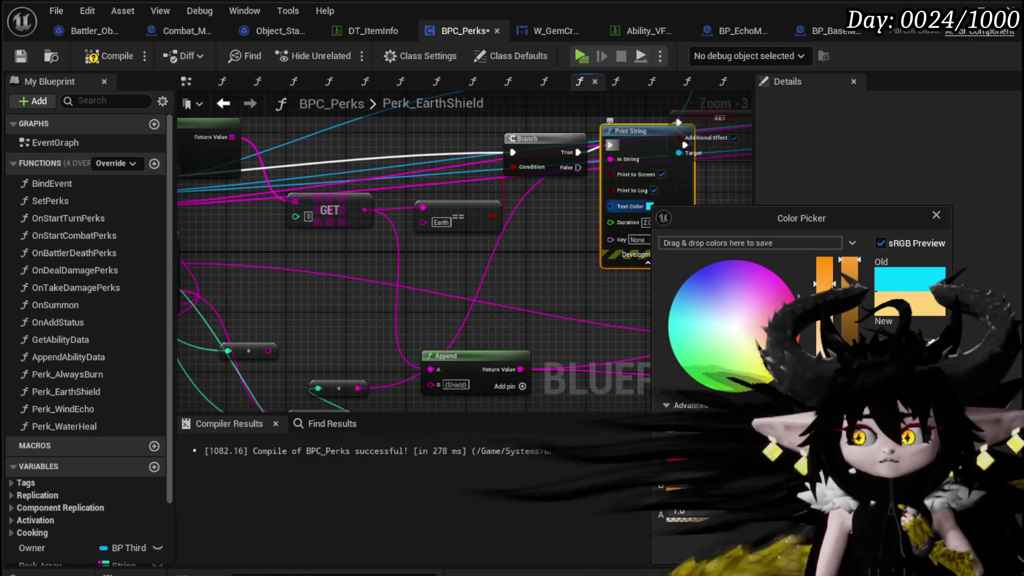
pyautogui.click(717, 393)
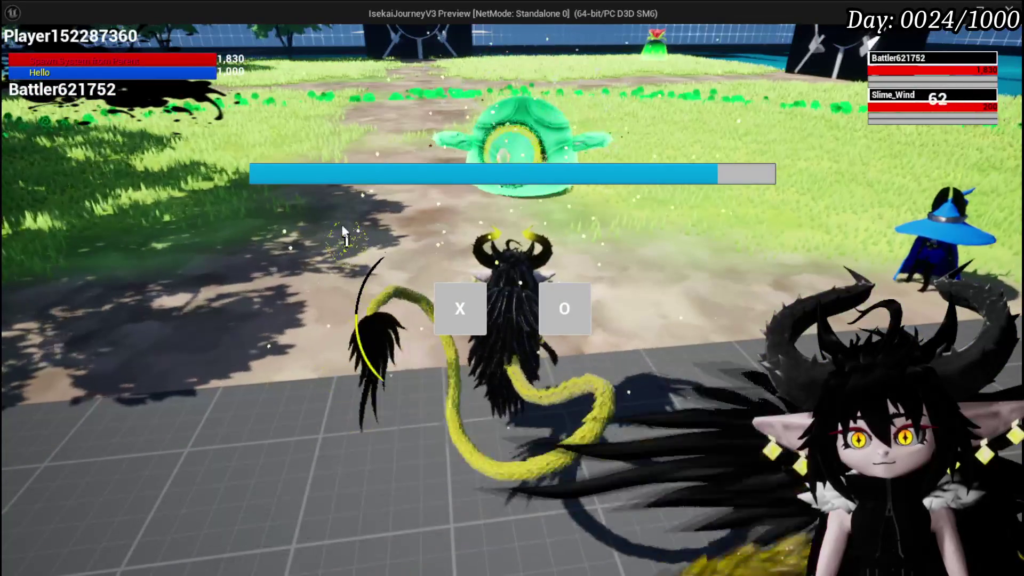
# Begin the battle, cast SpeedUP on the Slime_Wind enemy, then switch back to the editor.
pyautogui.click(439, 304)
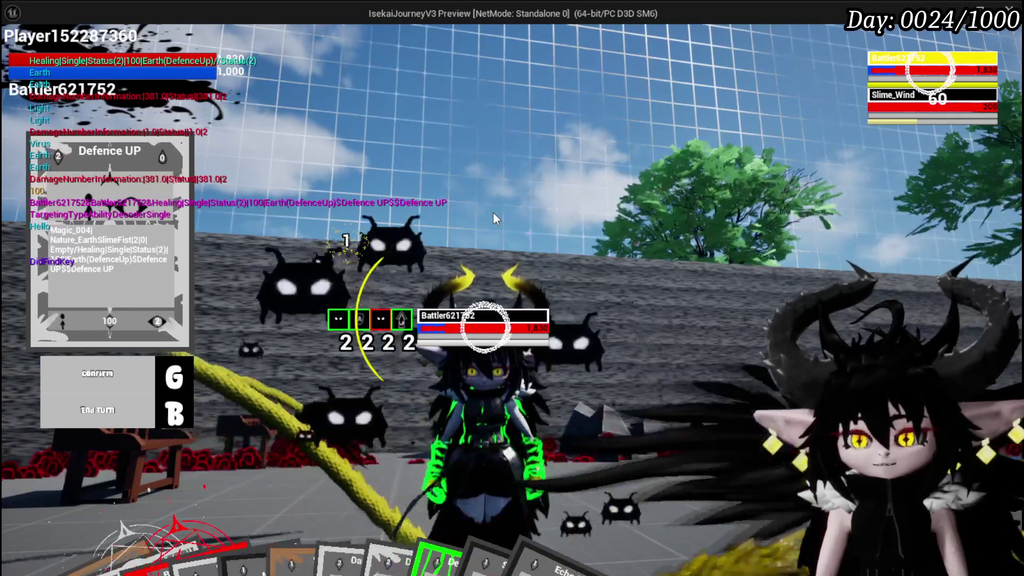
pyautogui.moveTo(430, 510)
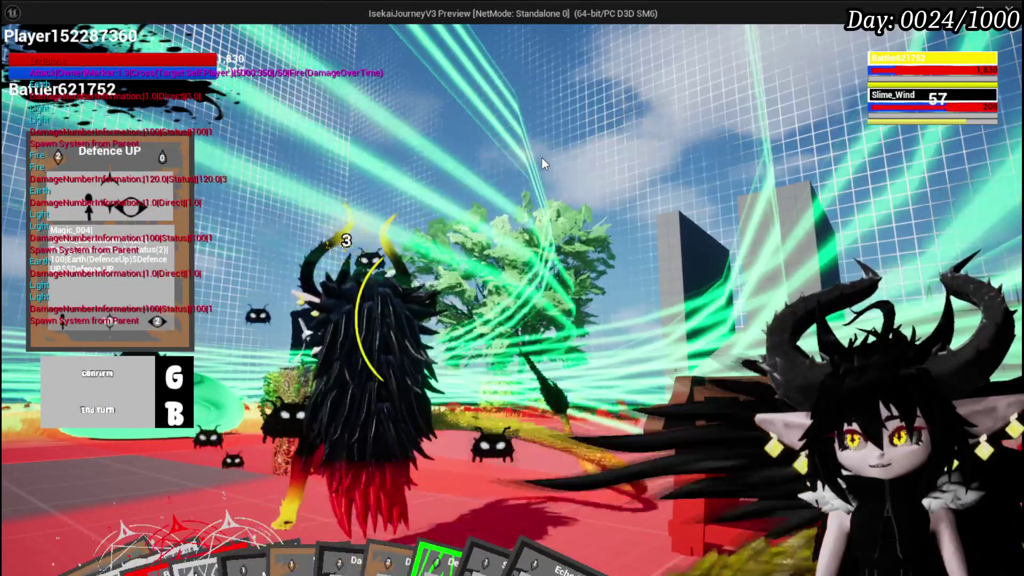
pyautogui.moveTo(385, 544)
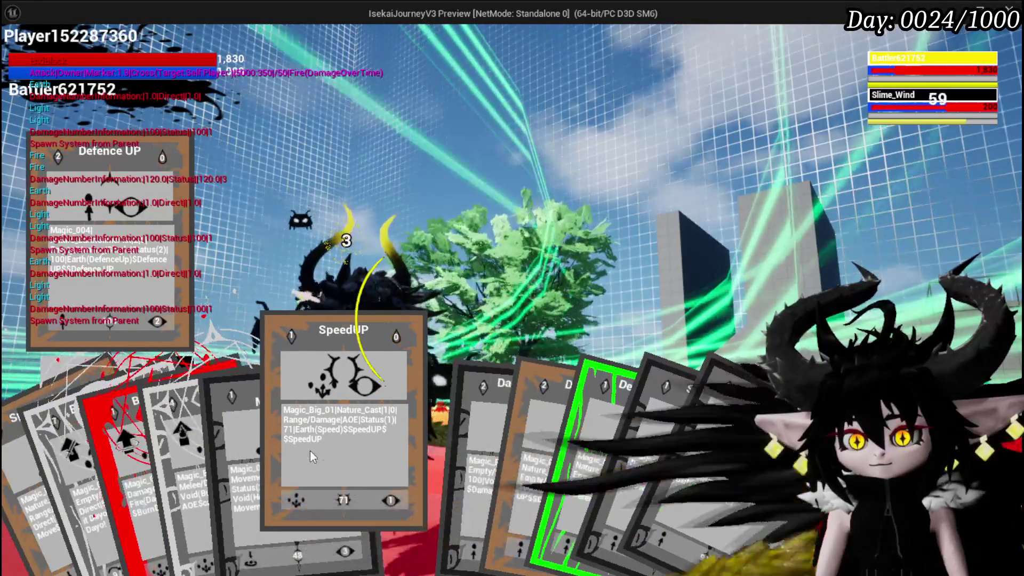
pyautogui.click(309, 450)
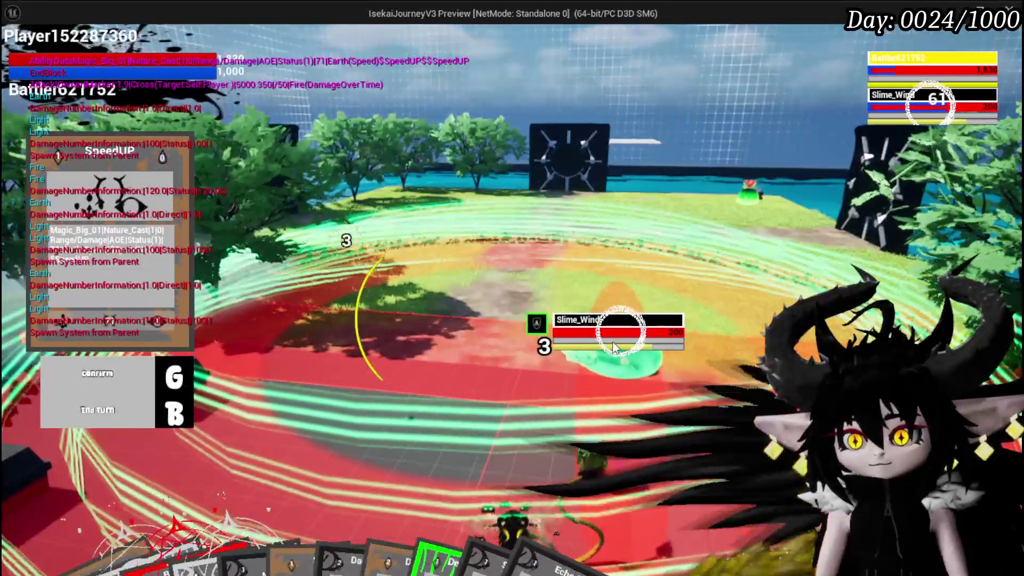
pyautogui.click(613, 342)
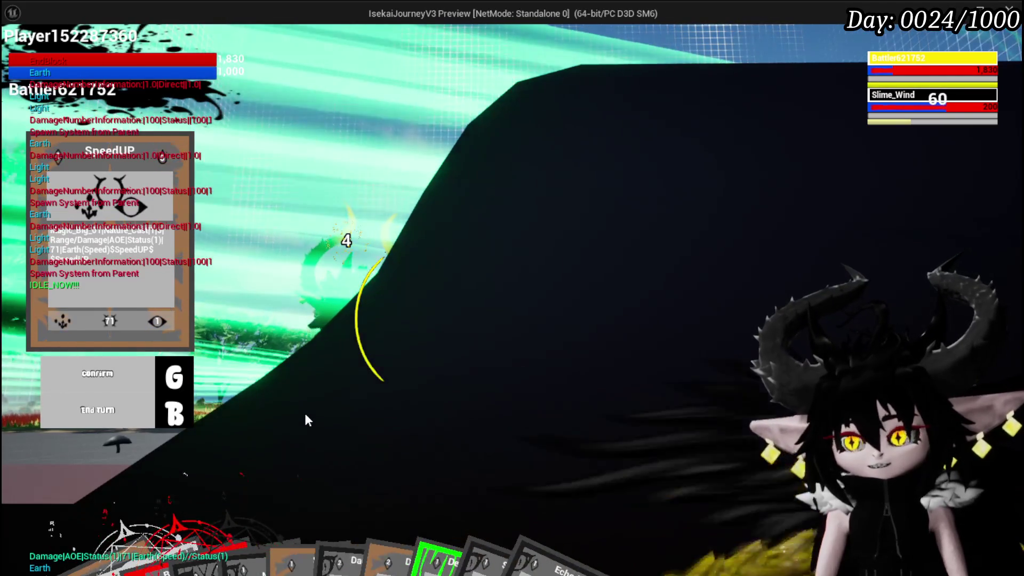
pyautogui.hotkey('alt', 'Tab')
# Save all assets, relaunch the preview, and open the Iron_Hands upgrade dialog.
pyautogui.hotkey('ctrl', 's')
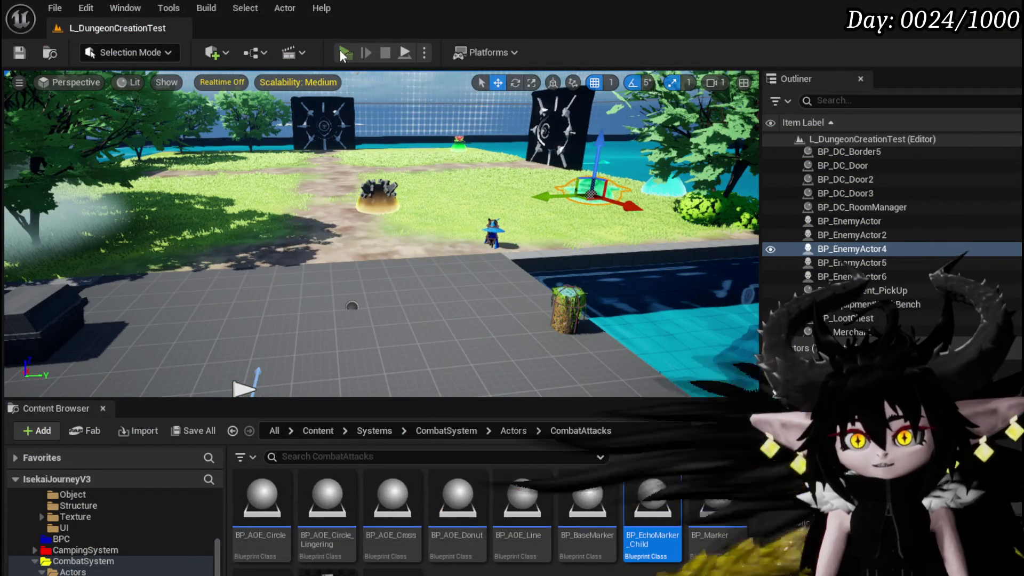
pyautogui.click(341, 49)
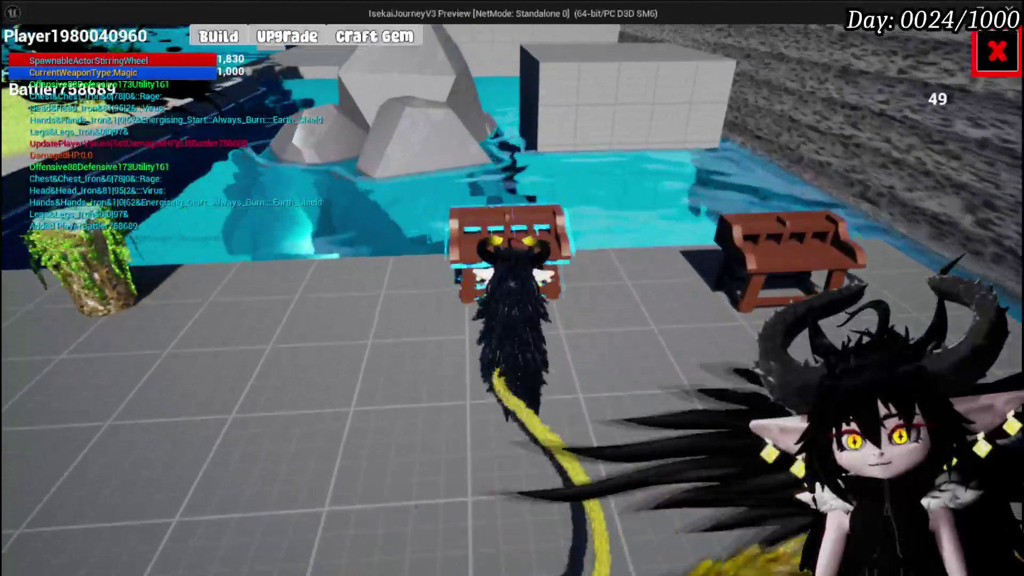
pyautogui.click(286, 36)
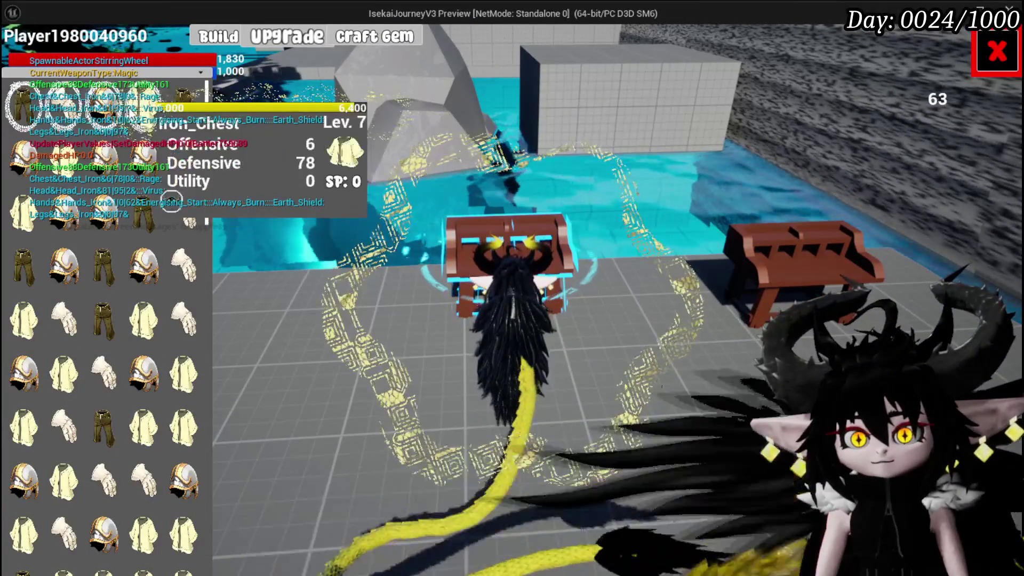
pyautogui.click(181, 211)
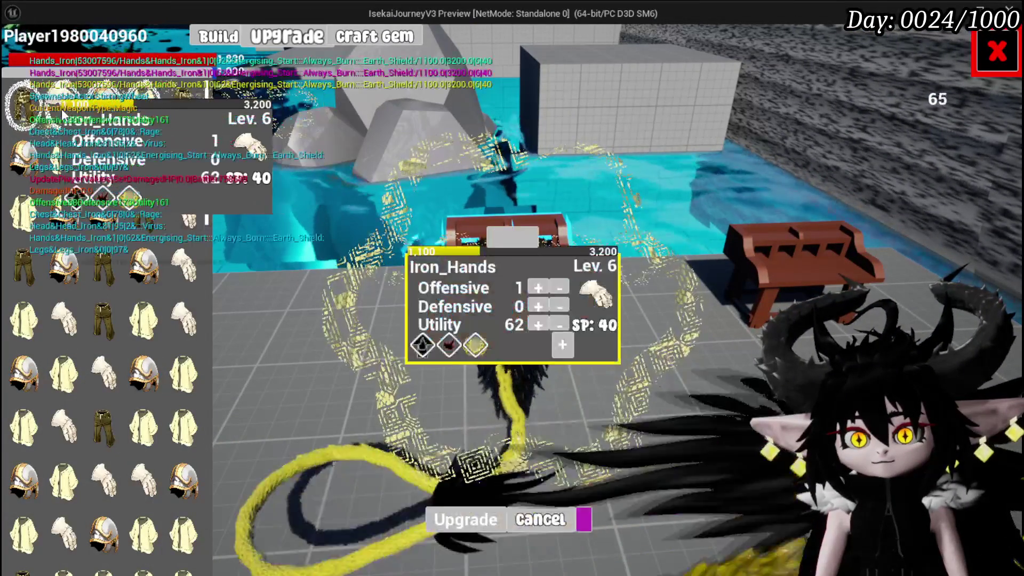
# Socket Earth_Shield gems into Iron_Hands, close the upgrade screen, and run toward the spiked slime.
pyautogui.click(462, 359)
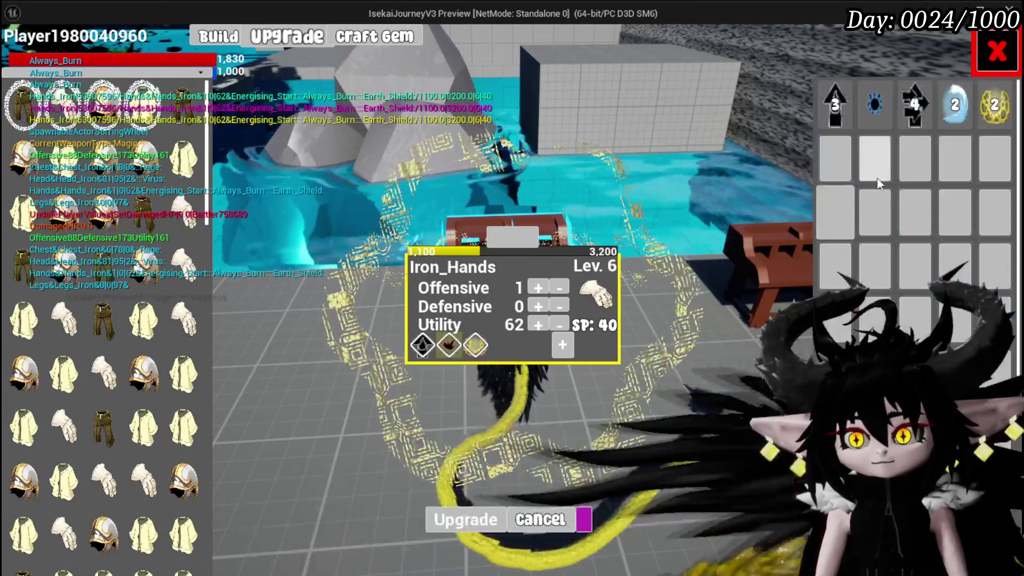
pyautogui.click(1008, 125)
pyautogui.click(960, 119)
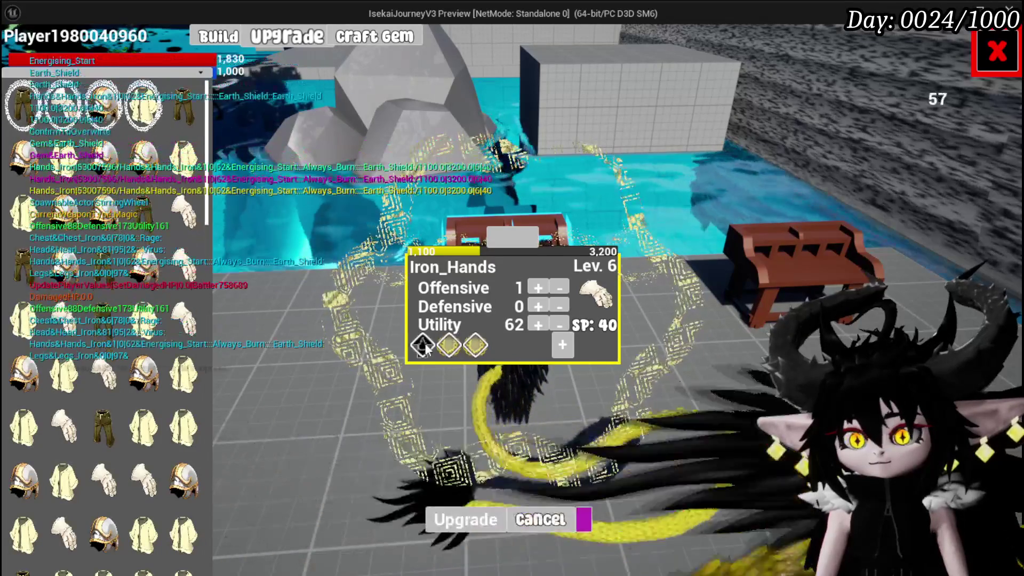
pyautogui.click(433, 357)
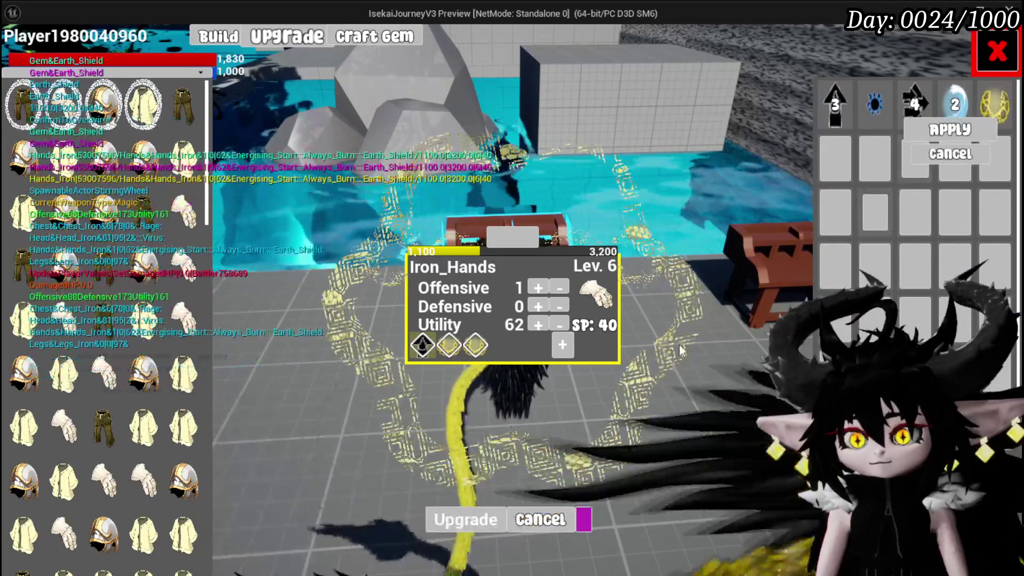
pyautogui.click(905, 151)
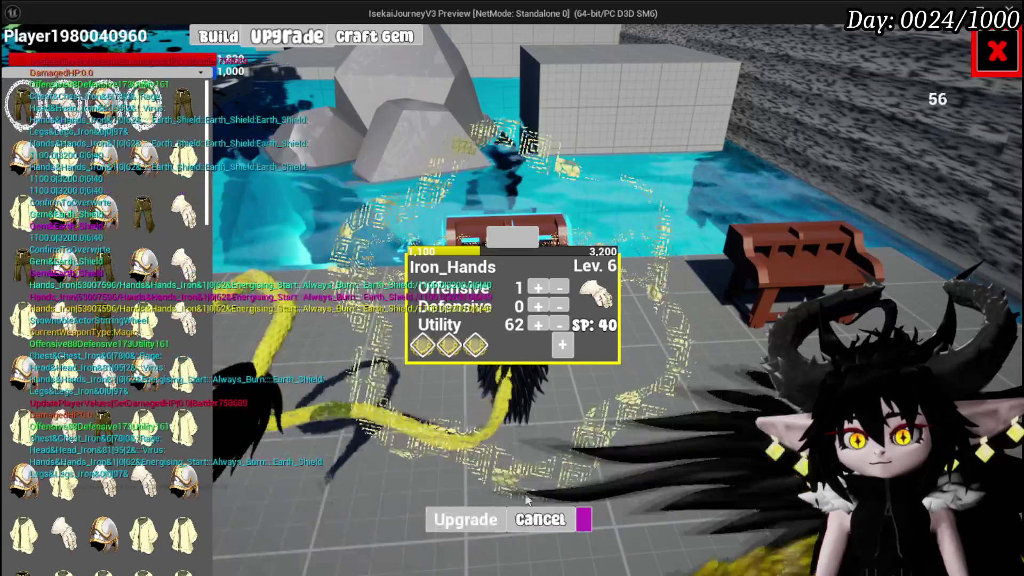
pyautogui.click(997, 51)
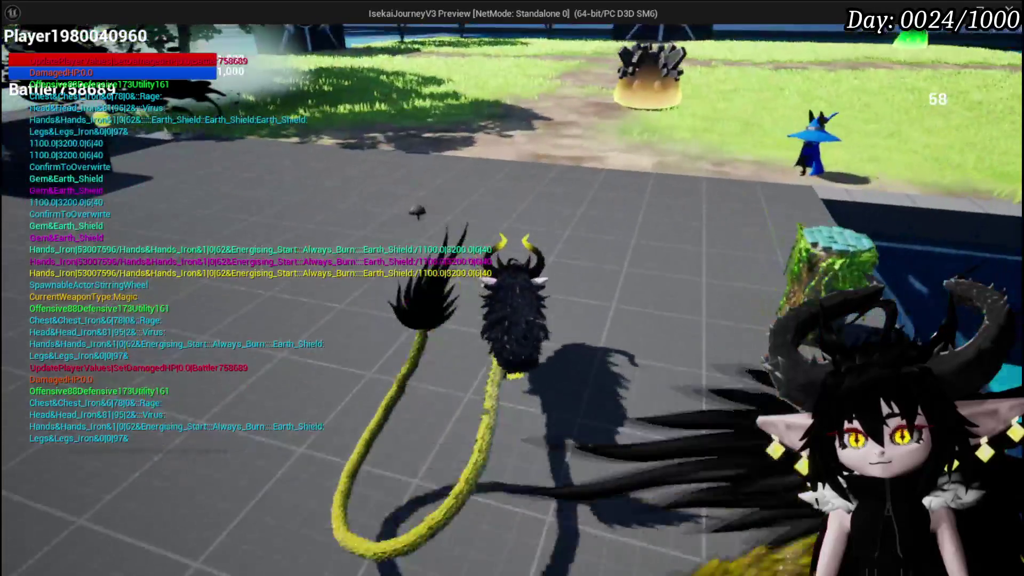
pyautogui.press('w')
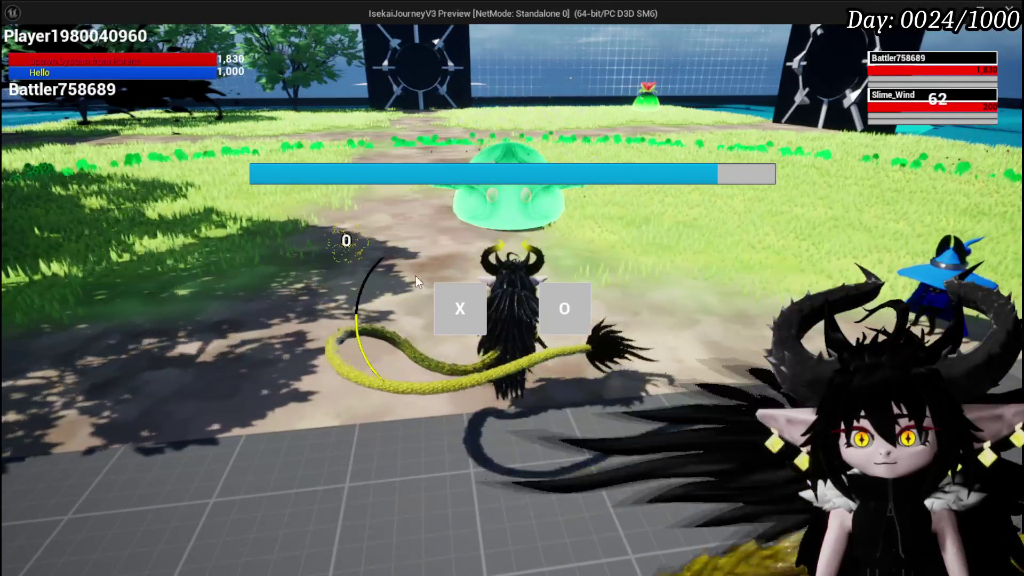
# Begin the slime battle and ready the Defence UP card, targeting your battler.
pyautogui.click(465, 301)
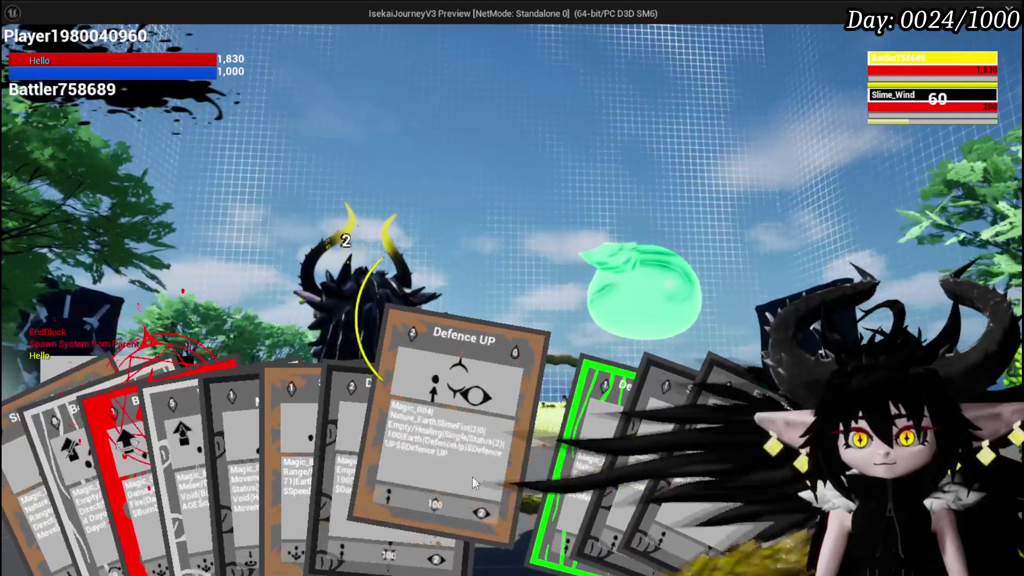
pyautogui.click(472, 475)
pyautogui.press('g')
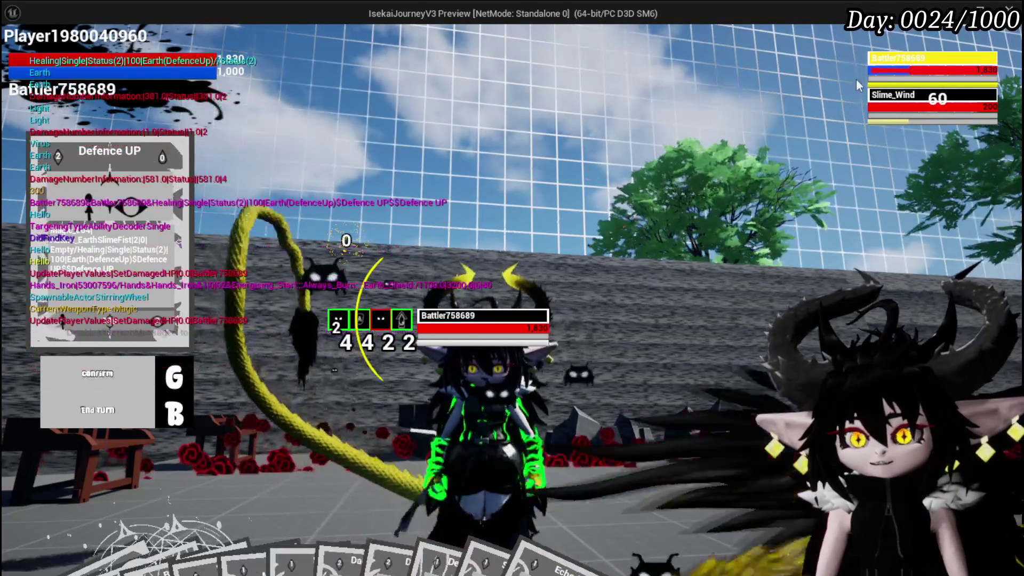
pyautogui.moveTo(884, 66)
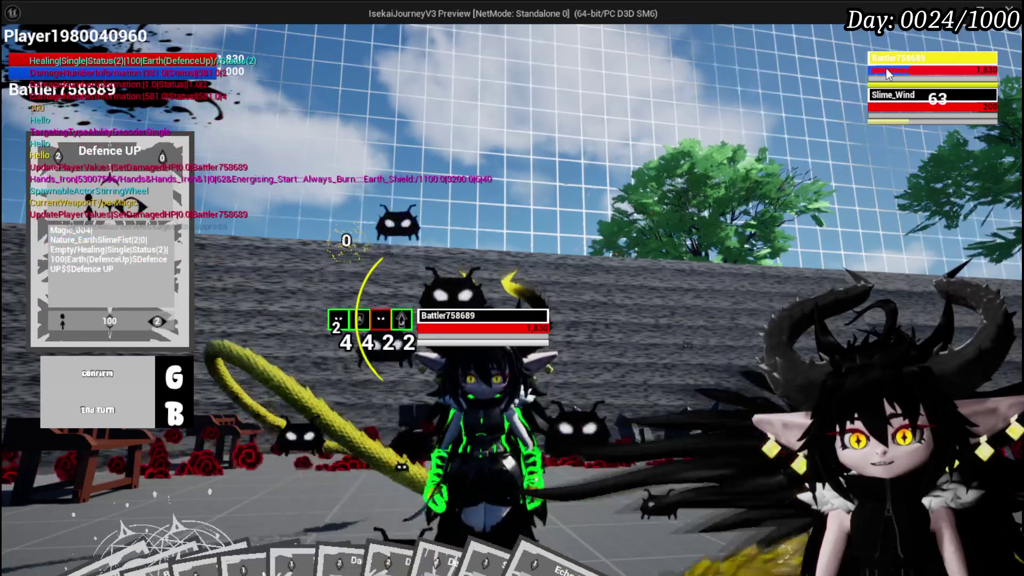
# Apply Defence UP to your own battler and end the turn.
pyautogui.click(142, 413)
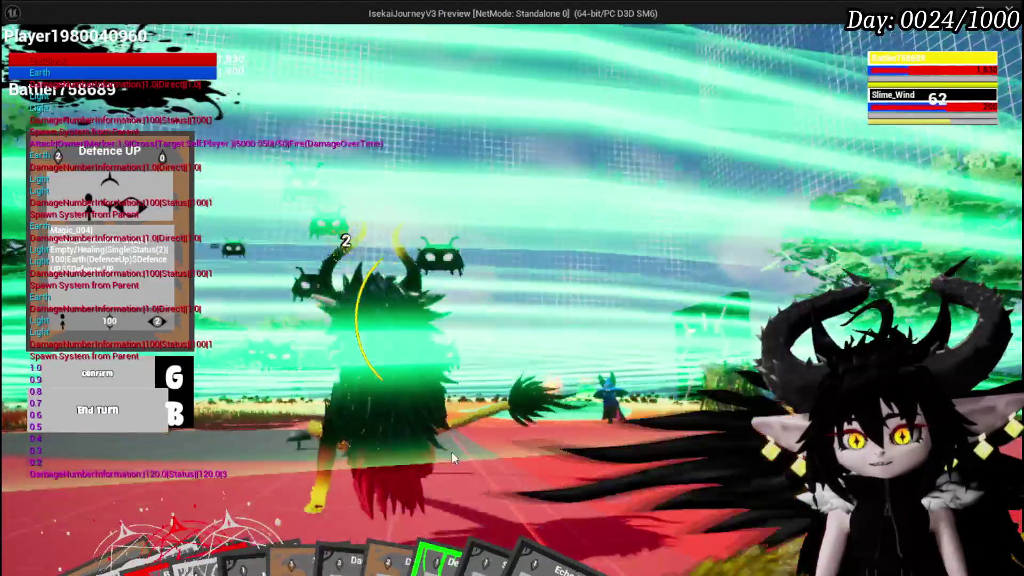
pyautogui.press('g')
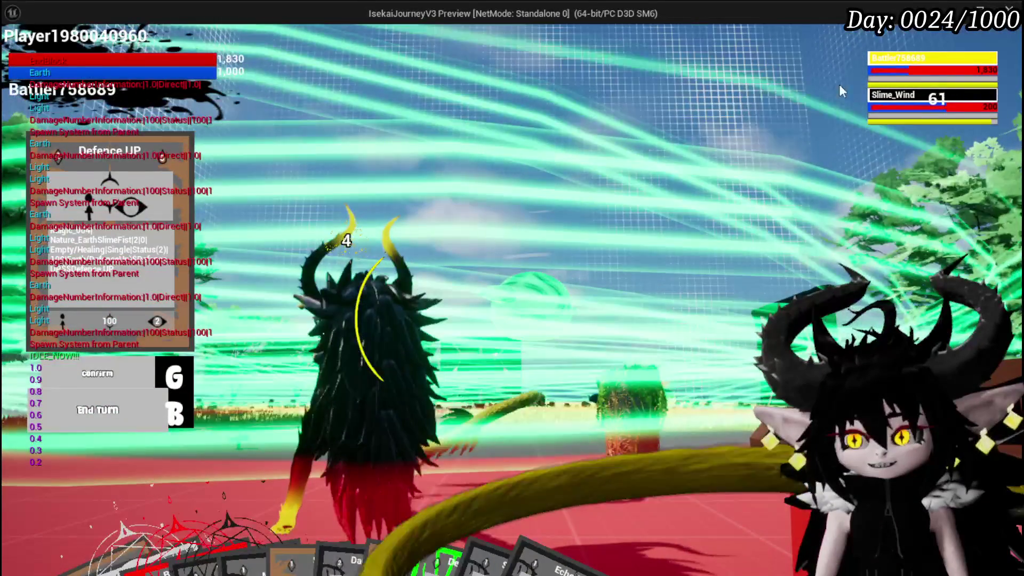
pyautogui.moveTo(889, 63)
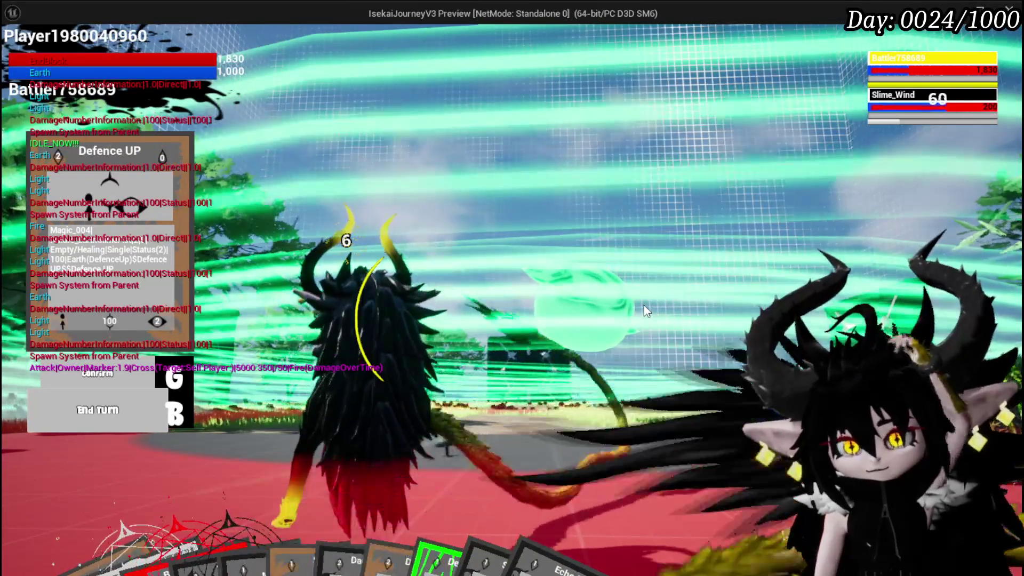
# Fire Splash Move, then cast SpeedUP on the group of slimes.
pyautogui.moveTo(270, 458)
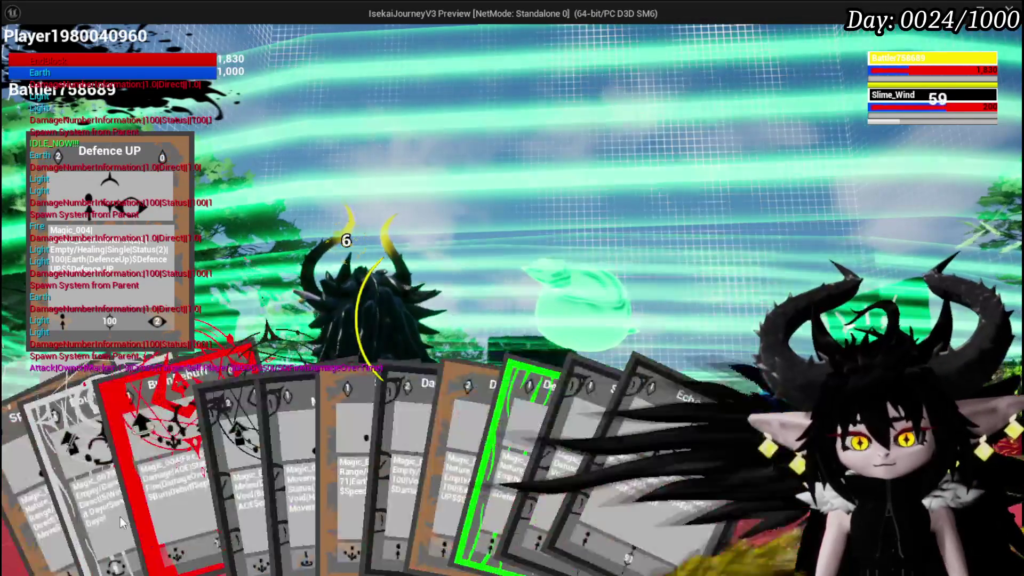
pyautogui.click(275, 453)
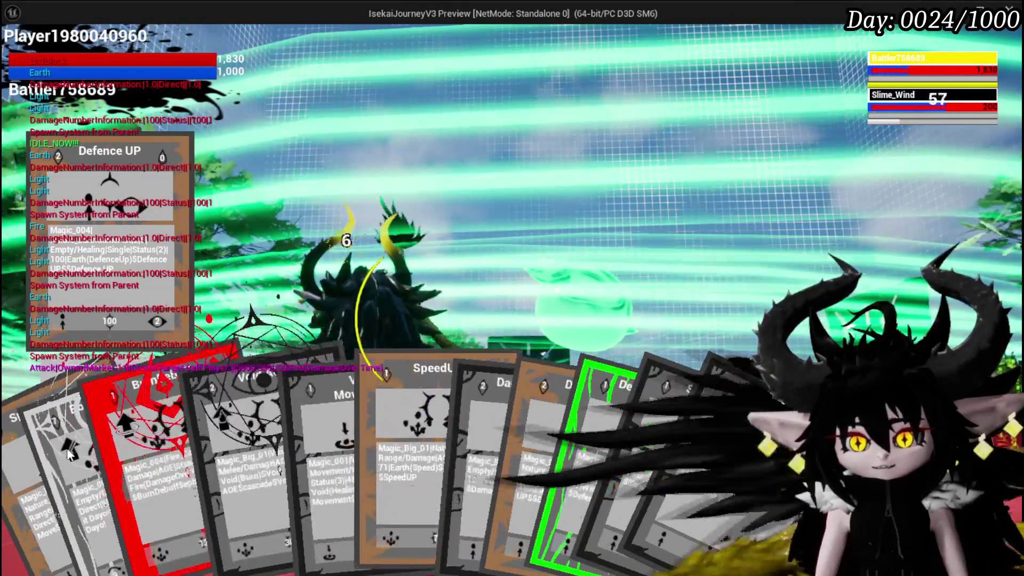
pyautogui.press('g')
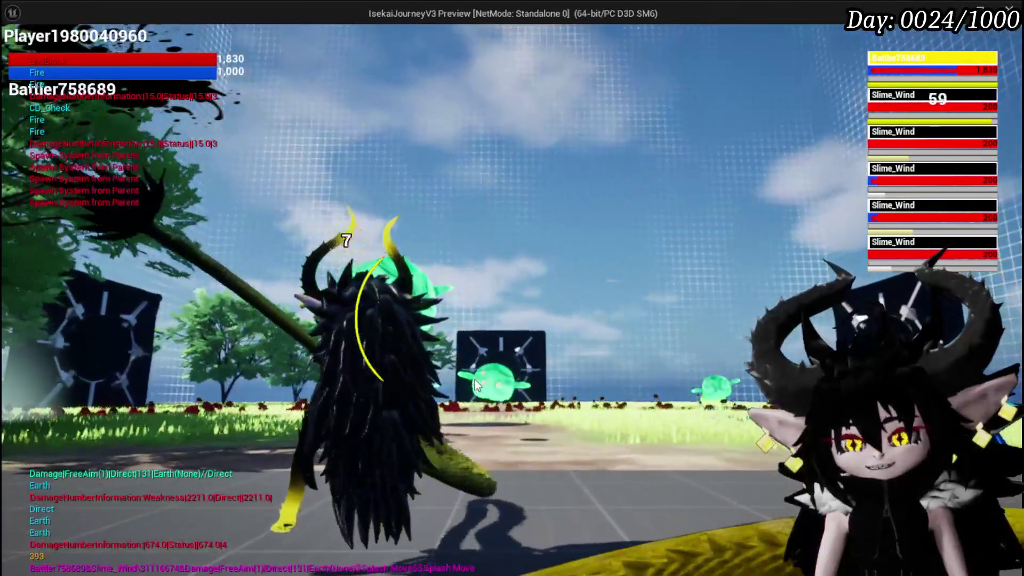
pyautogui.moveTo(272, 546)
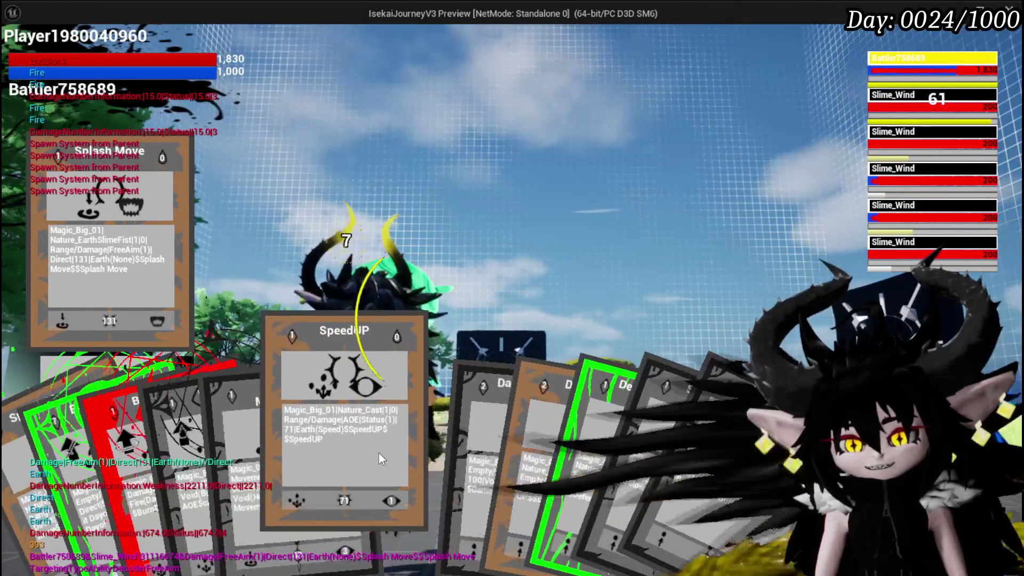
pyautogui.click(379, 453)
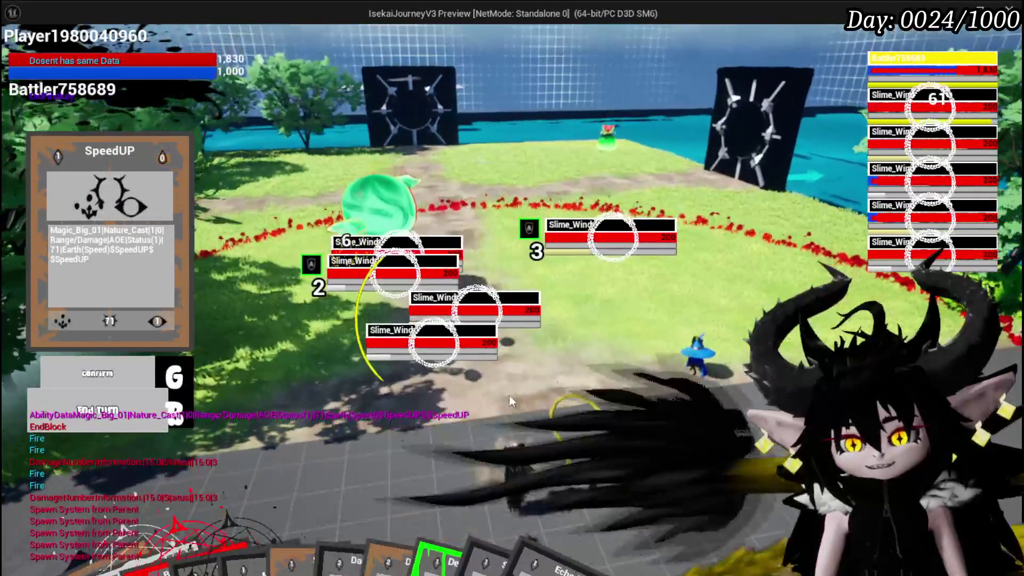
pyautogui.click(509, 395)
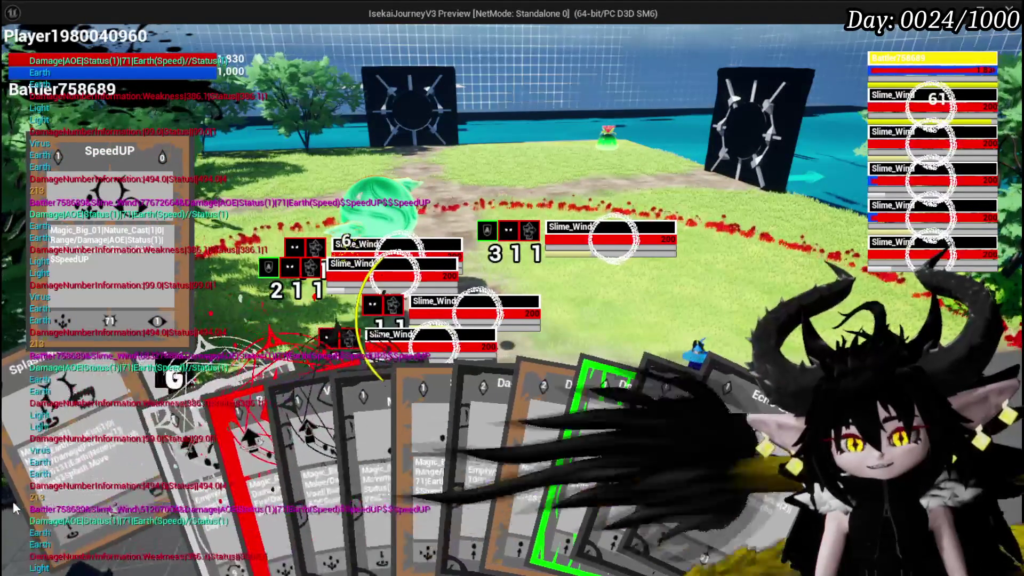
# Fire two more attack cards at the slimes.
pyautogui.click(12, 501)
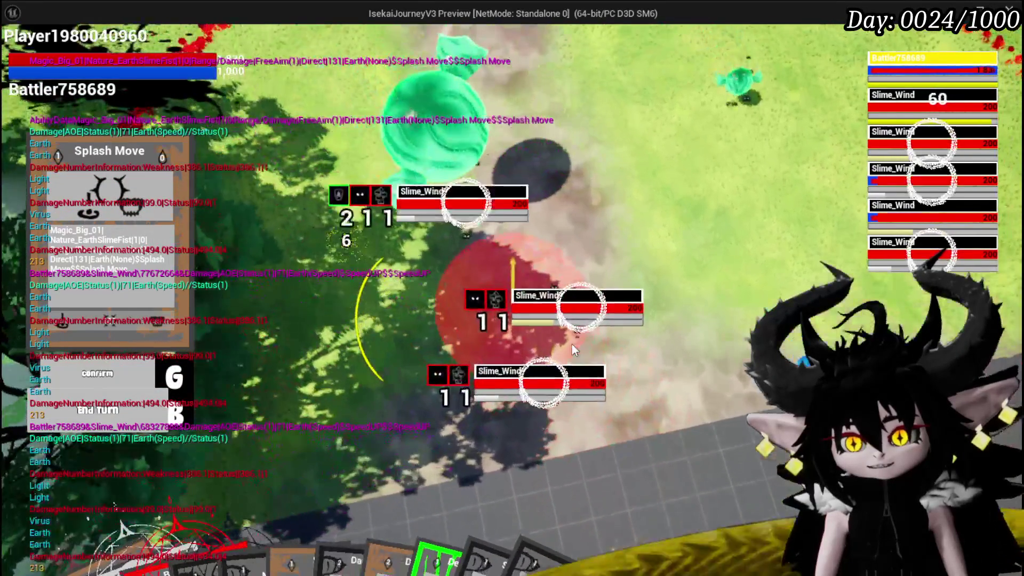
pyautogui.click(572, 344)
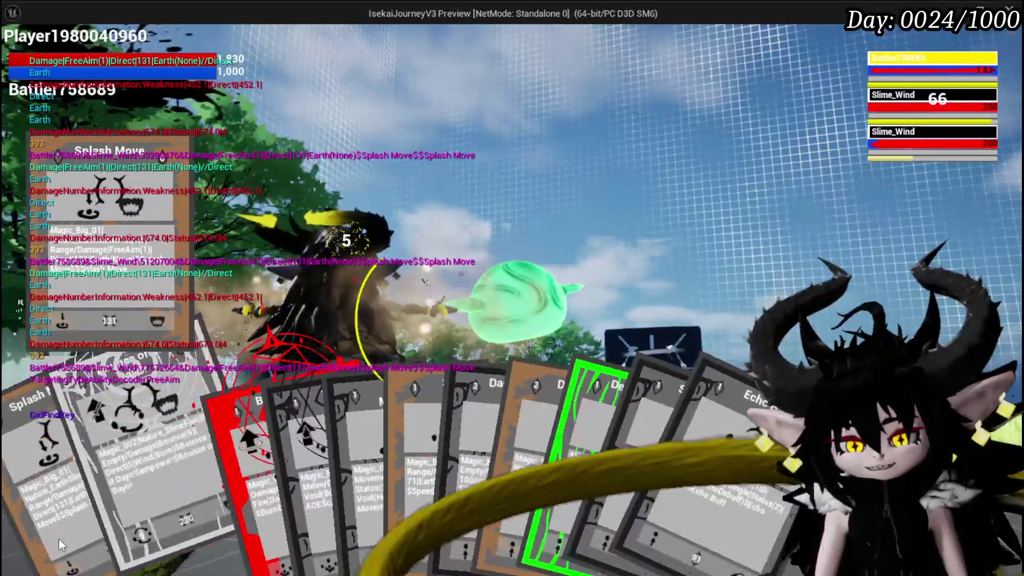
pyautogui.click(59, 538)
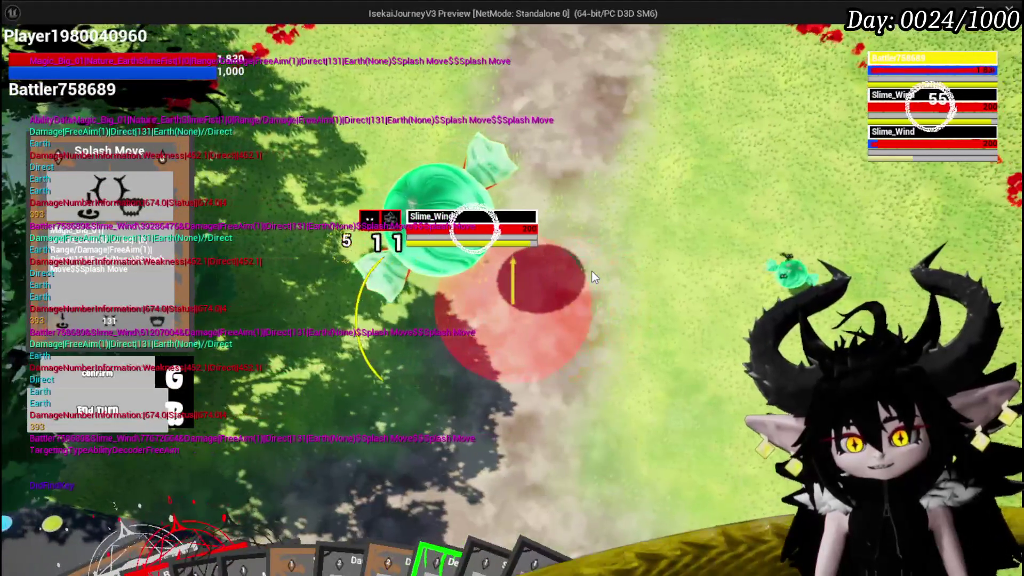
pyautogui.click(592, 276)
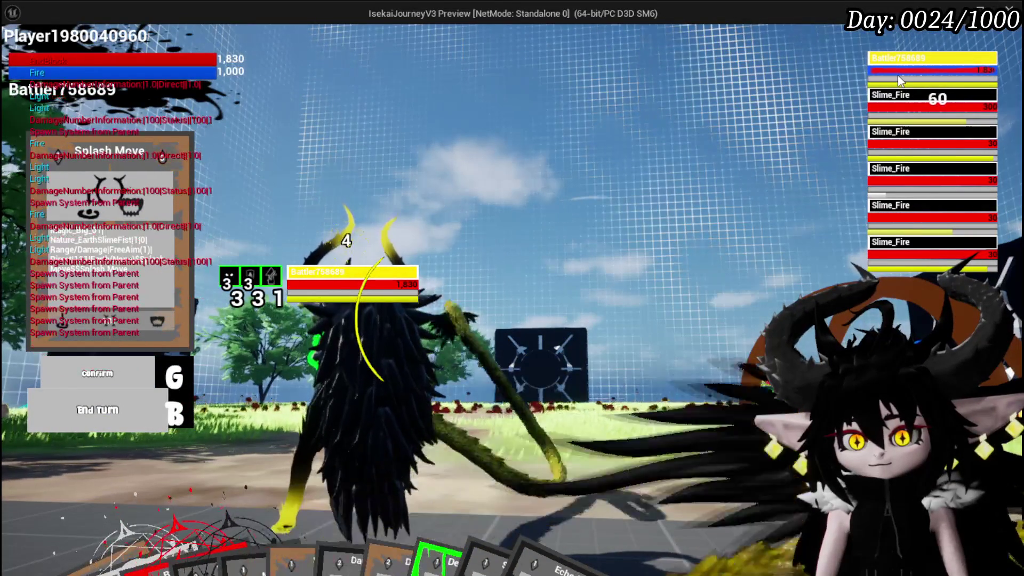
# Fire Splash Move repeatedly at the Slime_Fire enemies until its counter hits 0.
pyautogui.moveTo(151, 514)
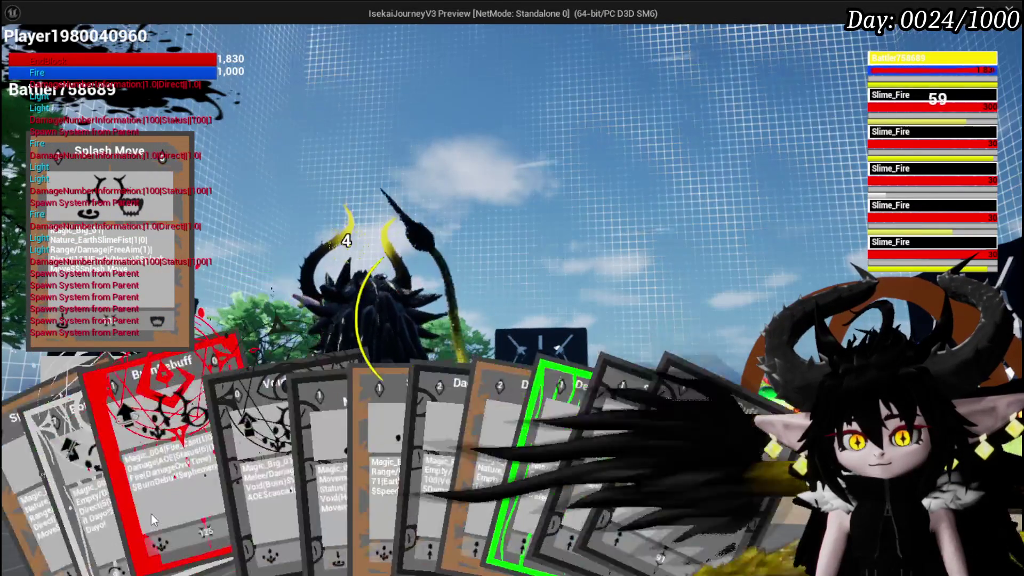
pyautogui.click(51, 504)
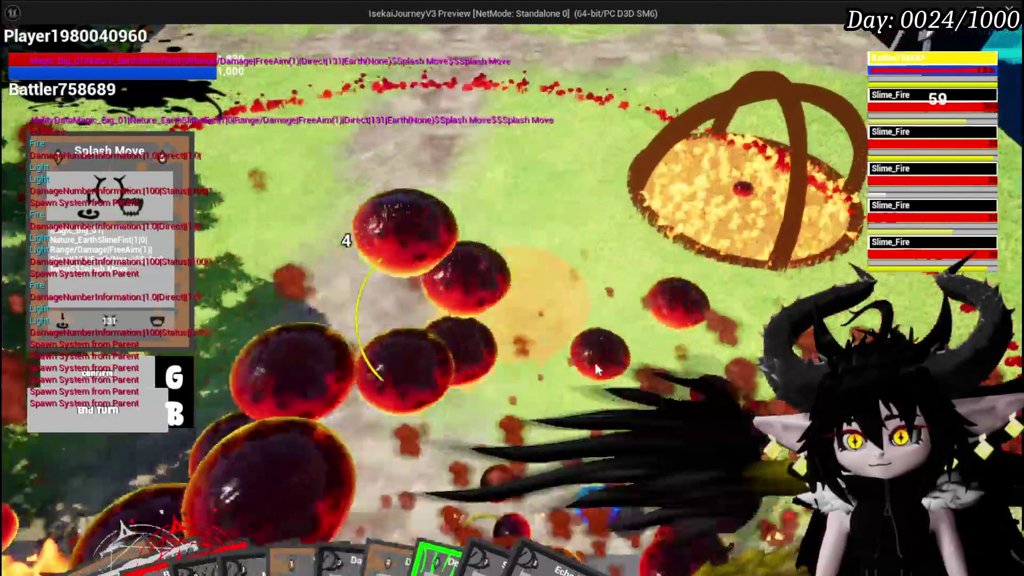
pyautogui.click(595, 365)
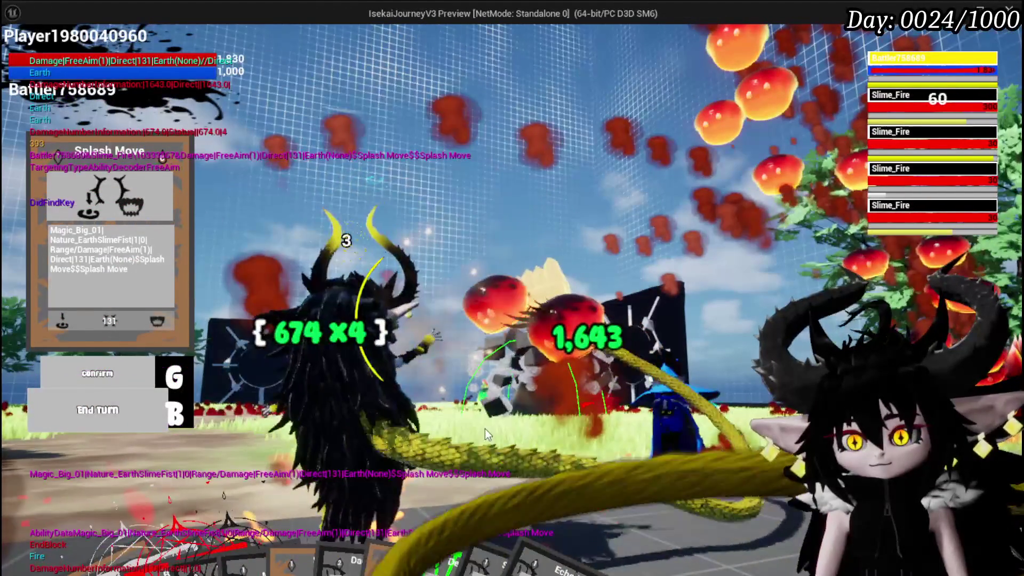
pyautogui.moveTo(242, 545)
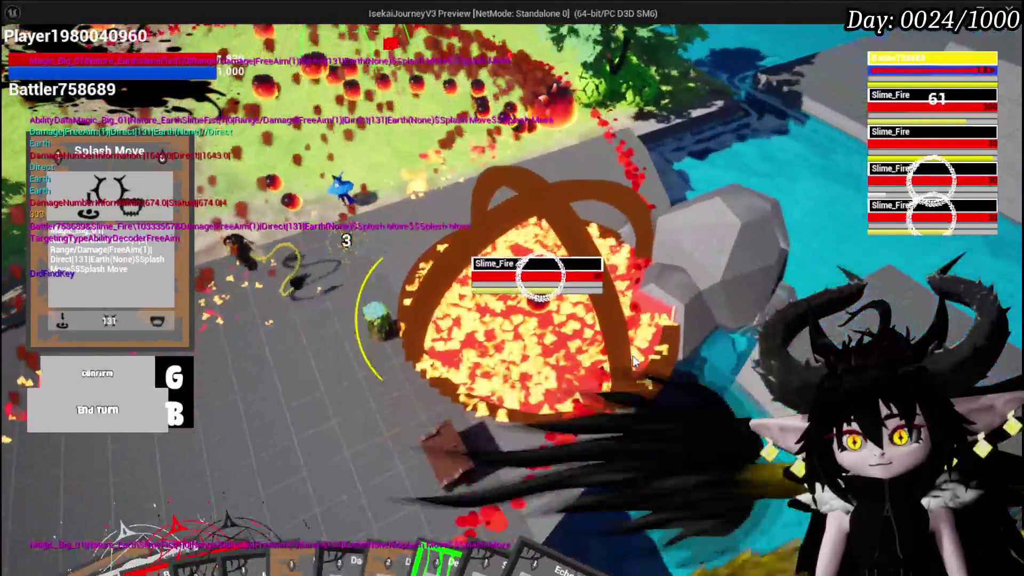
pyautogui.click(633, 357)
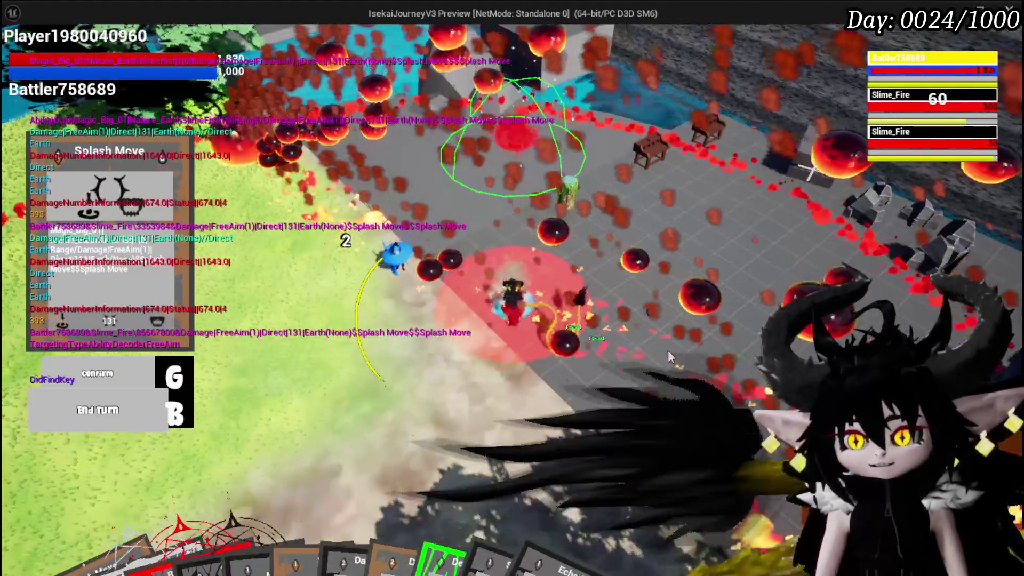
pyautogui.click(668, 356)
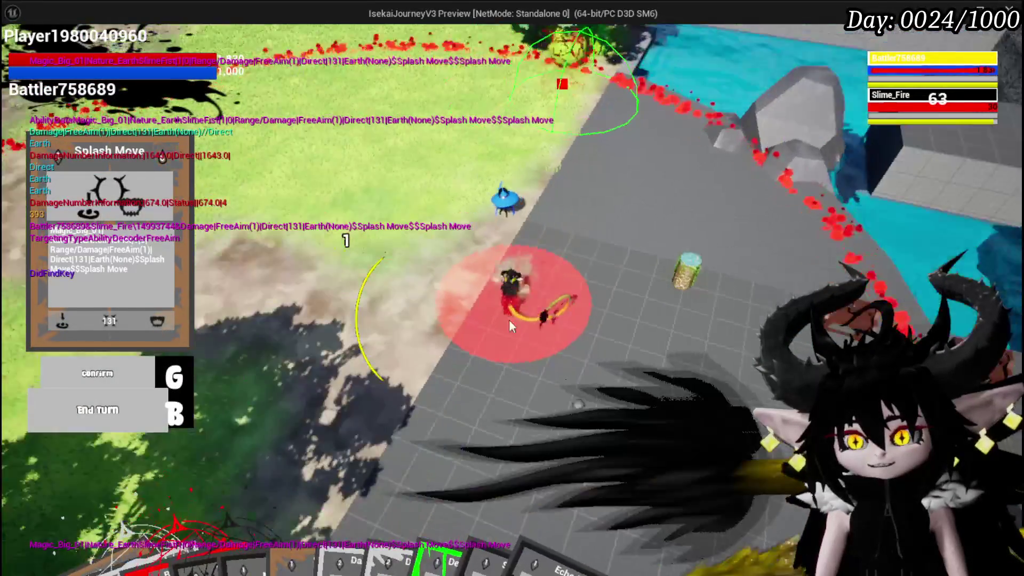
pyautogui.click(279, 298)
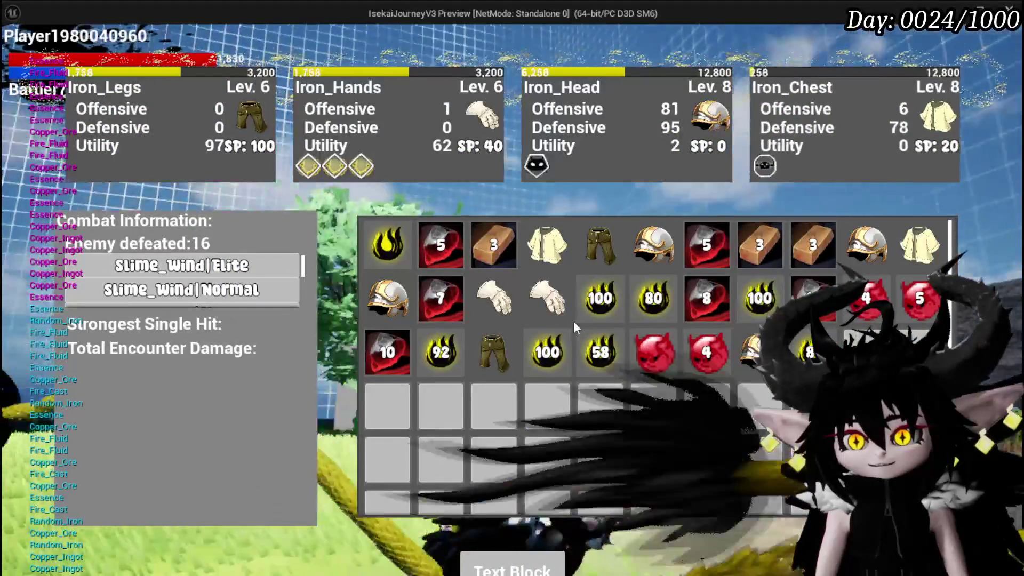
# Process the loot, close the inventory and settings menus, and stop the play session.
pyautogui.click(528, 568)
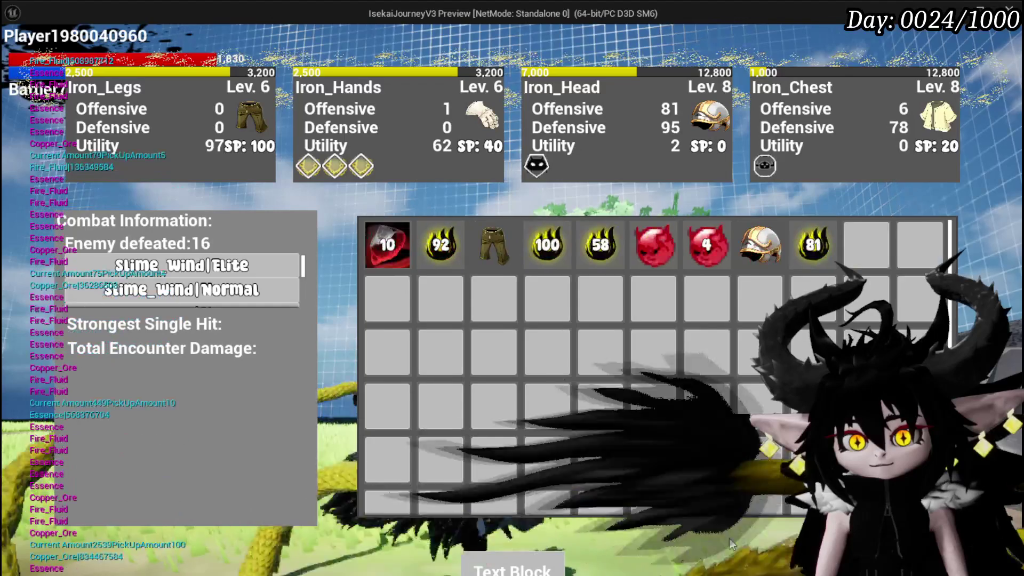
pyautogui.press('Tab')
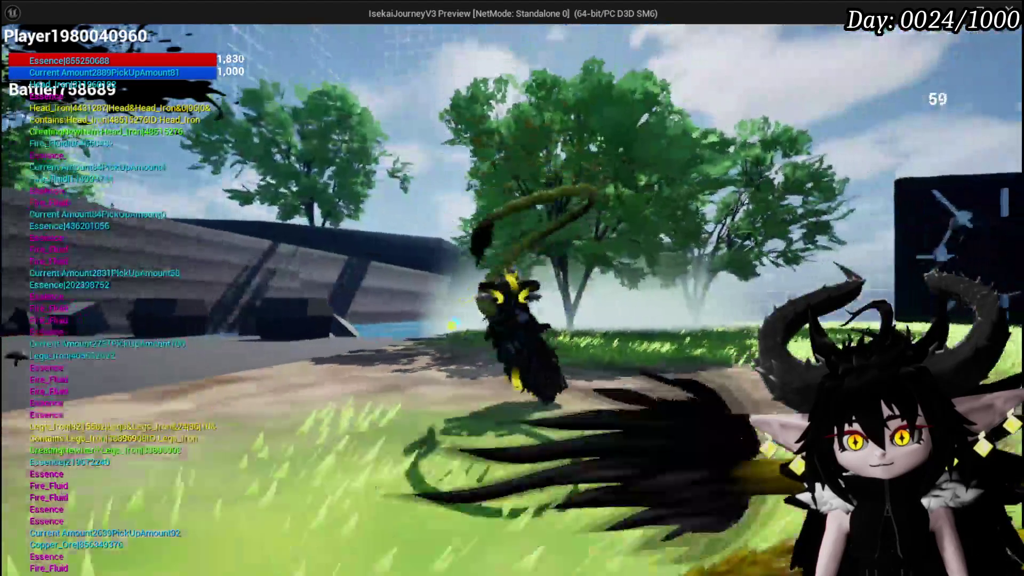
pyautogui.press('Escape')
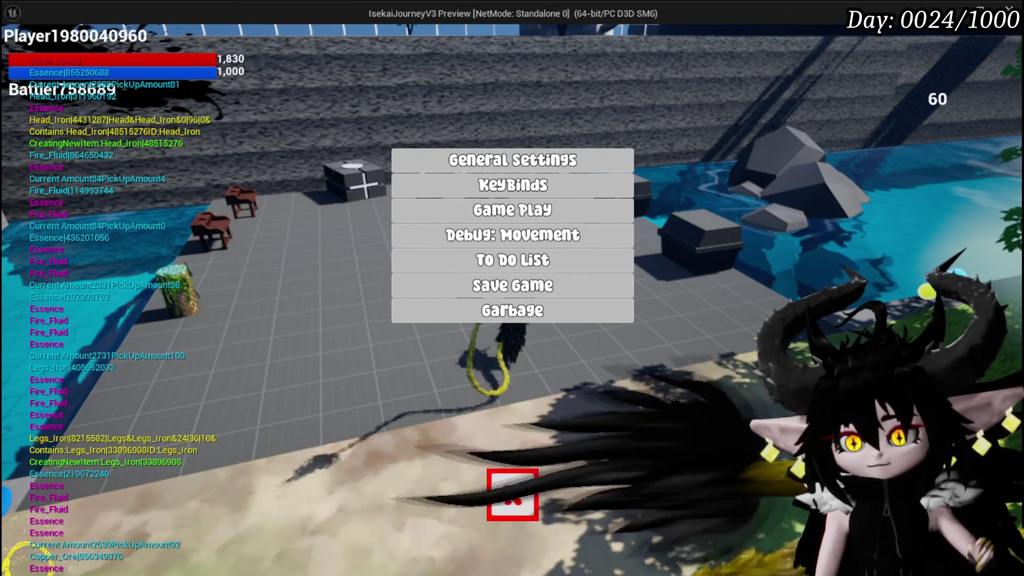
pyautogui.press('Escape')
pyautogui.press('Escape')
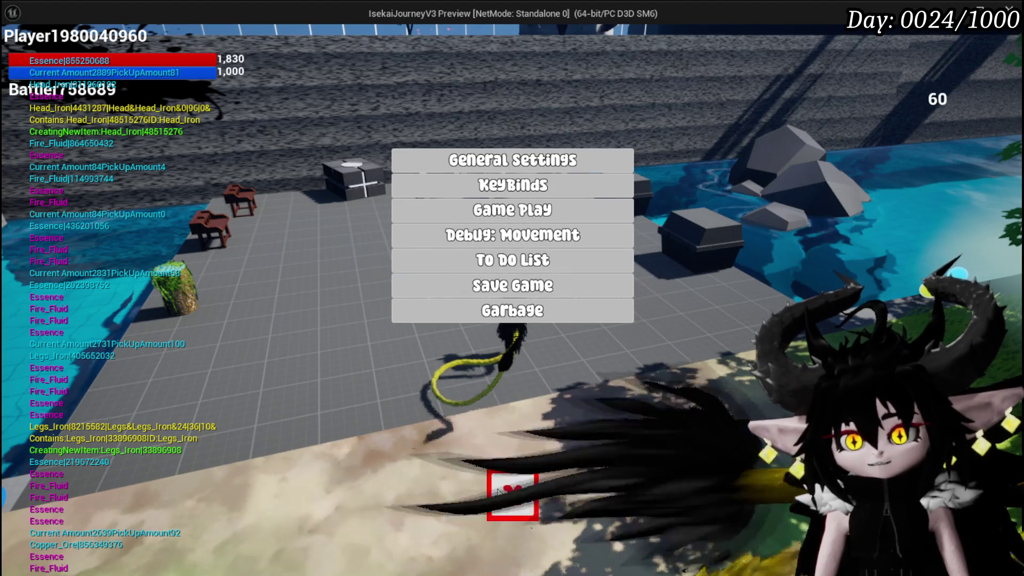
pyautogui.click(498, 491)
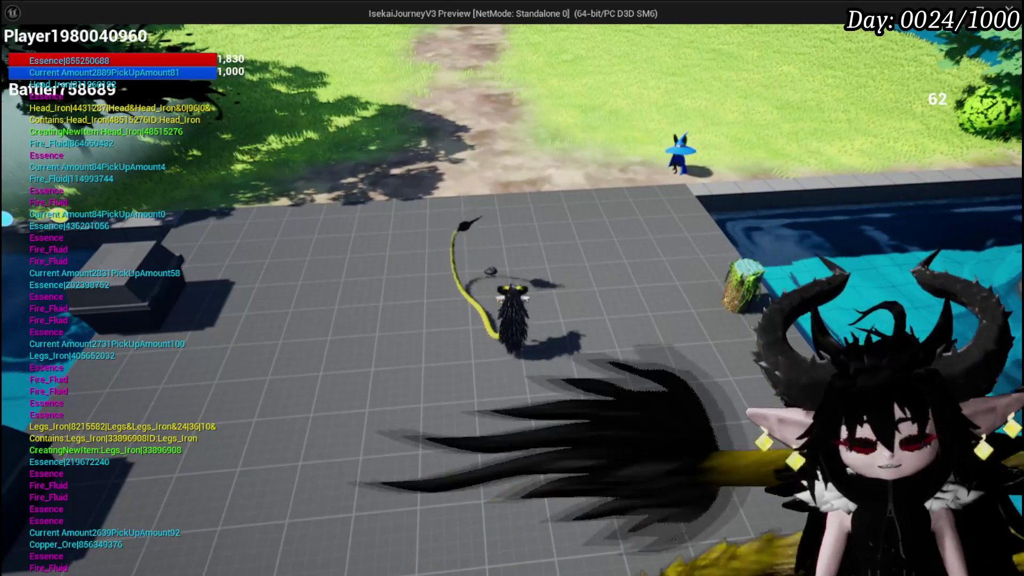
pyautogui.press('Escape')
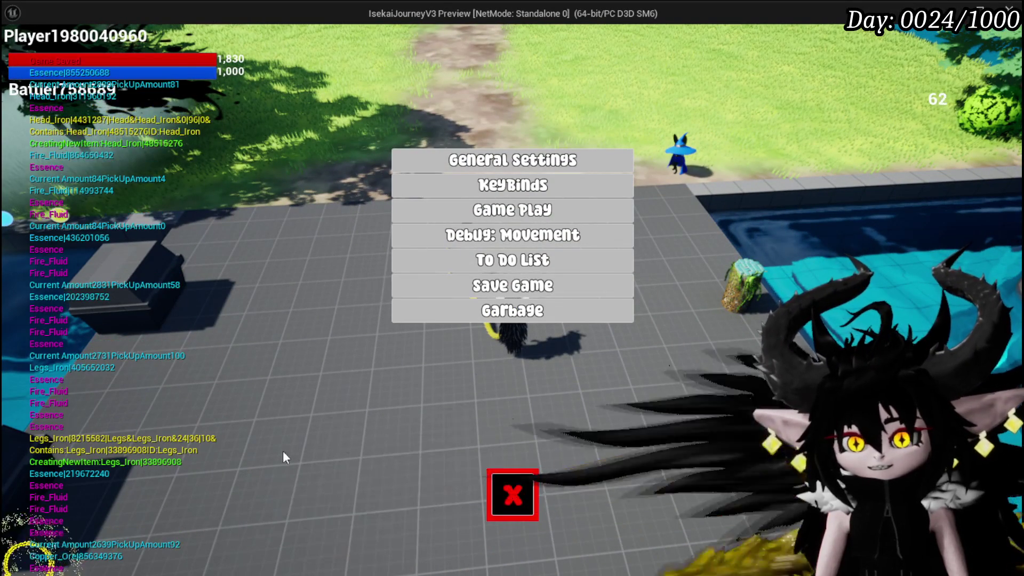
pyautogui.click(505, 509)
pyautogui.press('Escape')
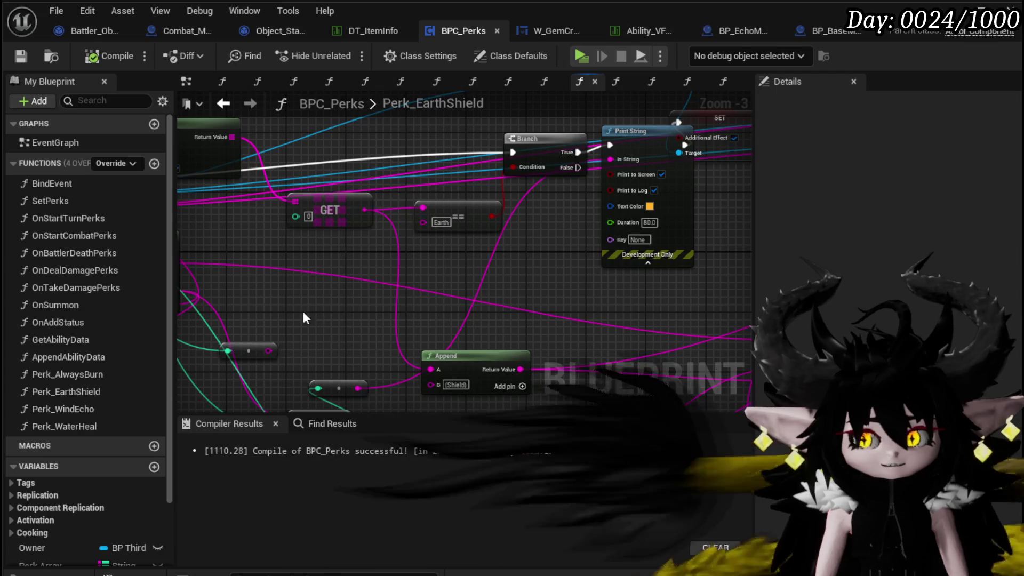
# Change the Perk_EarthShield Divide node's divisor from 2.0 to 10.0.
pyautogui.moveTo(302, 309)
pyautogui.mouseDown()
pyautogui.moveTo(460, 231)
pyautogui.moveTo(511, 256)
pyautogui.mouseUp()
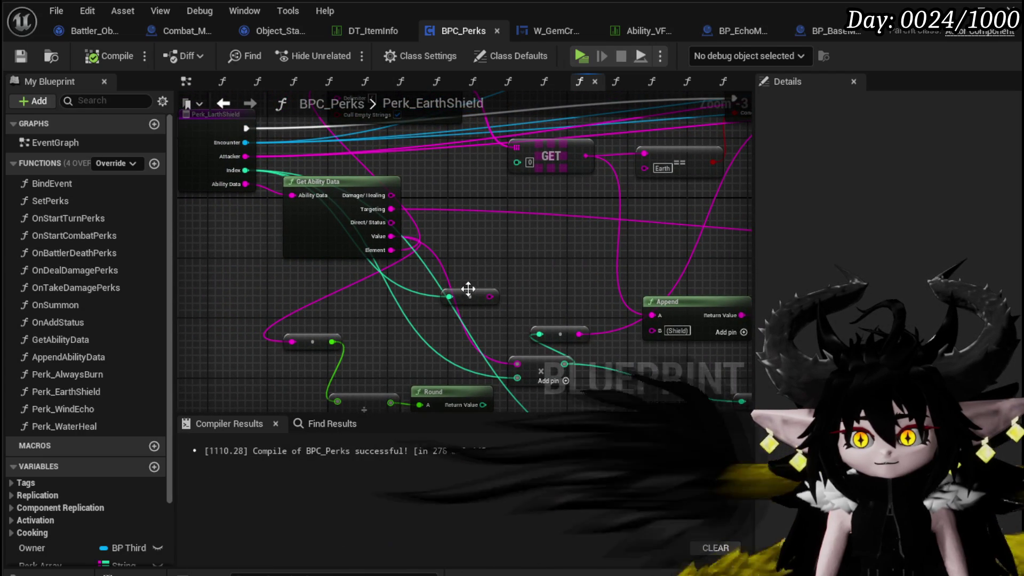
pyautogui.moveTo(466, 290); pyautogui.dragTo(385, 229)
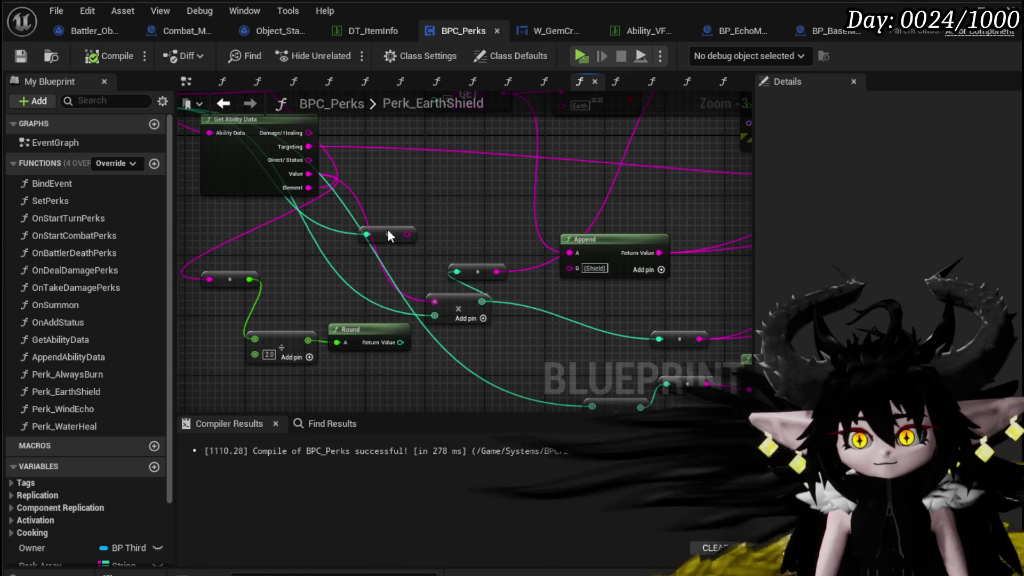
pyautogui.moveTo(302, 174); pyautogui.dragTo(362, 188)
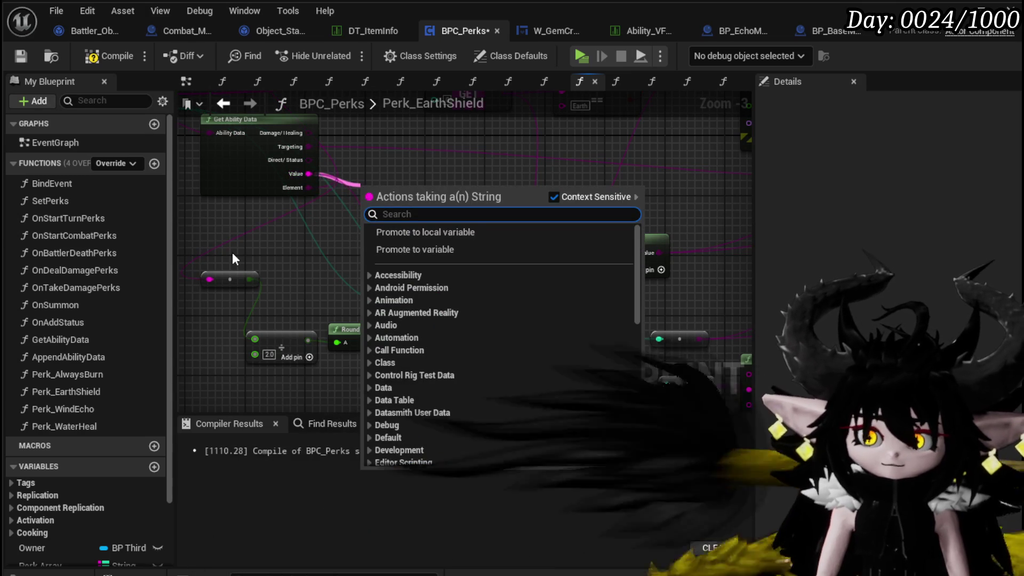
pyautogui.click(231, 252)
pyautogui.write('10')
pyautogui.press('Return')
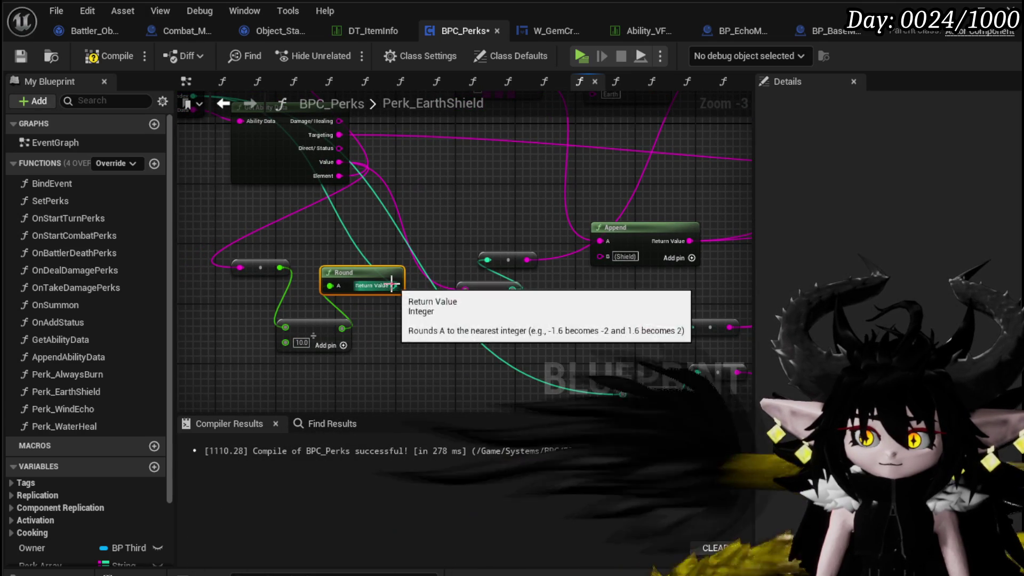
# Wire Round's Return Value into the multiply node and save/compile BPC_Perks.
pyautogui.moveTo(393, 286)
pyautogui.mouseDown()
pyautogui.moveTo(467, 289)
pyautogui.moveTo(462, 333)
pyautogui.moveTo(473, 362)
pyautogui.mouseUp()
pyautogui.click(30, 57)
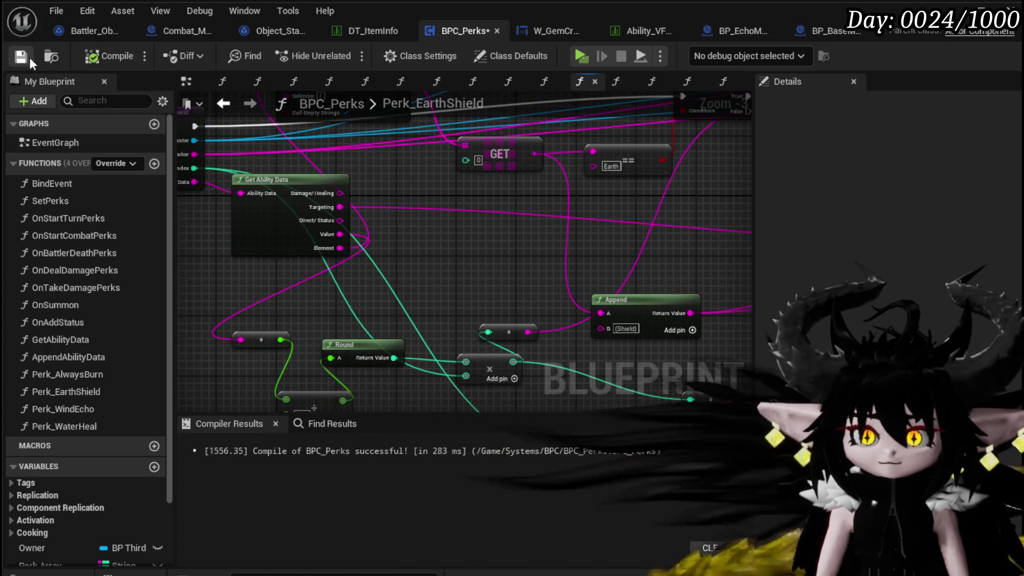
pyautogui.moveTo(430, 301)
pyautogui.mouseDown()
pyautogui.moveTo(327, 323)
pyautogui.moveTo(371, 327)
pyautogui.mouseUp()
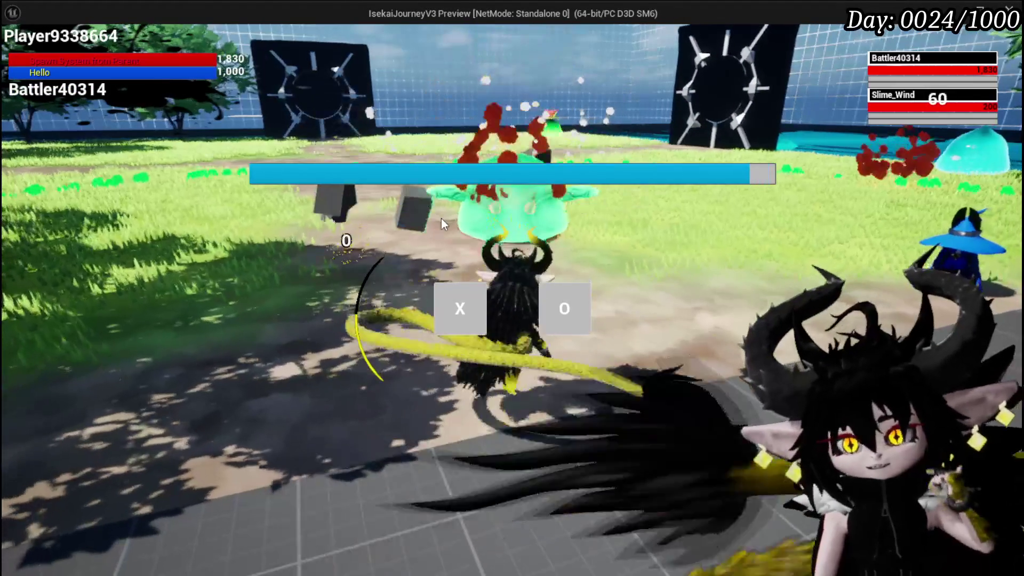
# Enter battle, cast Splash Move twice on Slime_Wind, then stop PIE and save the level.
pyautogui.click(460, 311)
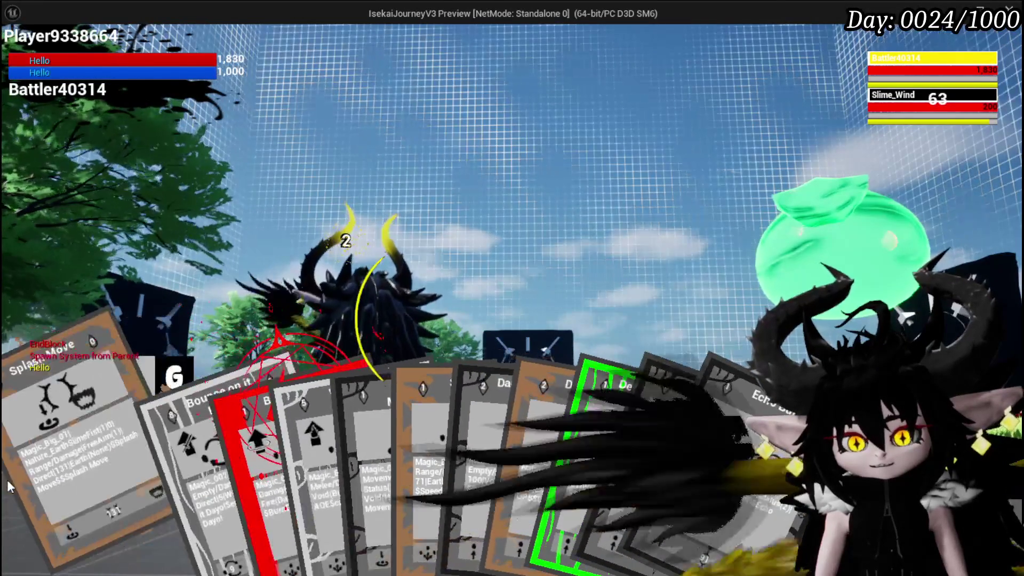
pyautogui.press('g')
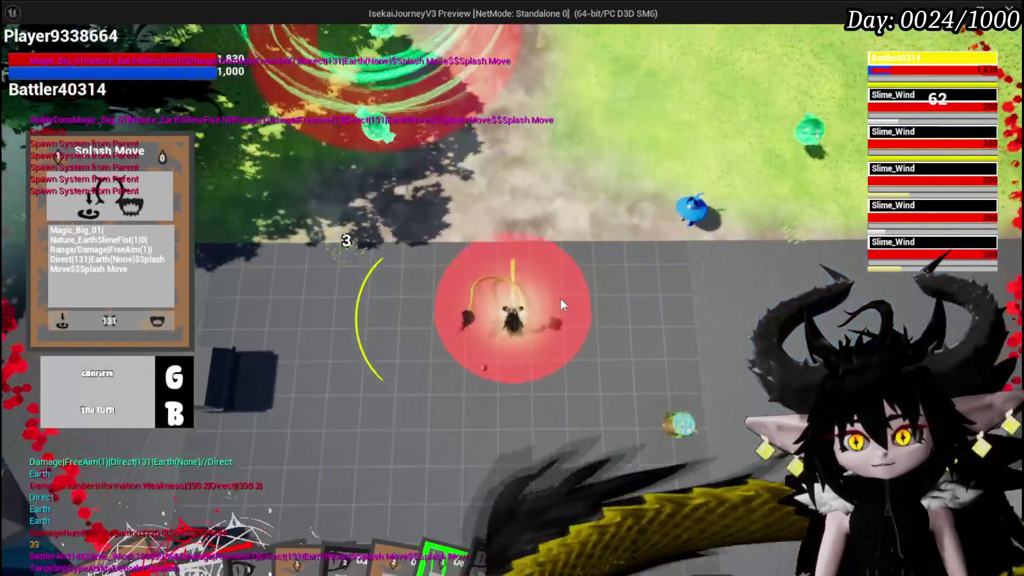
pyautogui.click(563, 297)
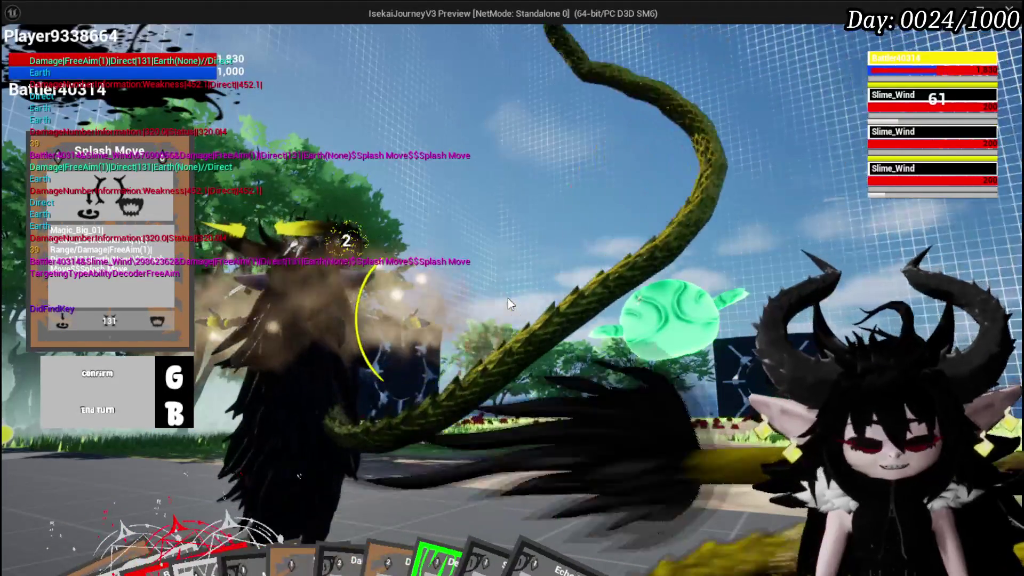
pyautogui.press('Escape')
pyautogui.click(20, 53)
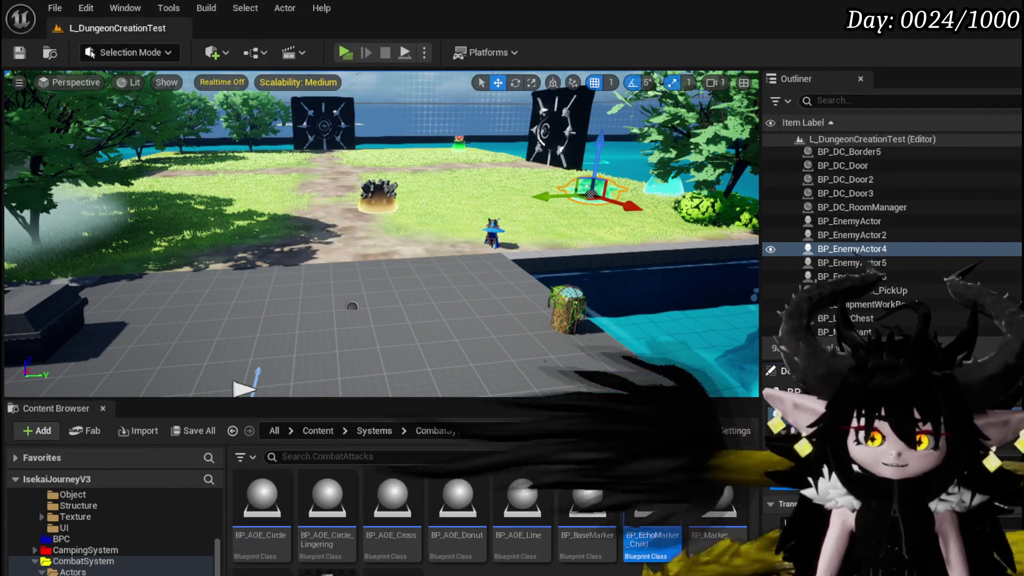
# Inspect the Gem&Water_Heal row in DT_ItemInfo, then return to the level editor.
pyautogui.hotkey('alt', 'Tab')
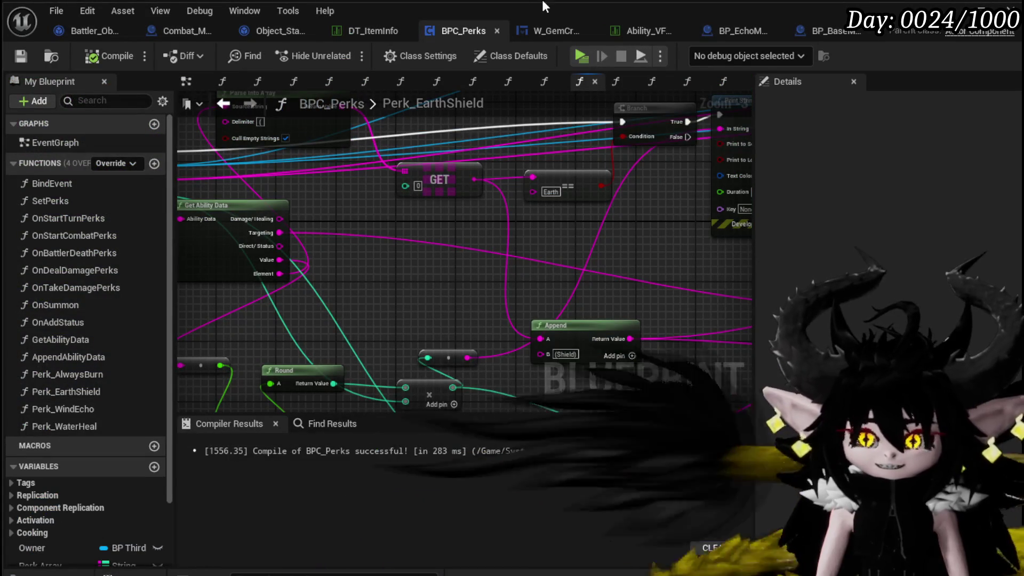
pyautogui.click(372, 32)
pyautogui.click(105, 268)
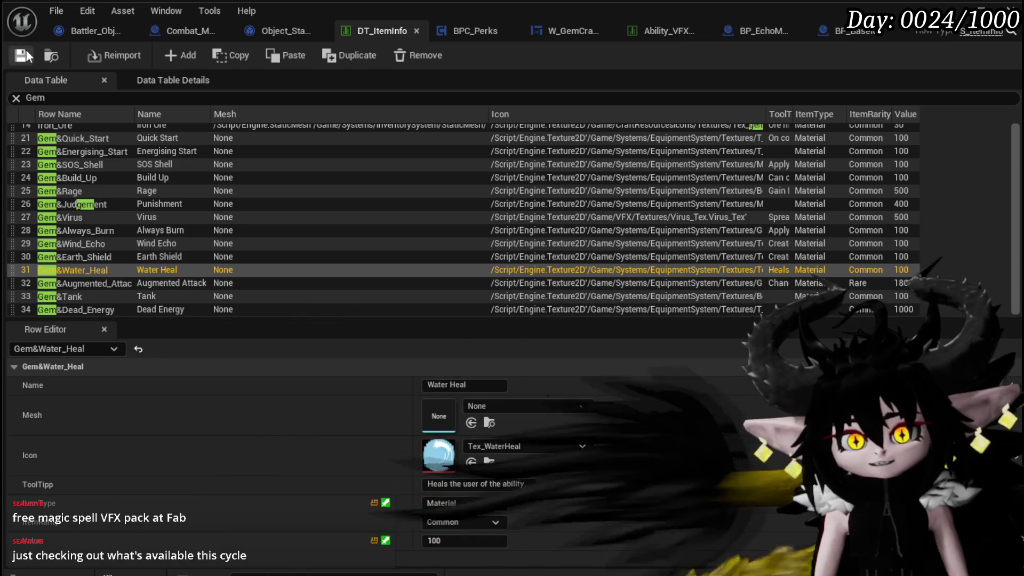
pyautogui.hotkey('alt', 'Tab')
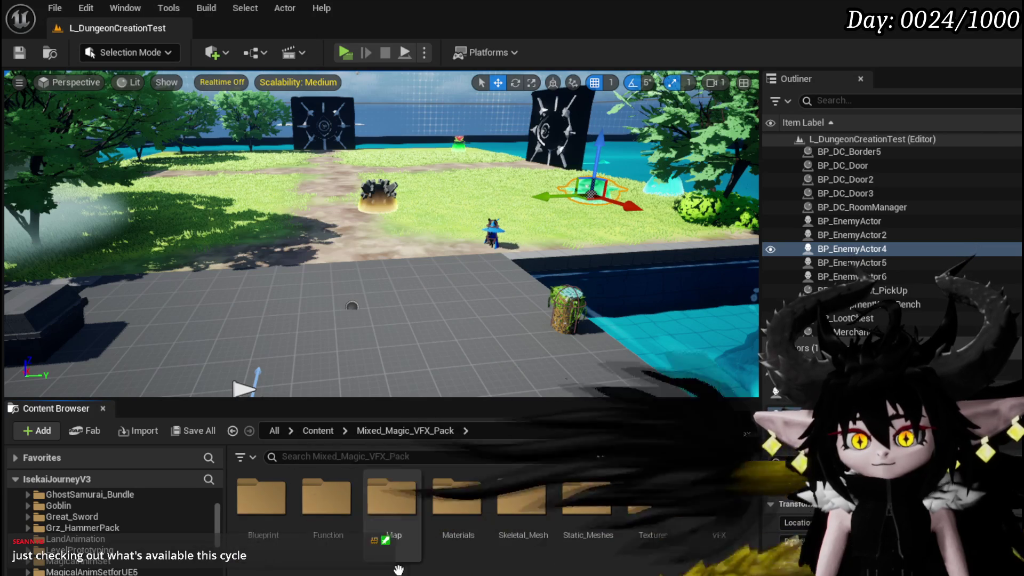
pyautogui.doubleClick(714, 500)
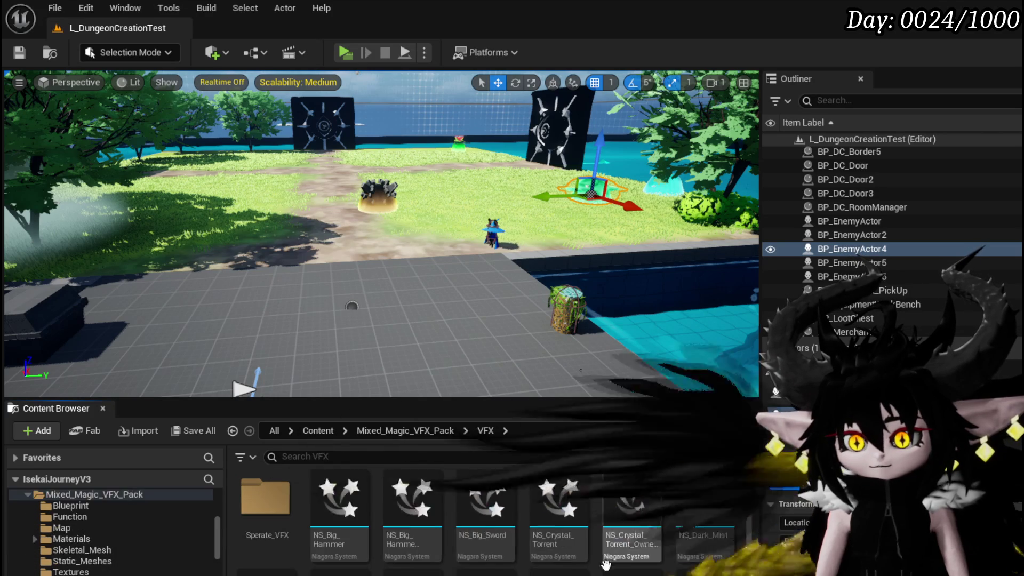
pyautogui.scroll(-3, 736, 537)
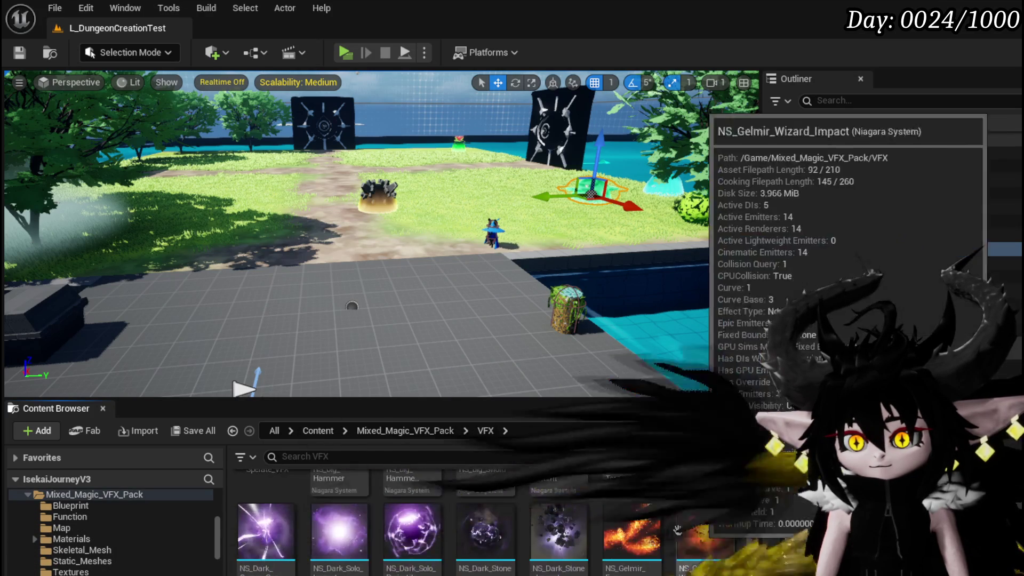
pyautogui.scroll(-2, 633, 507)
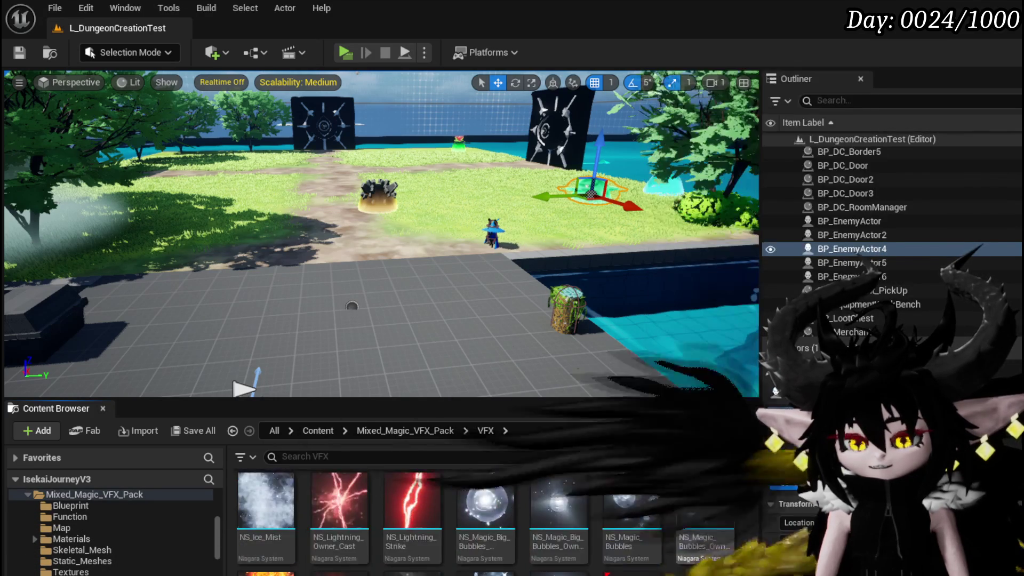
pyautogui.scroll(1, 697, 474)
pyautogui.moveTo(412, 538); pyautogui.dragTo(422, 286)
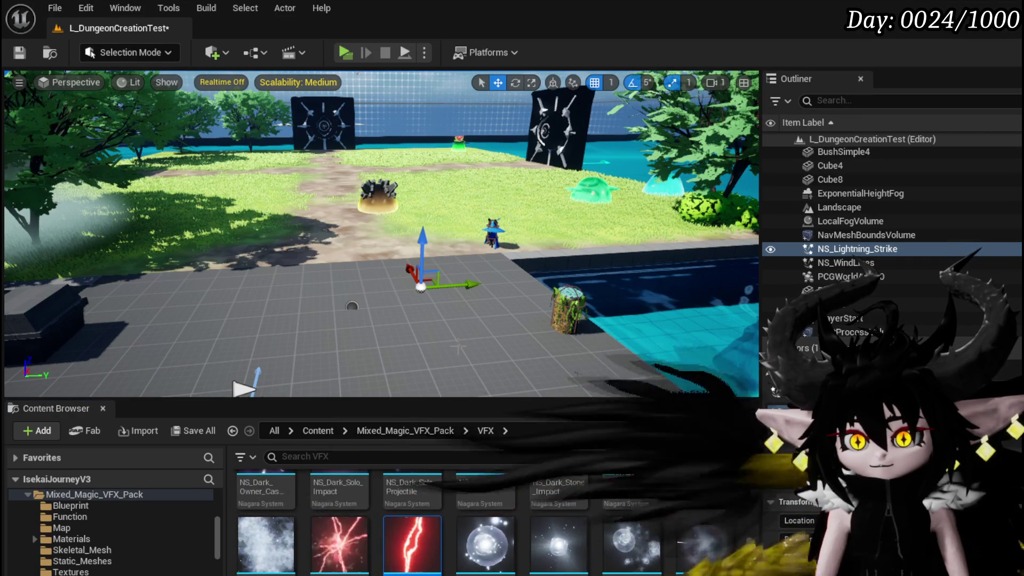
pyautogui.moveTo(374, 240)
pyautogui.mouseDown()
pyautogui.moveTo(320, 240)
pyautogui.moveTo(363, 250)
pyautogui.moveTo(416, 243)
pyautogui.mouseUp()
pyautogui.press('Delete')
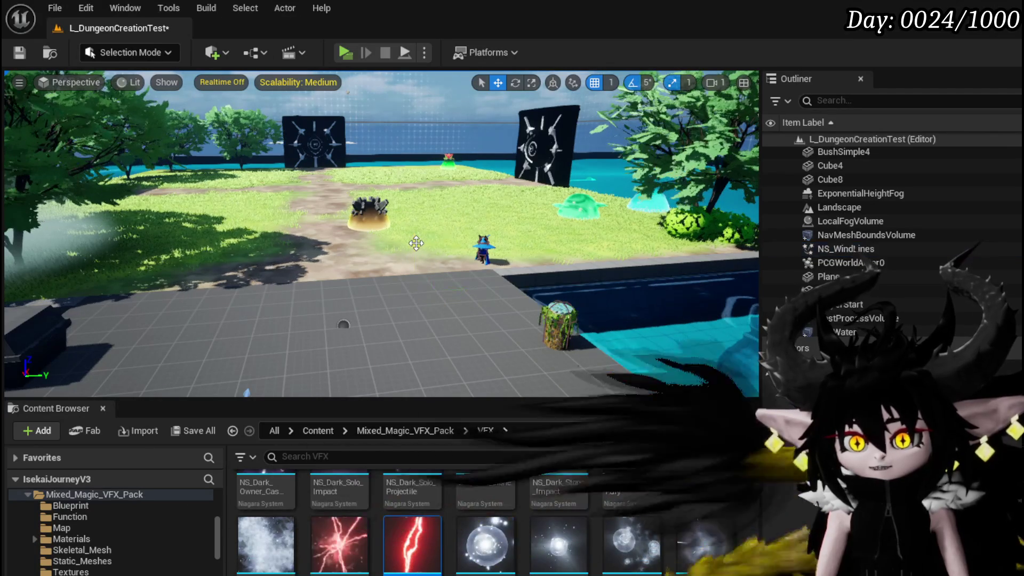
pyautogui.click(19, 52)
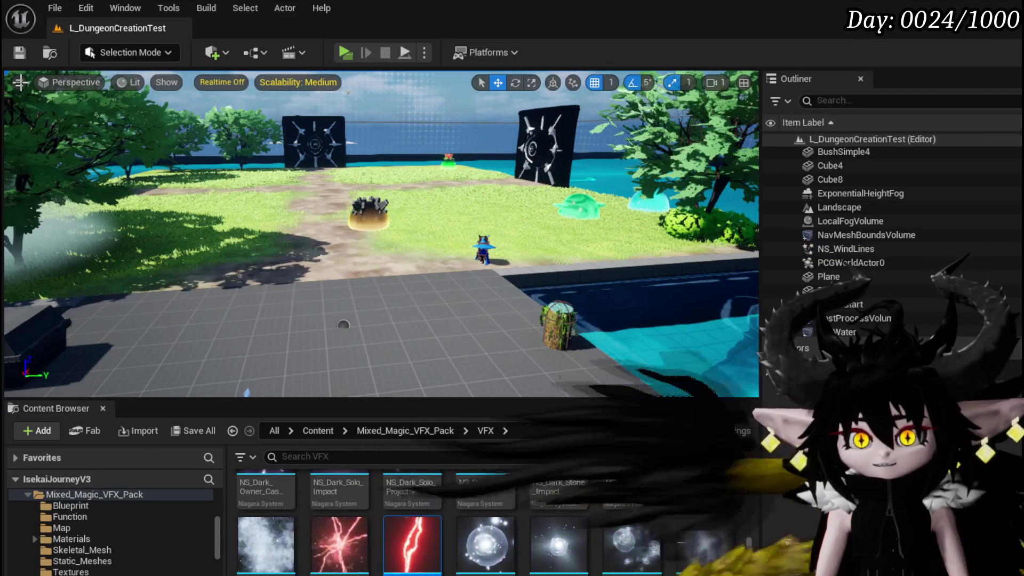
pyautogui.click(20, 82)
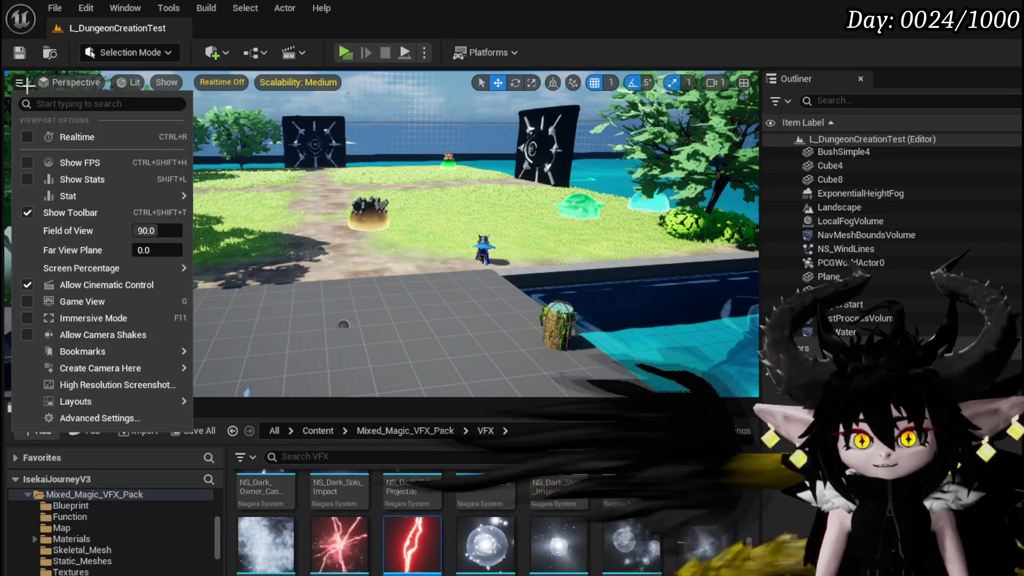
pyautogui.click(21, 83)
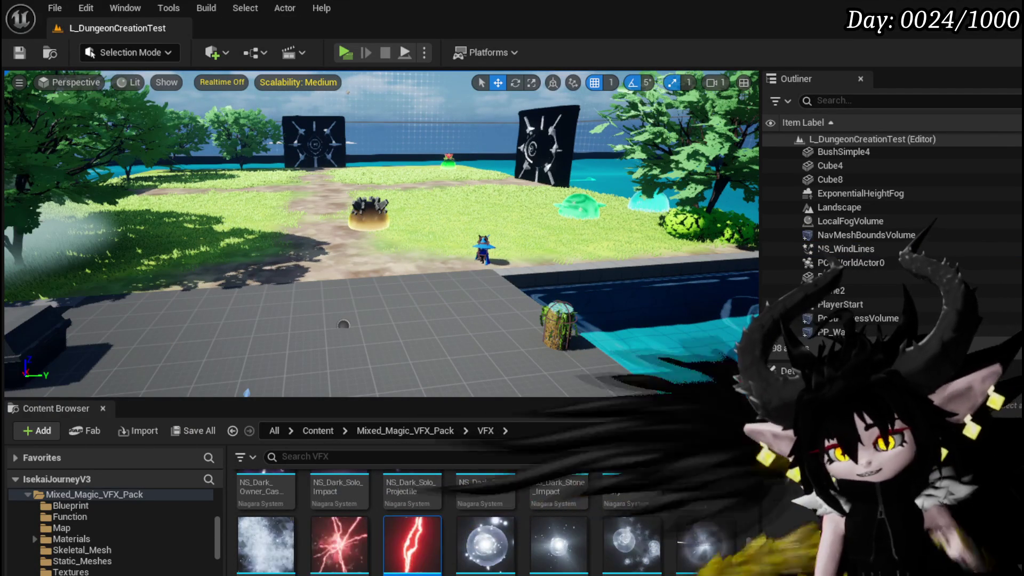
pyautogui.scroll(-1, 485, 520)
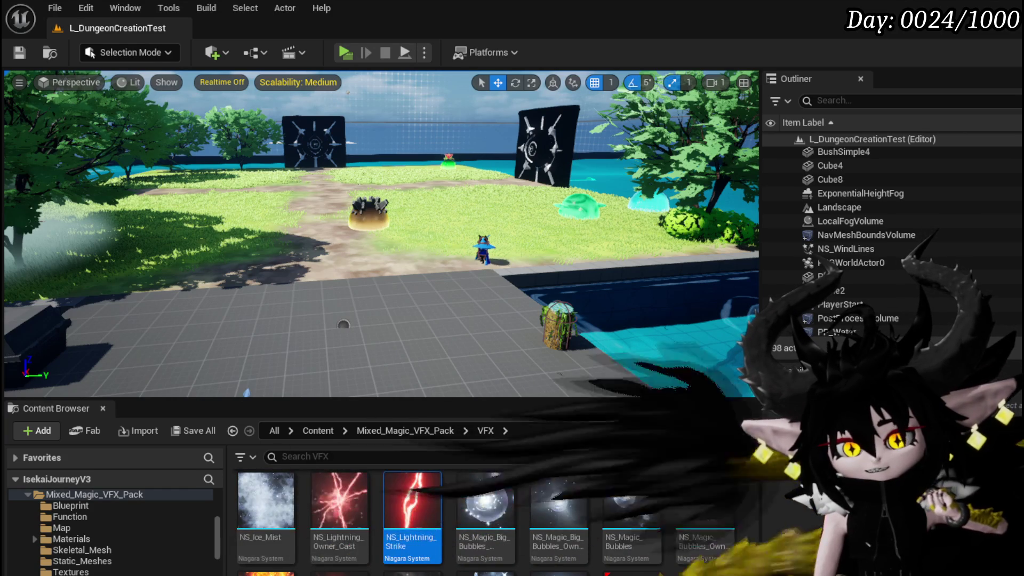
pyautogui.scroll(4, 486, 520)
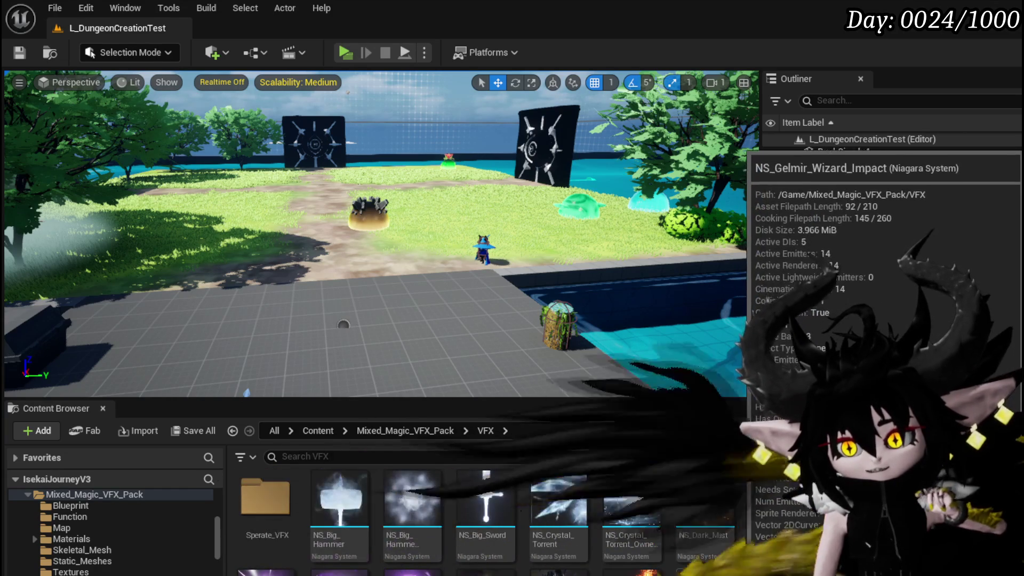
pyautogui.scroll(-4, 737, 565)
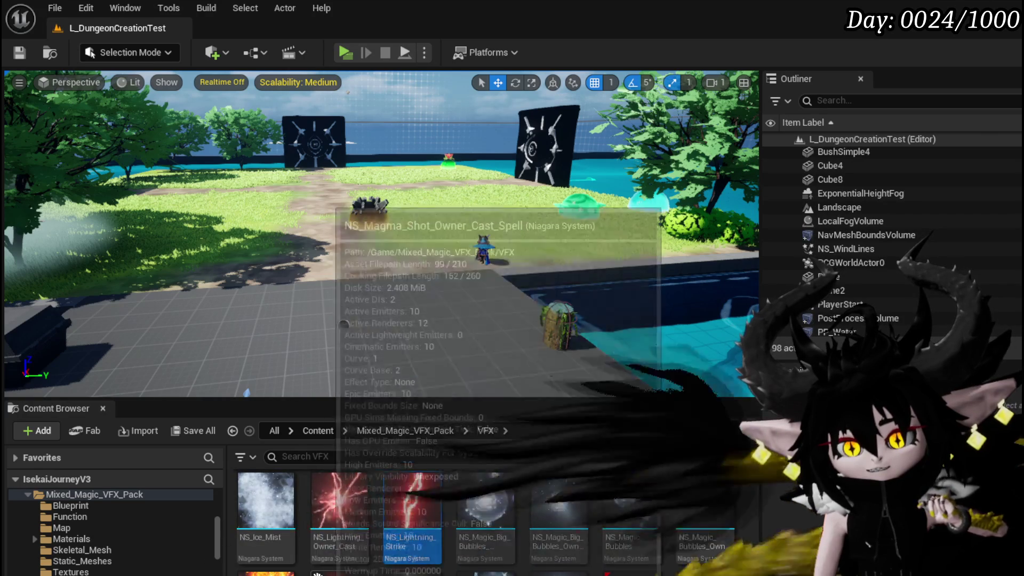
# Open NS_Magma_Shot and adjust its Timeline preview playback range end marker.
pyautogui.doubleClick(476, 566)
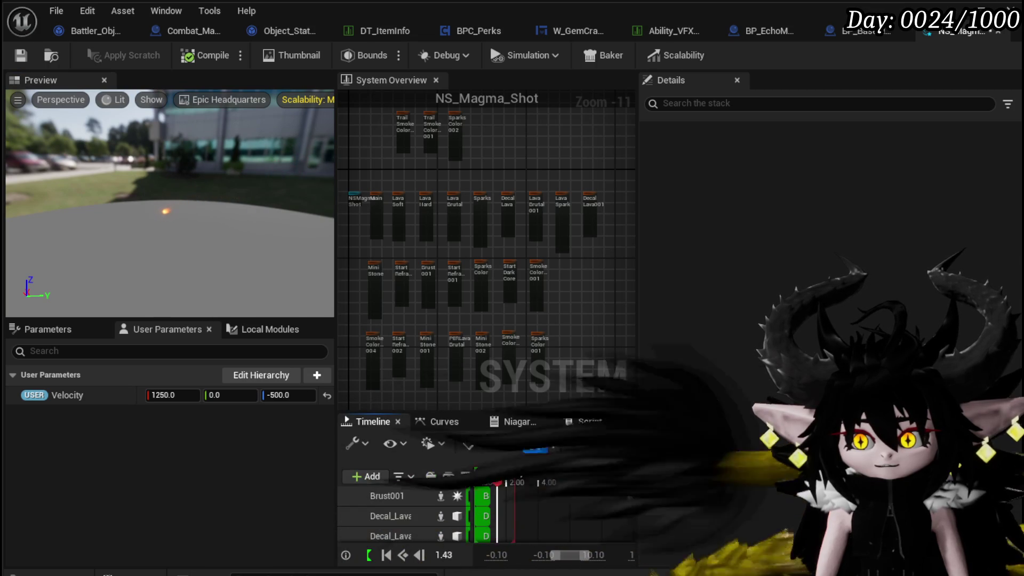
pyautogui.moveTo(631, 474); pyautogui.dragTo(506, 474)
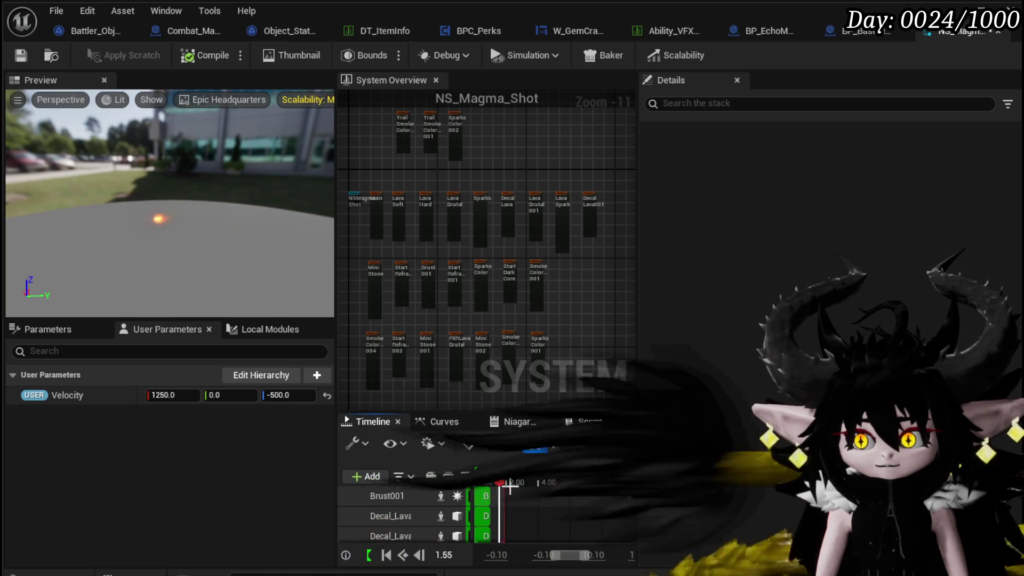
pyautogui.scroll(-5, 400, 512)
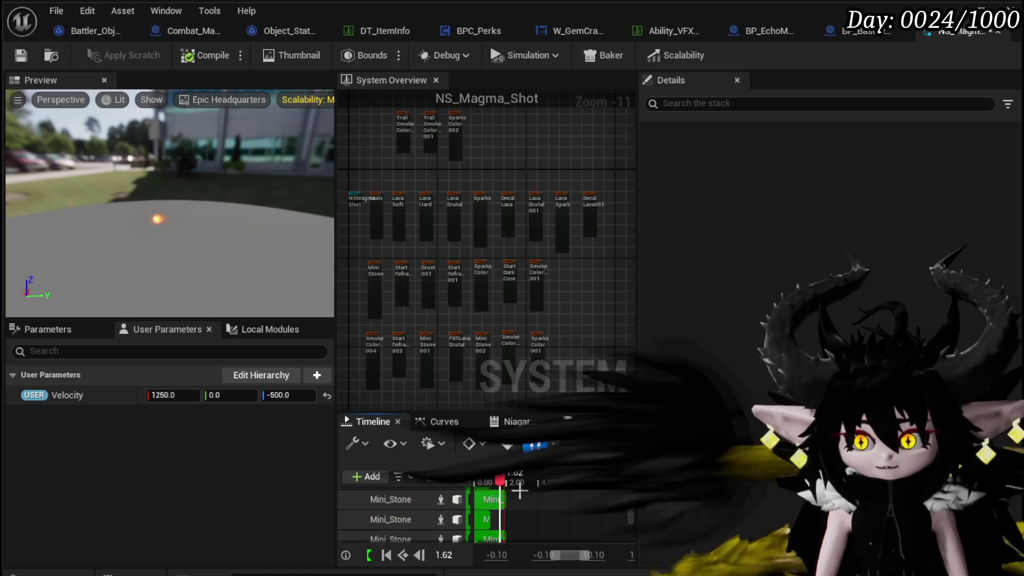
pyautogui.scroll(2, 400, 512)
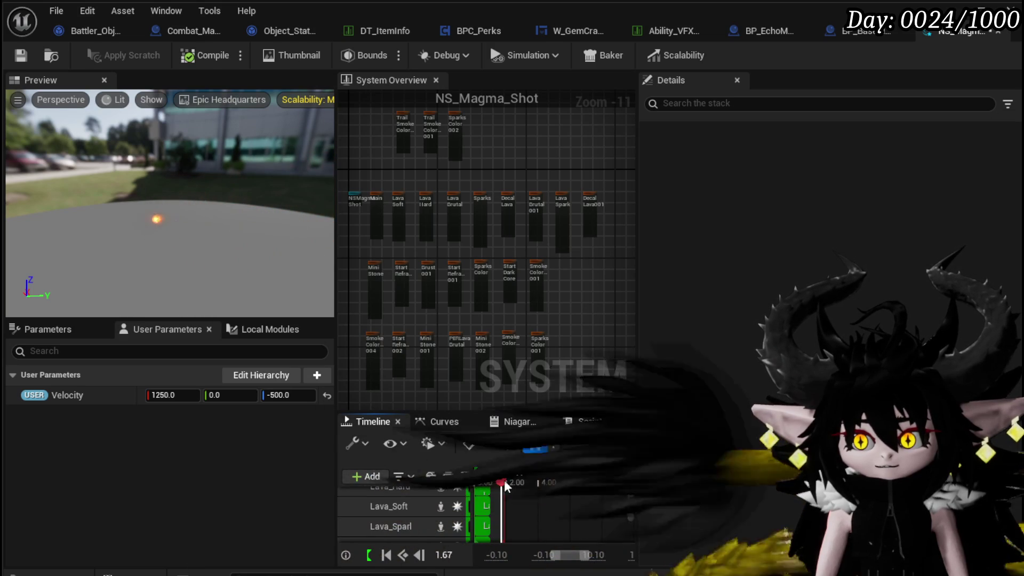
pyautogui.moveTo(506, 481); pyautogui.dragTo(567, 474)
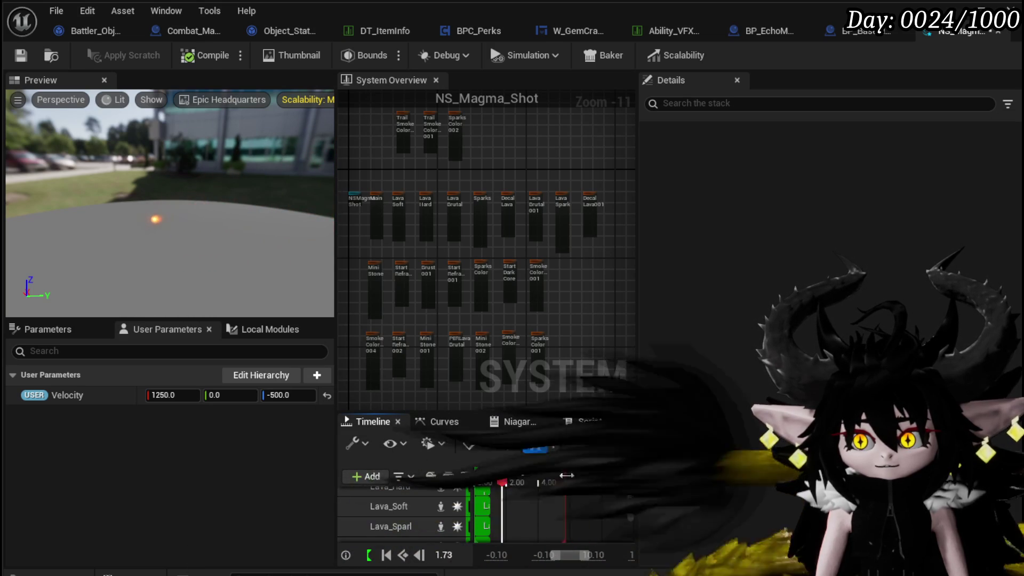
pyautogui.scroll(-2, 554, 514)
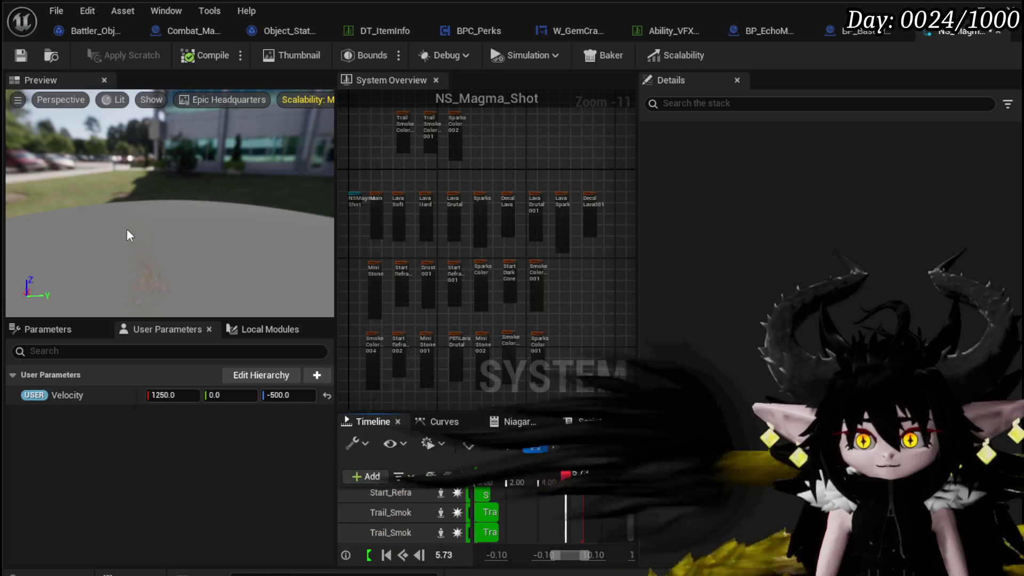
# Orbit the Preview viewport to watch the magma shot play against the building.
pyautogui.moveTo(143, 312); pyautogui.dragTo(104, 296)
pyautogui.moveTo(152, 225)
pyautogui.mouseDown()
pyautogui.moveTo(151, 214)
pyautogui.moveTo(152, 225)
pyautogui.mouseUp()
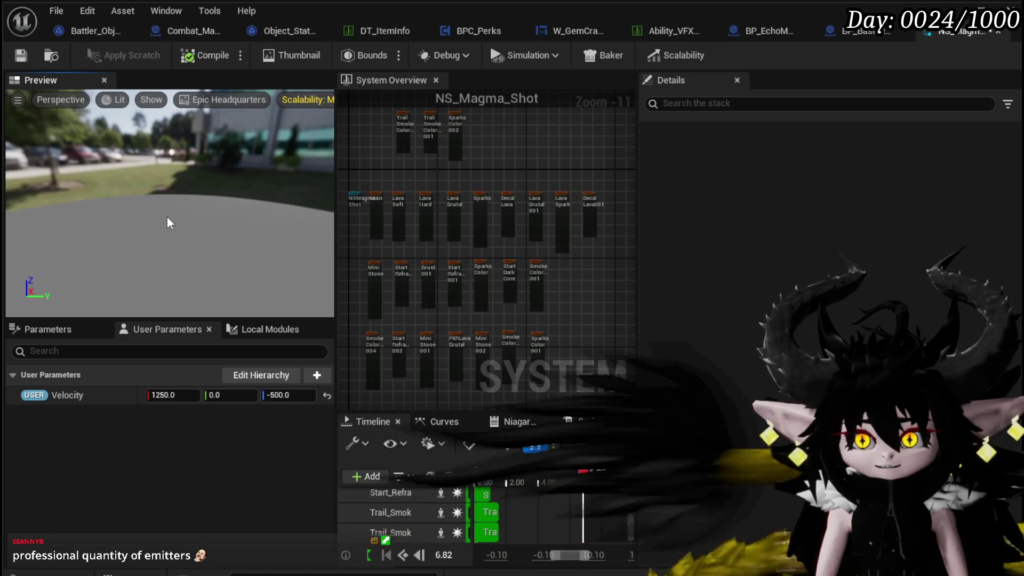
pyautogui.moveTo(166, 223); pyautogui.dragTo(167, 209)
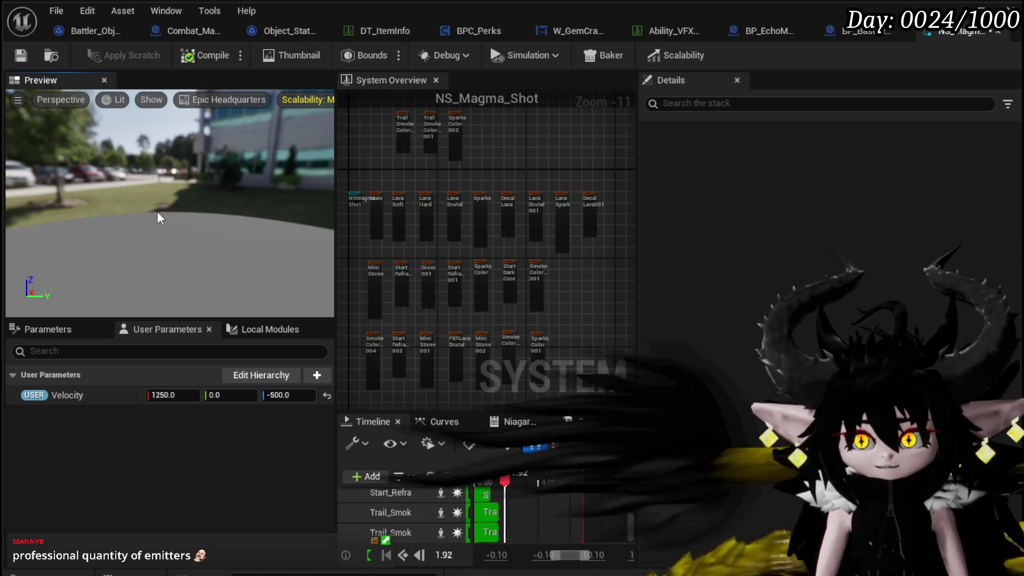
pyautogui.moveTo(75, 216)
pyautogui.mouseDown()
pyautogui.moveTo(124, 198)
pyautogui.moveTo(150, 213)
pyautogui.moveTo(122, 214)
pyautogui.mouseUp()
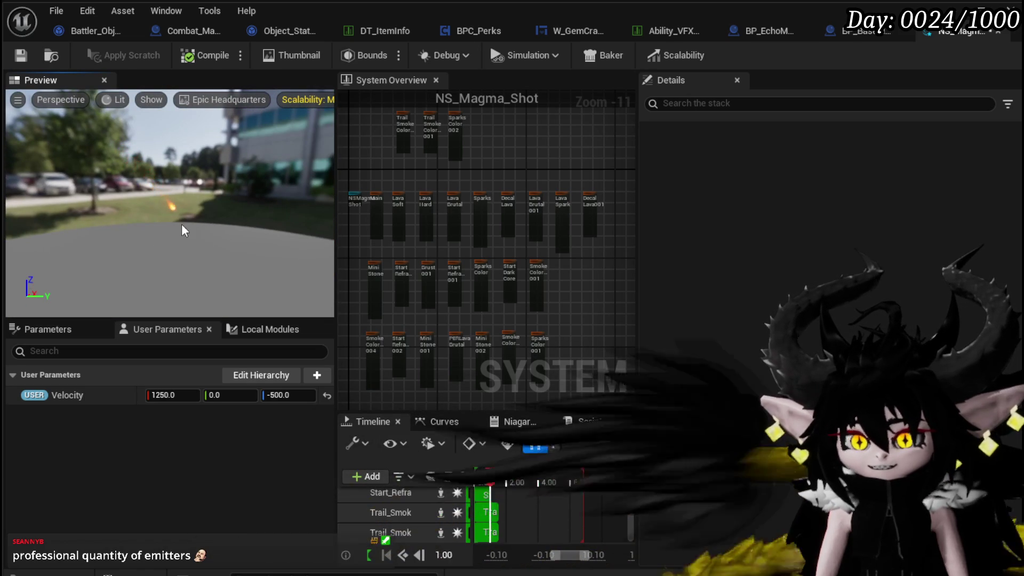
pyautogui.moveTo(203, 237); pyautogui.dragTo(184, 231)
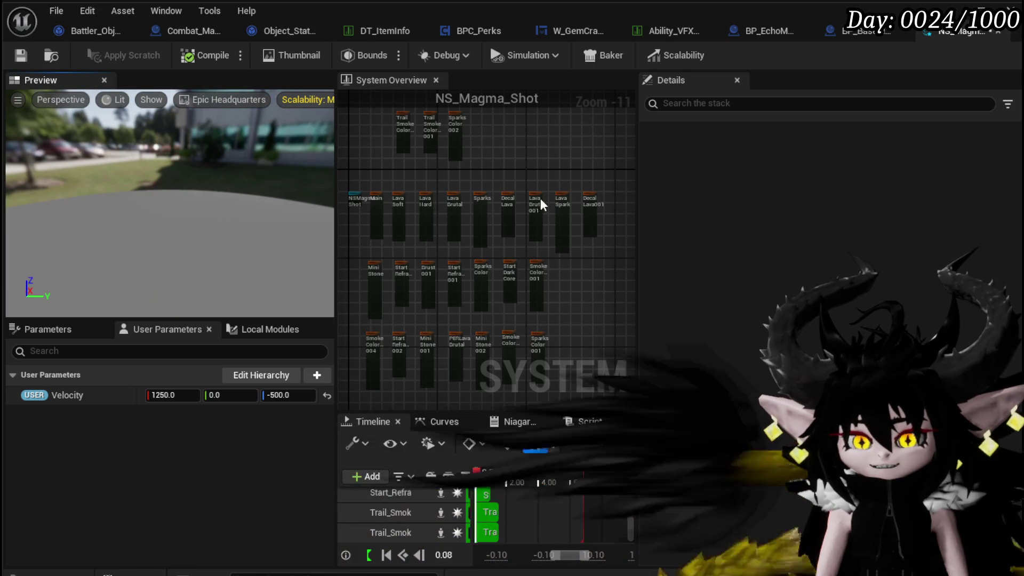
# Save NS_Magma_Shot and pan the System Overview to reveal more emitter modules.
pyautogui.click(20, 55)
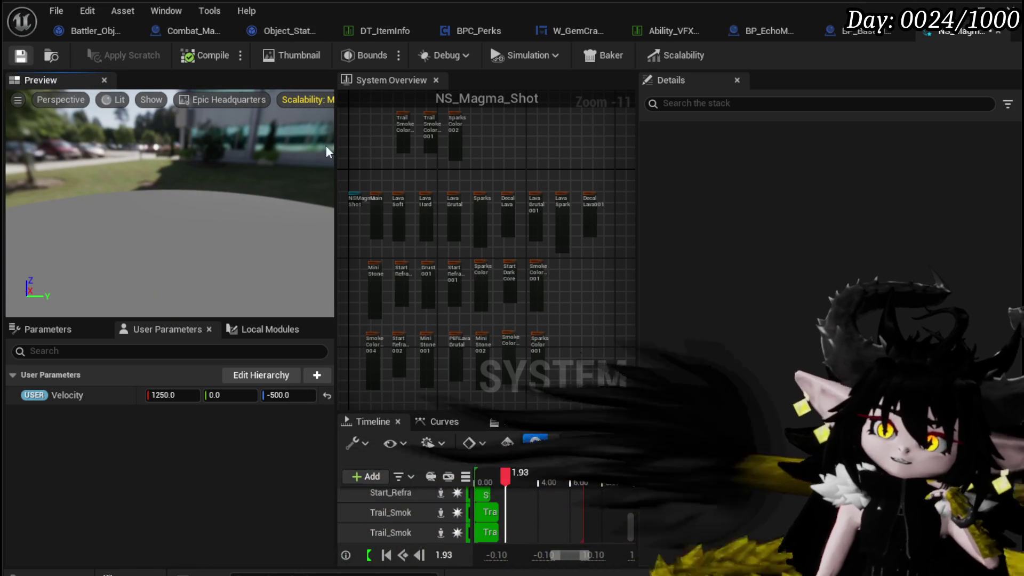
pyautogui.scroll(9, 455, 181)
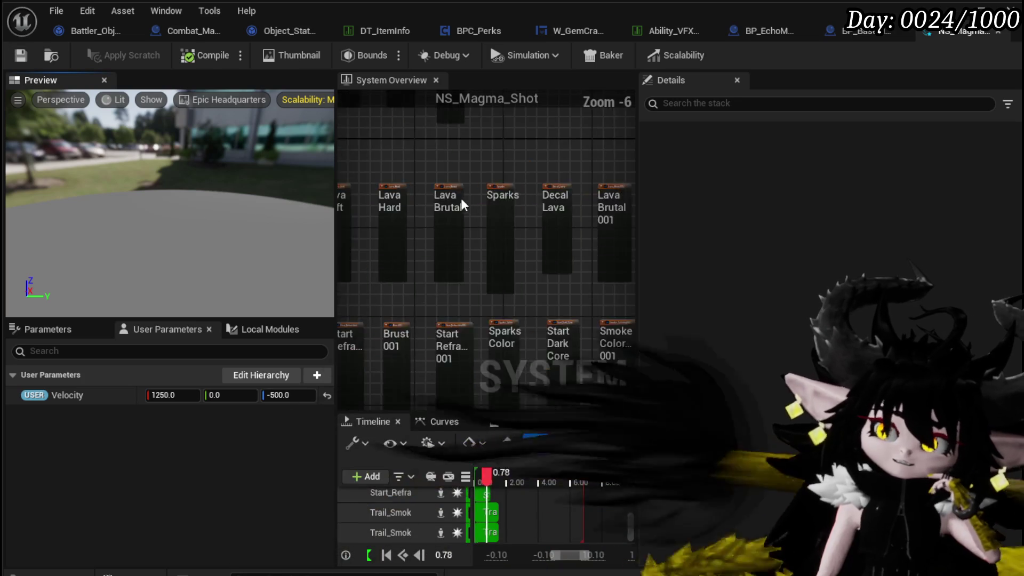
pyautogui.scroll(3, 510, 211)
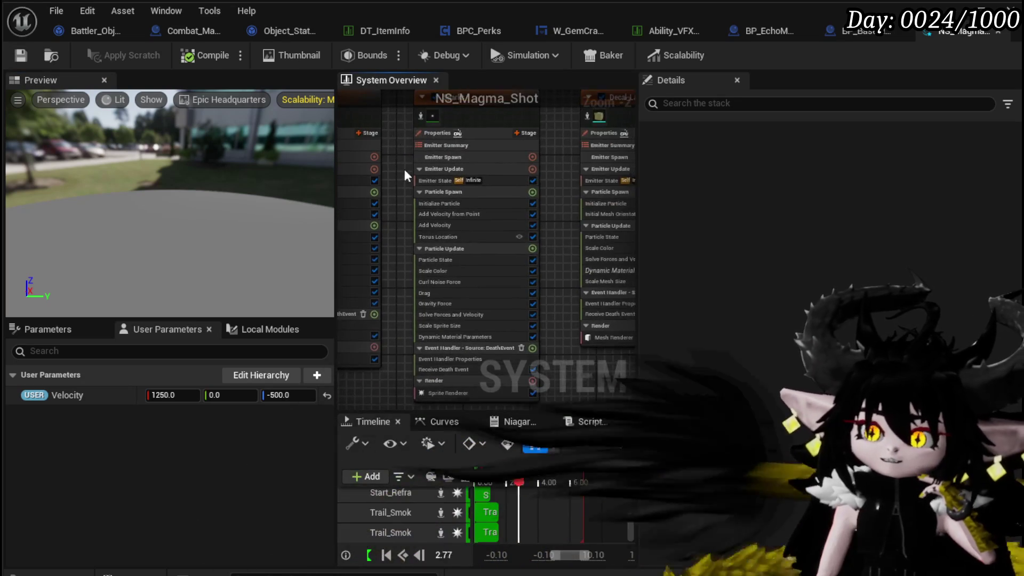
pyautogui.moveTo(404, 257)
pyautogui.mouseDown()
pyautogui.moveTo(373, 129)
pyautogui.moveTo(364, 174)
pyautogui.mouseUp()
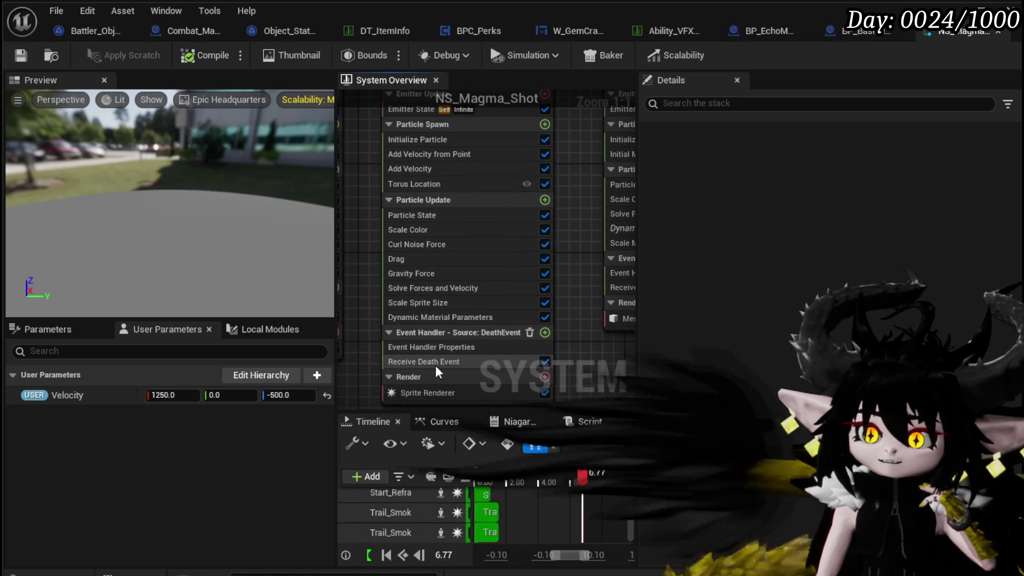
pyautogui.scroll(-5, 374, 299)
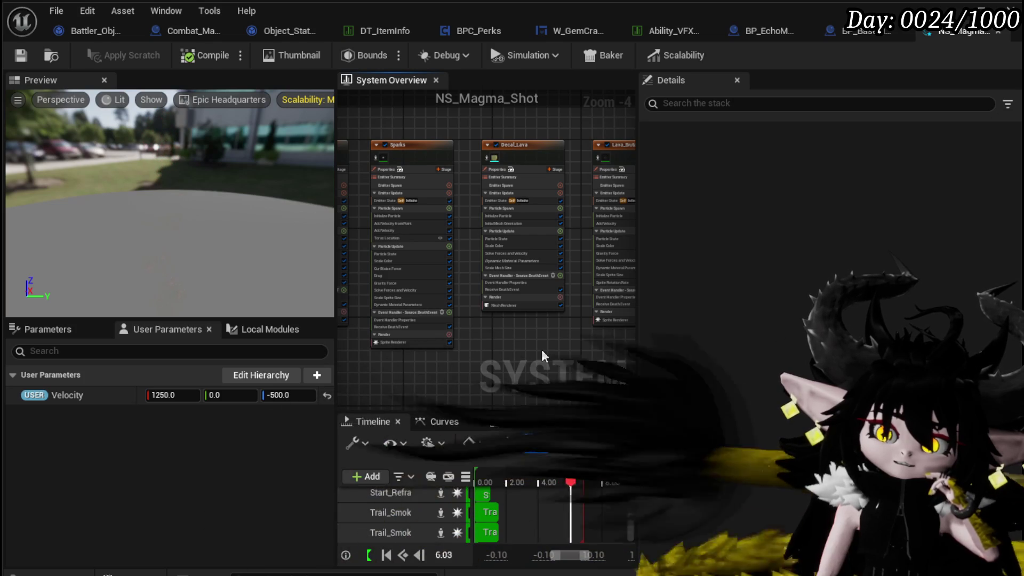
pyautogui.scroll(-5, 523, 341)
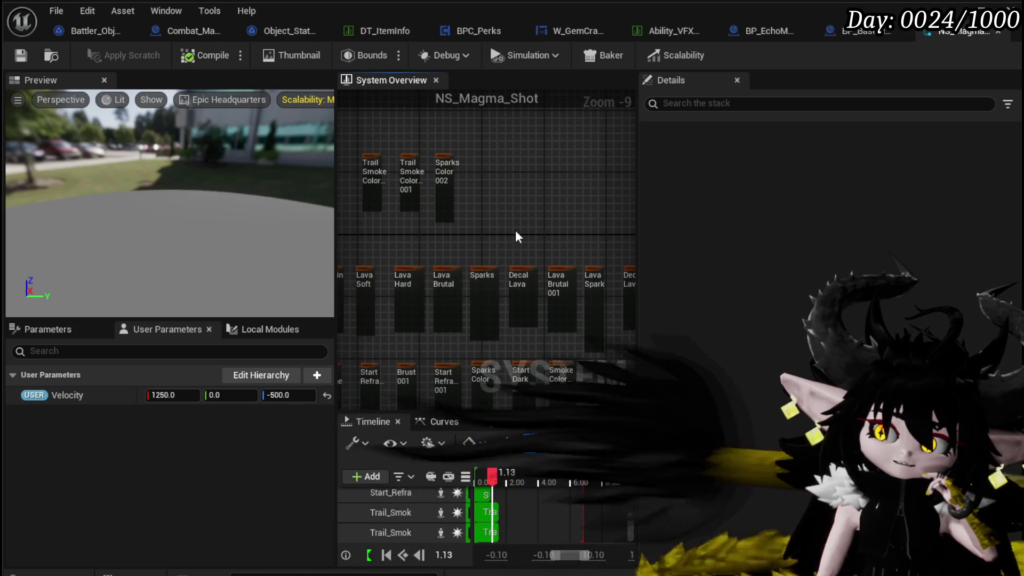
pyautogui.scroll(-2, 537, 176)
# Inspect the Lava_Soft, Lava_Hard, Lava_Brutal001 and Sparks emitters, then save again.
pyautogui.moveTo(536, 173)
pyautogui.mouseDown()
pyautogui.moveTo(486, 171)
pyautogui.moveTo(500, 164)
pyautogui.mouseUp()
pyautogui.scroll(8, 422, 227)
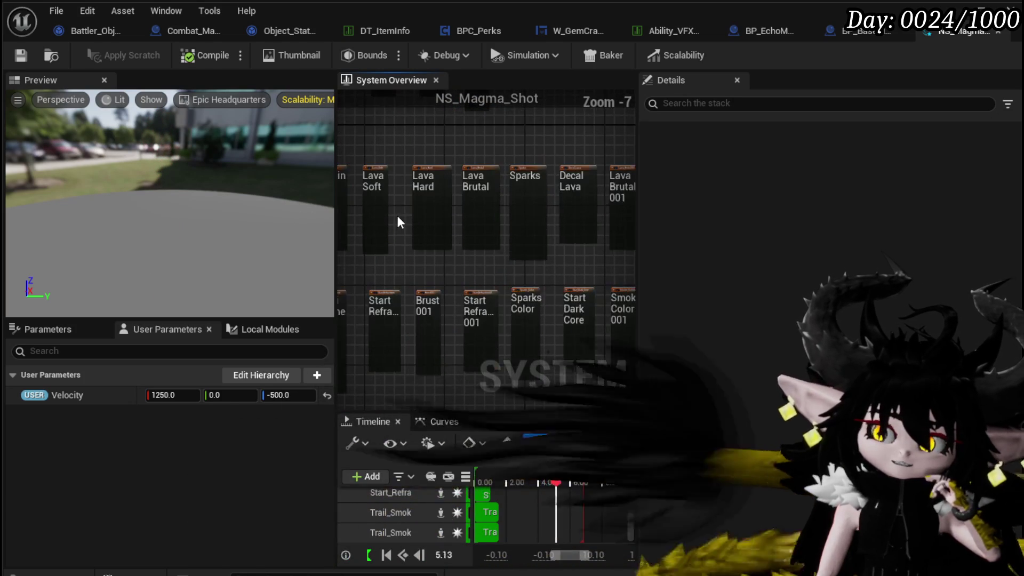
pyautogui.moveTo(420, 226)
pyautogui.mouseDown()
pyautogui.moveTo(520, 172)
pyautogui.moveTo(471, 169)
pyautogui.moveTo(453, 181)
pyautogui.moveTo(384, 155)
pyautogui.moveTo(635, 147)
pyautogui.mouseUp()
pyautogui.scroll(-2, 495, 169)
pyautogui.scroll(3, 478, 145)
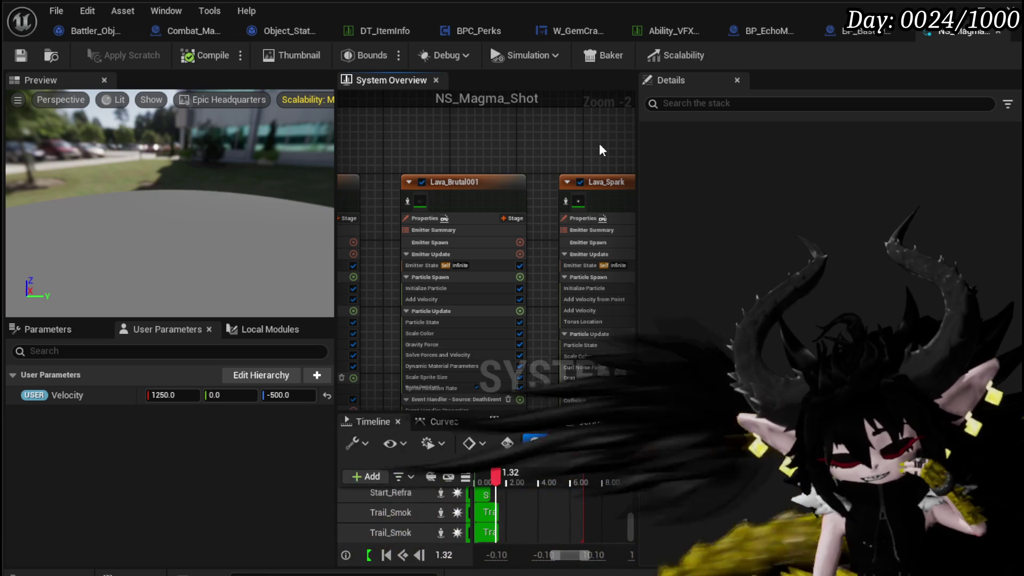
pyautogui.moveTo(486, 145); pyautogui.dragTo(531, 157)
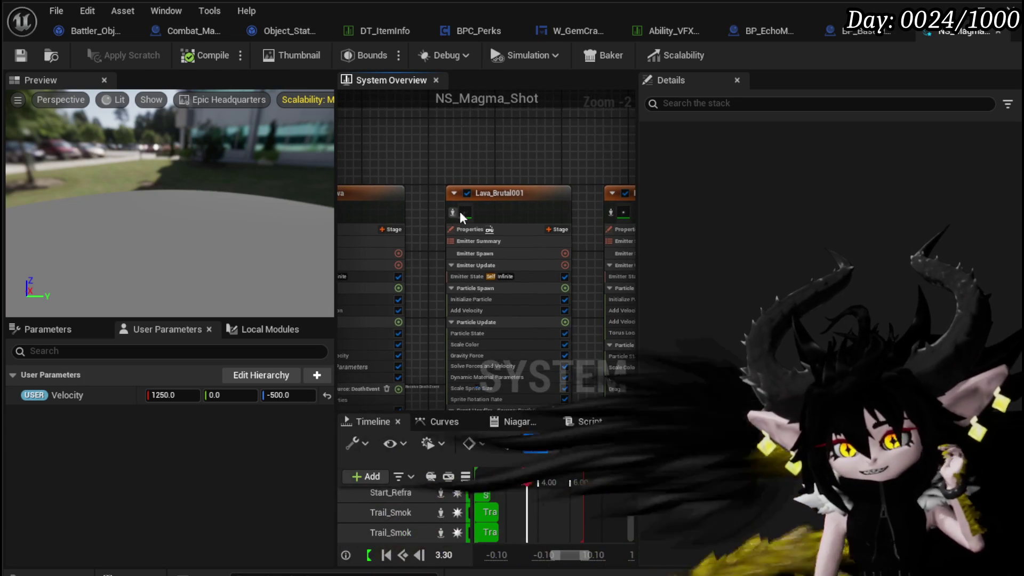
pyautogui.moveTo(469, 200)
pyautogui.mouseDown()
pyautogui.moveTo(526, 176)
pyautogui.moveTo(458, 188)
pyautogui.mouseUp()
pyautogui.scroll(-1, 590, 187)
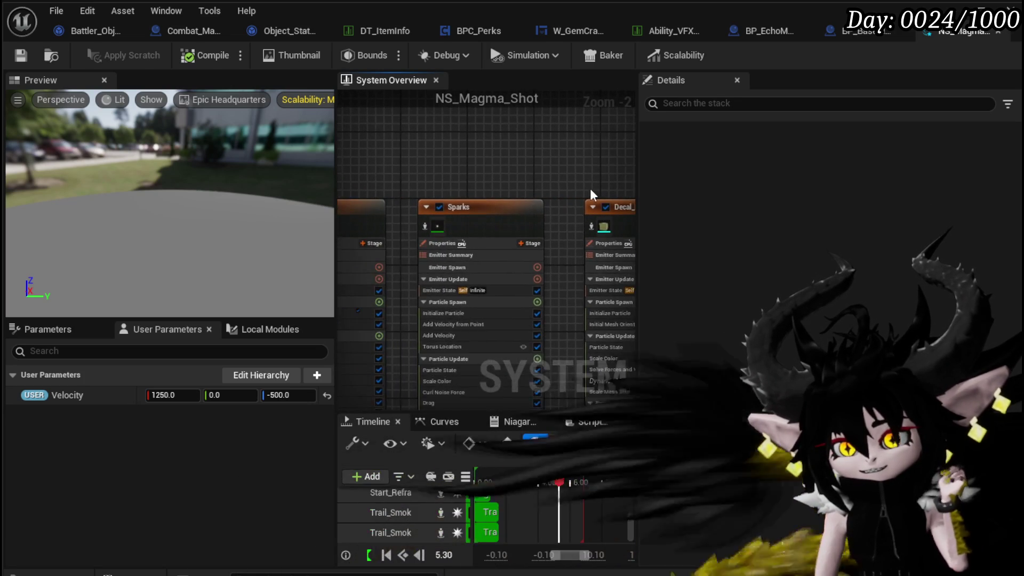
pyautogui.click(21, 59)
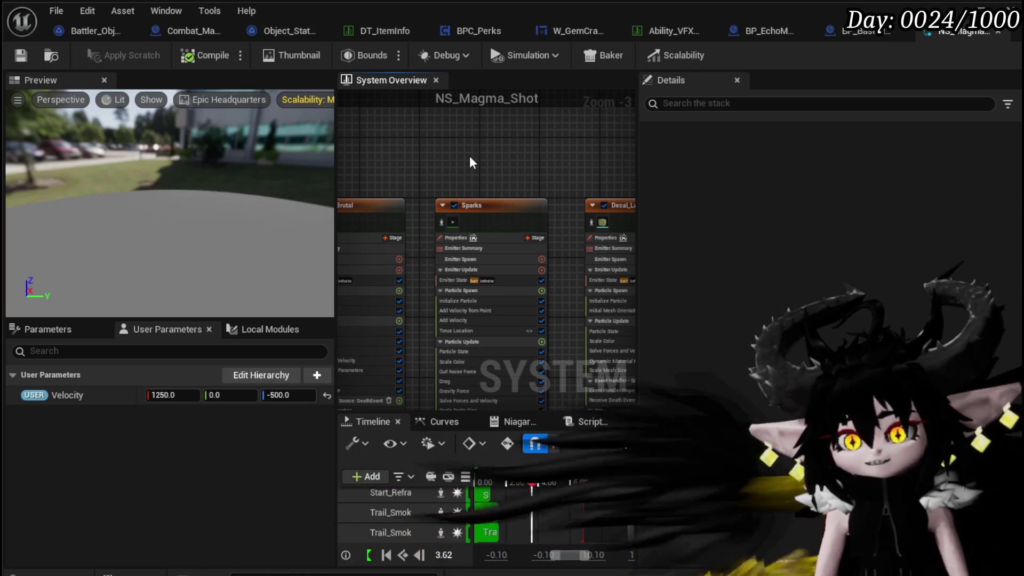
# Review Trail_Smoke_Coloring, Sparks_Color002 and the lava emitters, then save and recompile.
pyautogui.scroll(-3, 469, 155)
pyautogui.moveTo(473, 155); pyautogui.dragTo(578, 322)
pyautogui.scroll(4, 423, 248)
pyautogui.scroll(2, 424, 248)
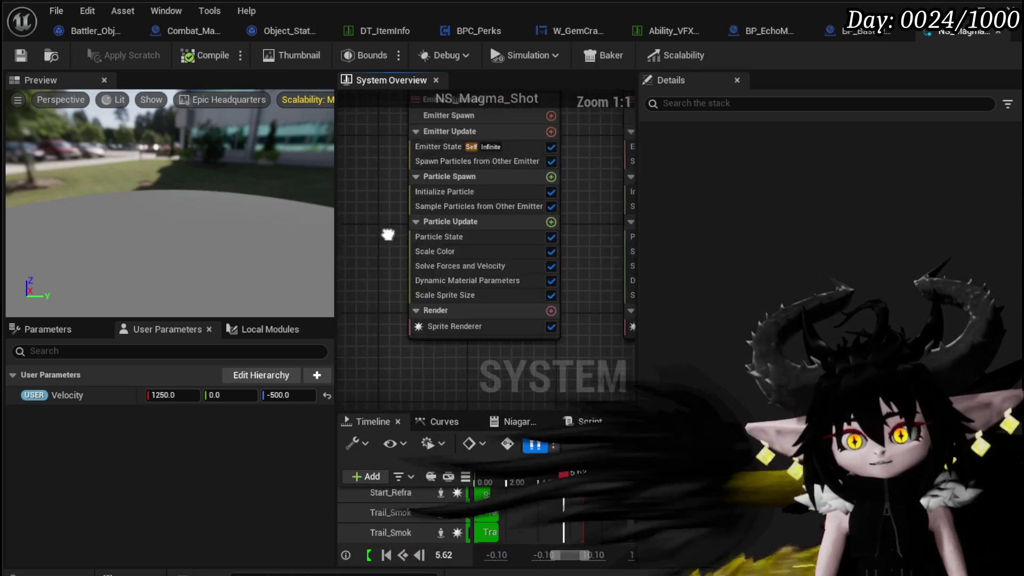
pyautogui.moveTo(610, 207)
pyautogui.mouseDown()
pyautogui.moveTo(400, 251)
pyautogui.moveTo(358, 285)
pyautogui.mouseUp()
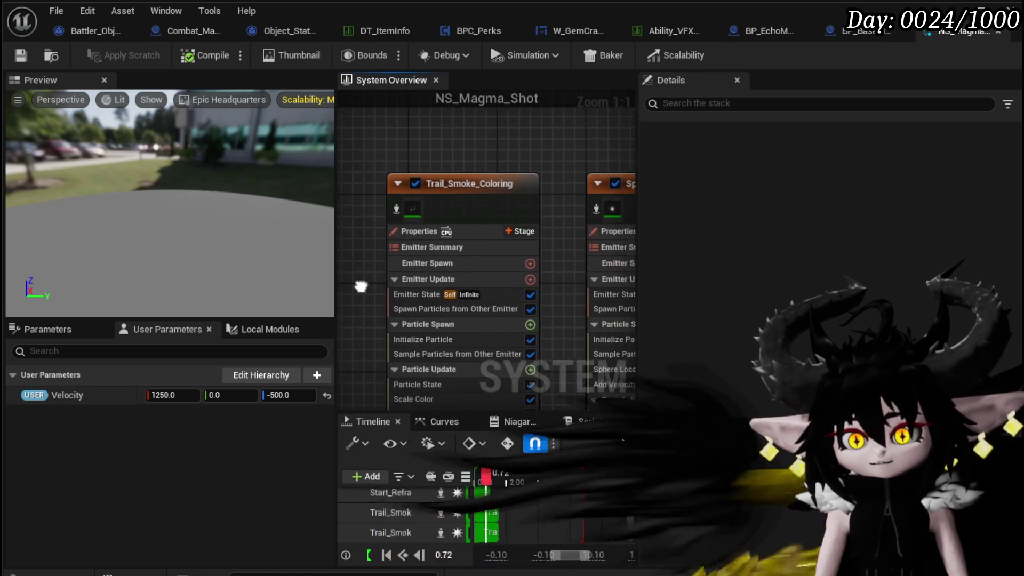
pyautogui.scroll(-1, 517, 151)
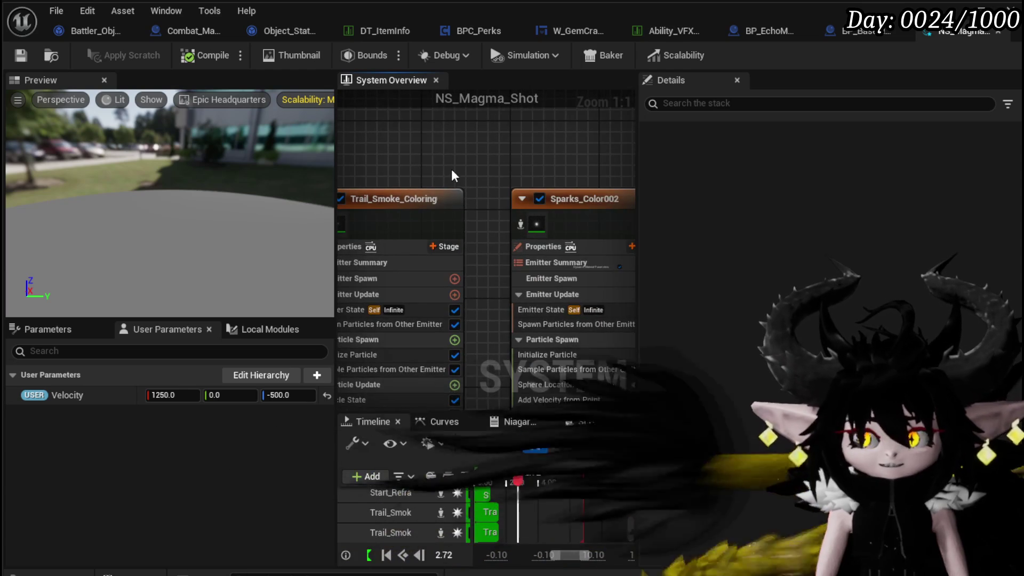
pyautogui.scroll(-1, 451, 168)
pyautogui.moveTo(462, 310); pyautogui.dragTo(478, 298)
pyautogui.scroll(-2, 477, 298)
pyautogui.moveTo(511, 246)
pyautogui.mouseDown()
pyautogui.moveTo(459, 316)
pyautogui.moveTo(499, 231)
pyautogui.mouseUp()
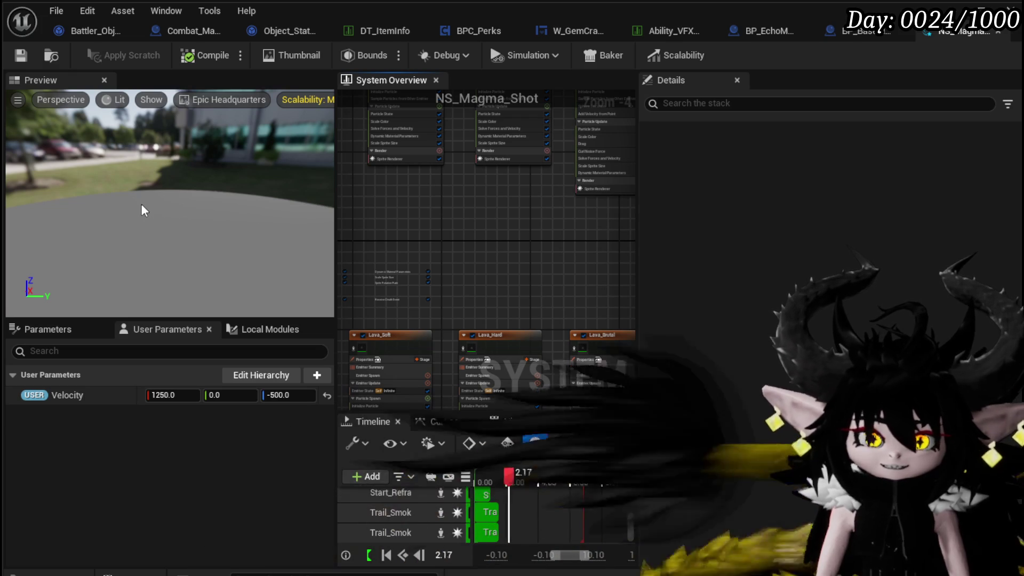
pyautogui.click(20, 55)
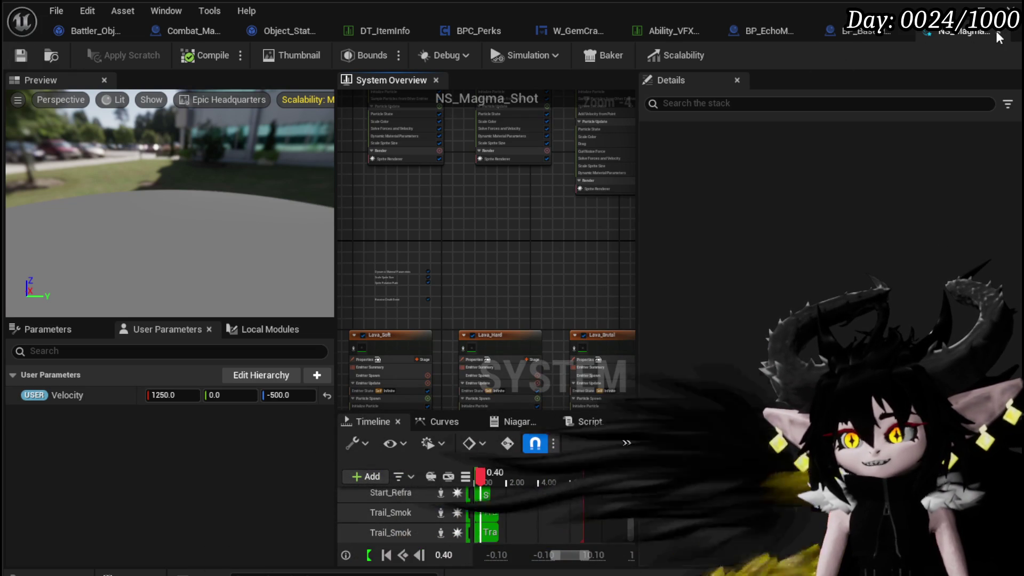
# Save the BP_BaseMarker blueprint with Ctrl+S and minimize back to the level editor.
pyautogui.click(861, 31)
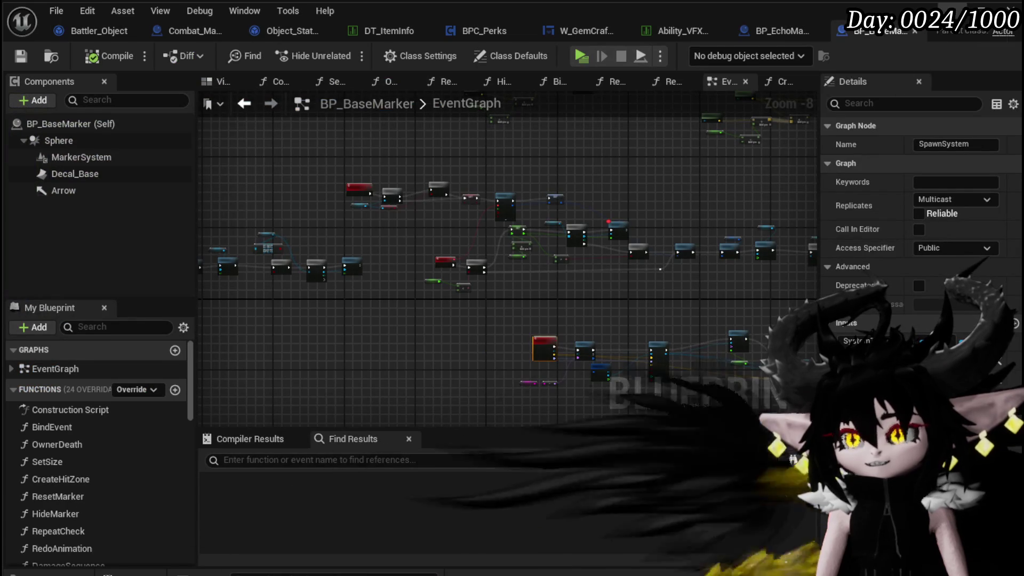
pyautogui.hotkey('ctrl', 's')
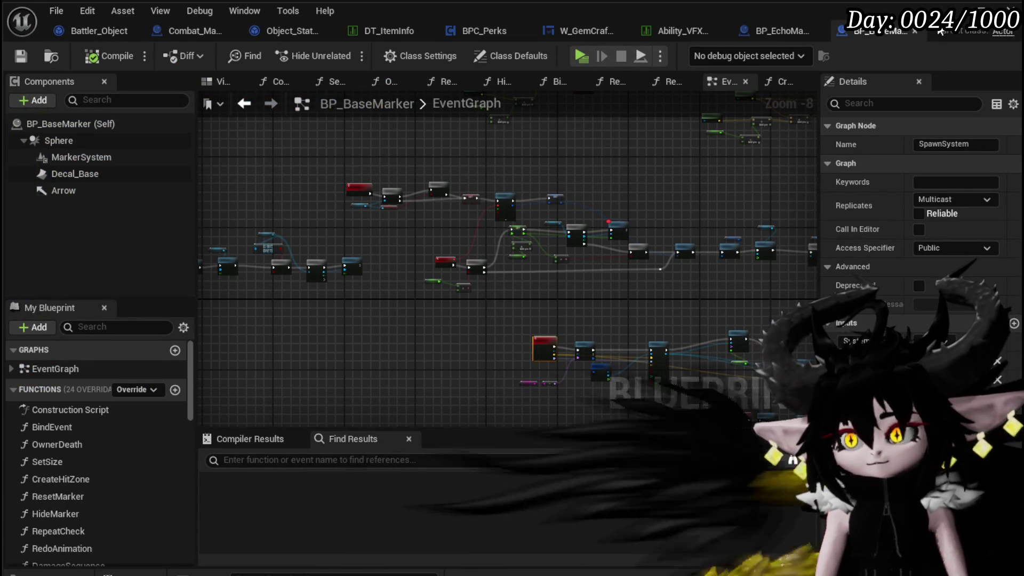
pyautogui.click(953, 10)
pyautogui.scroll(-10, 427, 512)
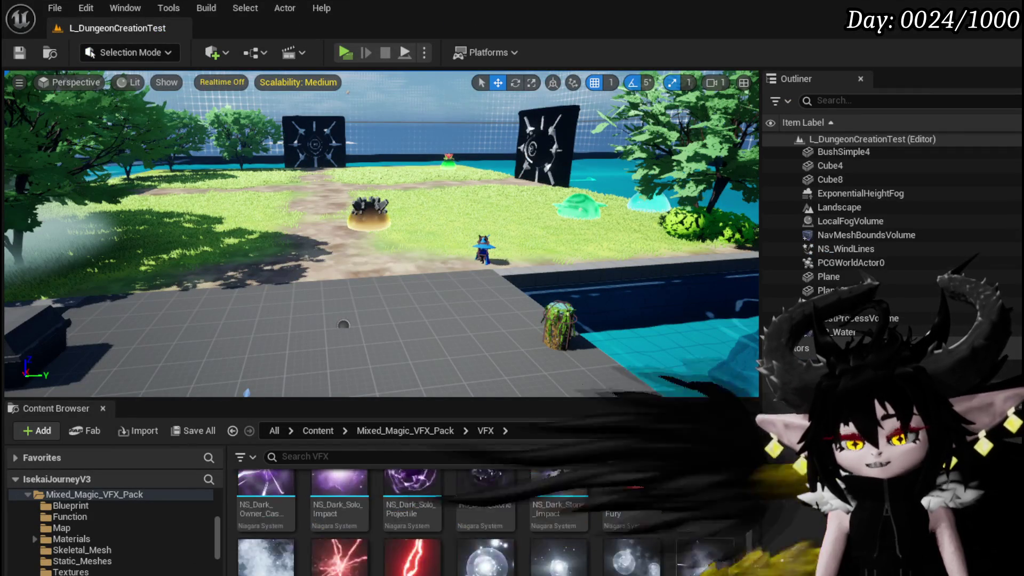
pyautogui.scroll(1, 746, 565)
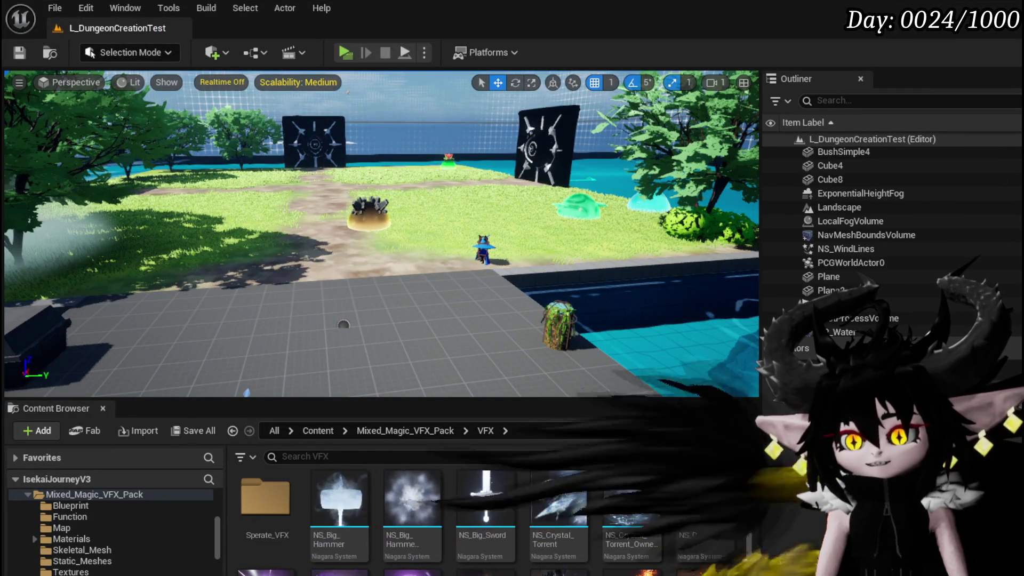
pyautogui.scroll(-2, 753, 573)
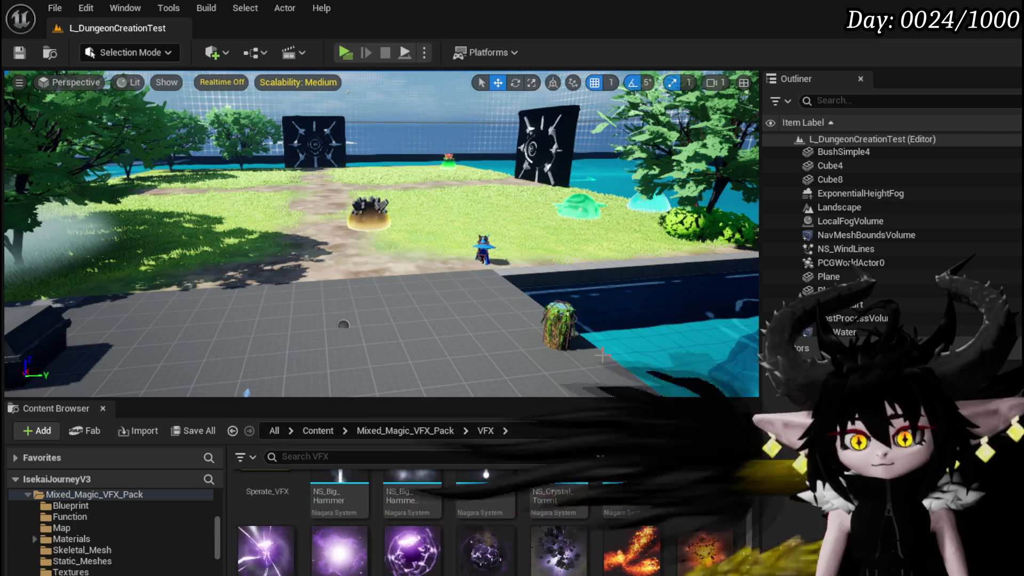
pyautogui.scroll(1, 691, 515)
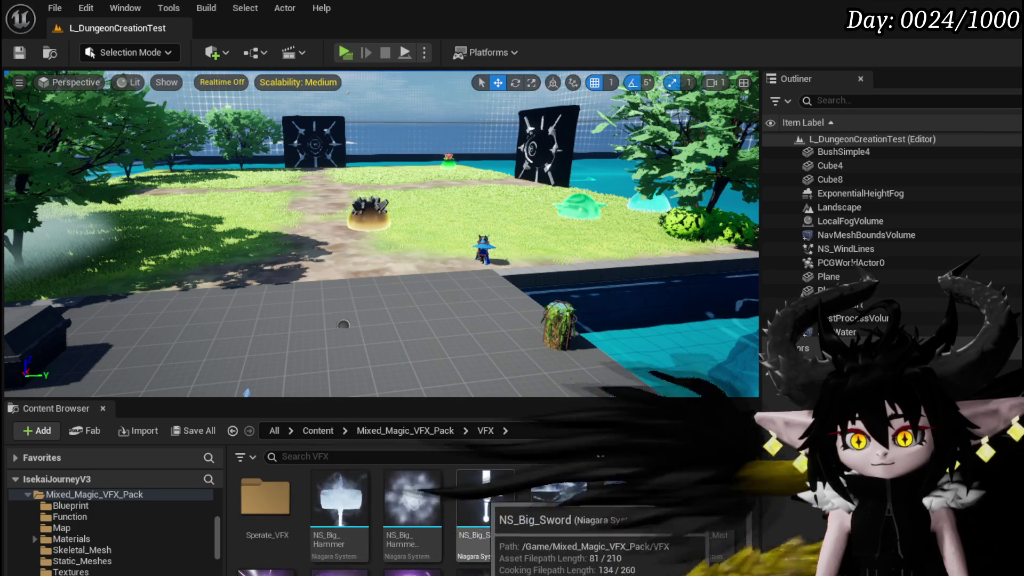
# Open and compile NS_Big_Sword, orbiting the preview to face the sword effect.
pyautogui.doubleClick(485, 498)
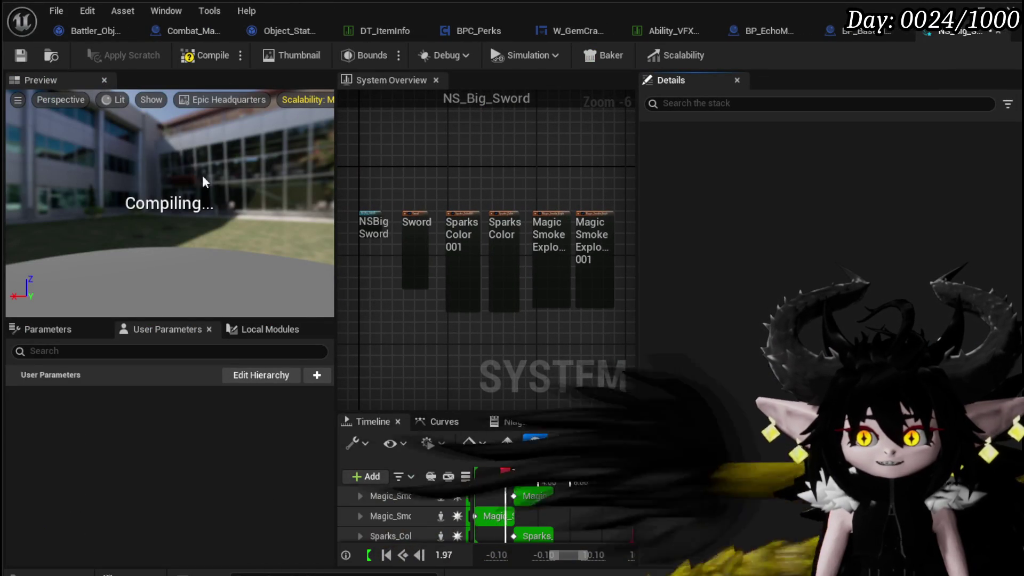
pyautogui.click(192, 55)
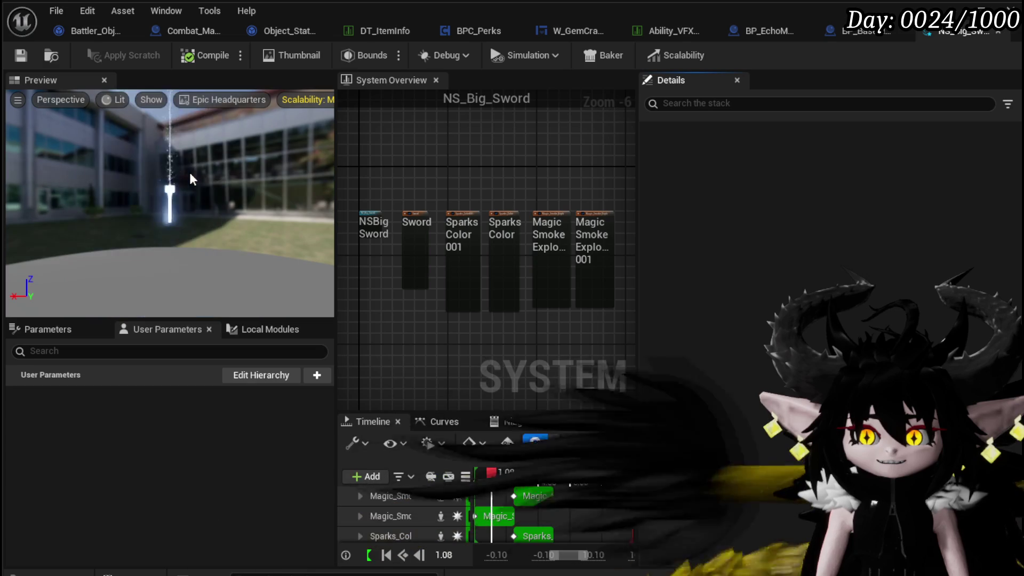
pyautogui.moveTo(189, 170)
pyautogui.mouseDown()
pyautogui.moveTo(294, 171)
pyautogui.moveTo(170, 165)
pyautogui.mouseUp()
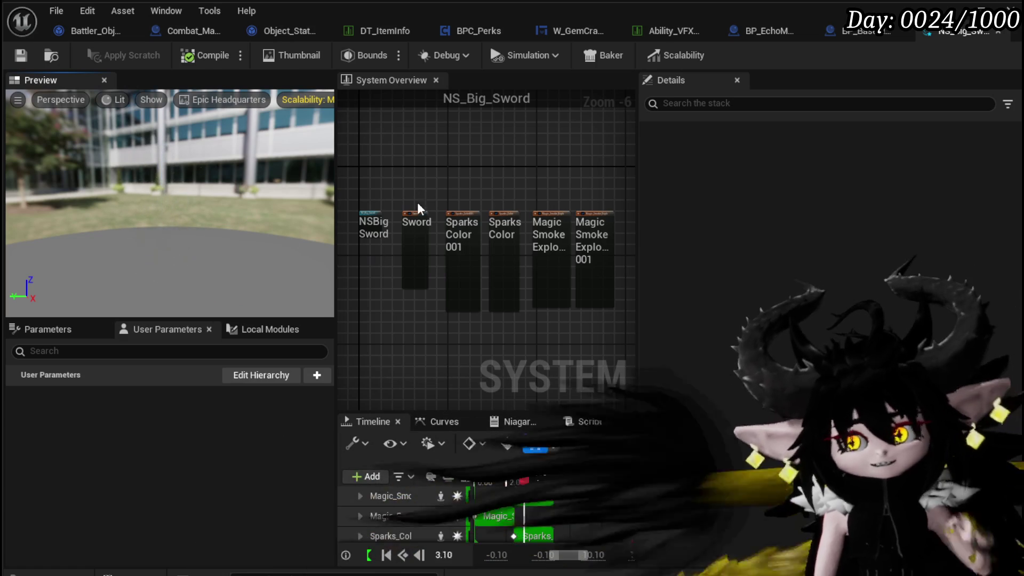
# Expand the Sword emitter's Mesh Renderer Meshes to see which mesh it renders.
pyautogui.click(417, 213)
pyautogui.scroll(5, 367, 284)
pyautogui.scroll(1, 395, 269)
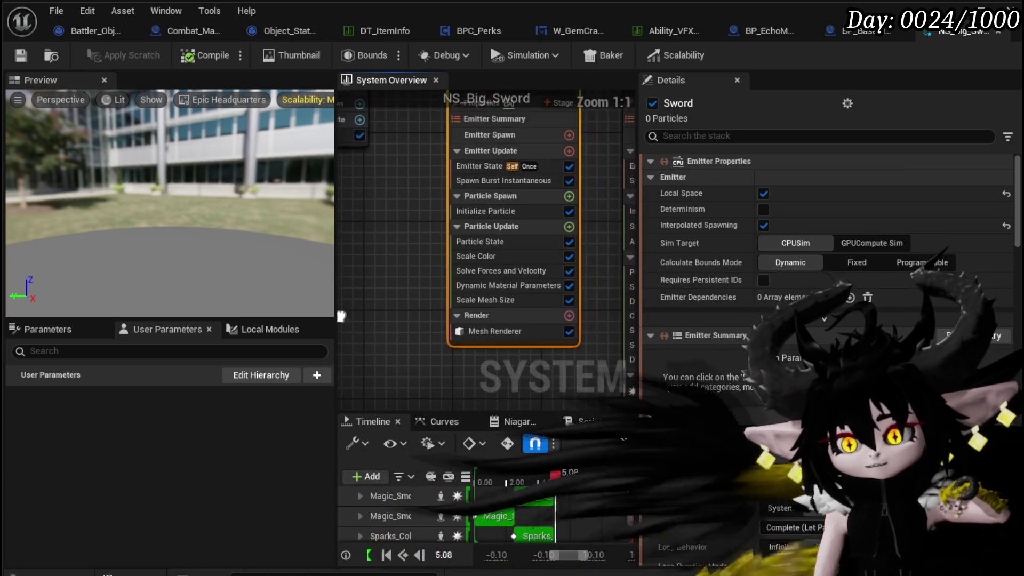
pyautogui.click(487, 333)
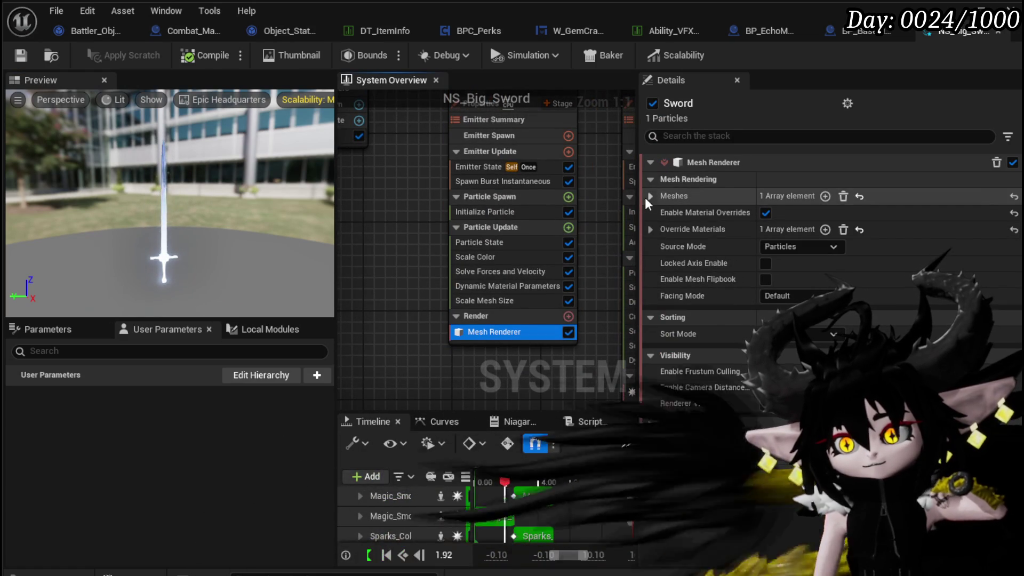
pyautogui.click(645, 197)
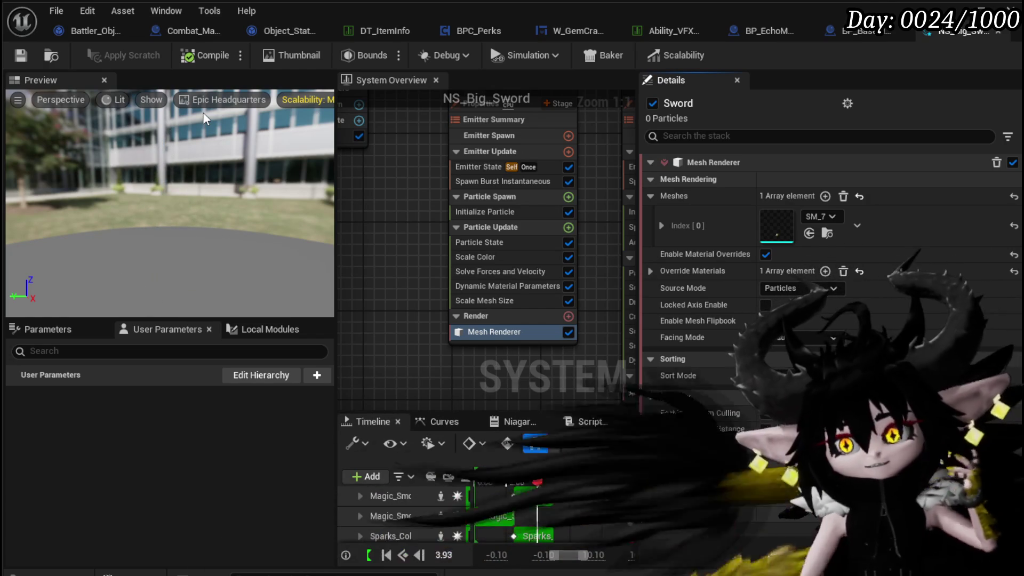
pyautogui.click(28, 56)
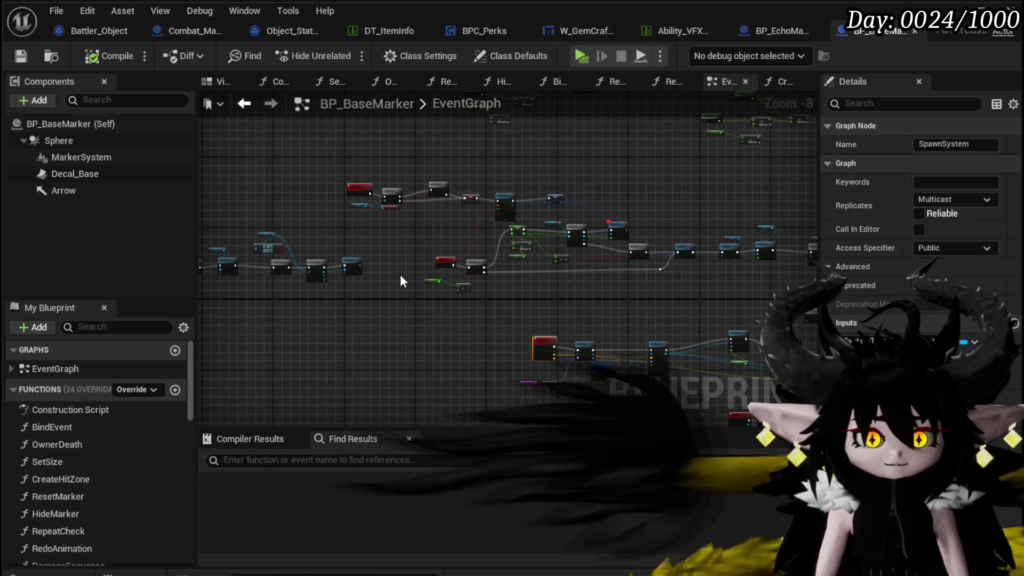
# Look over the BP_BaseMarker event graph, then close the blueprint.
pyautogui.scroll(-2, 350, 286)
pyautogui.click(355, 288)
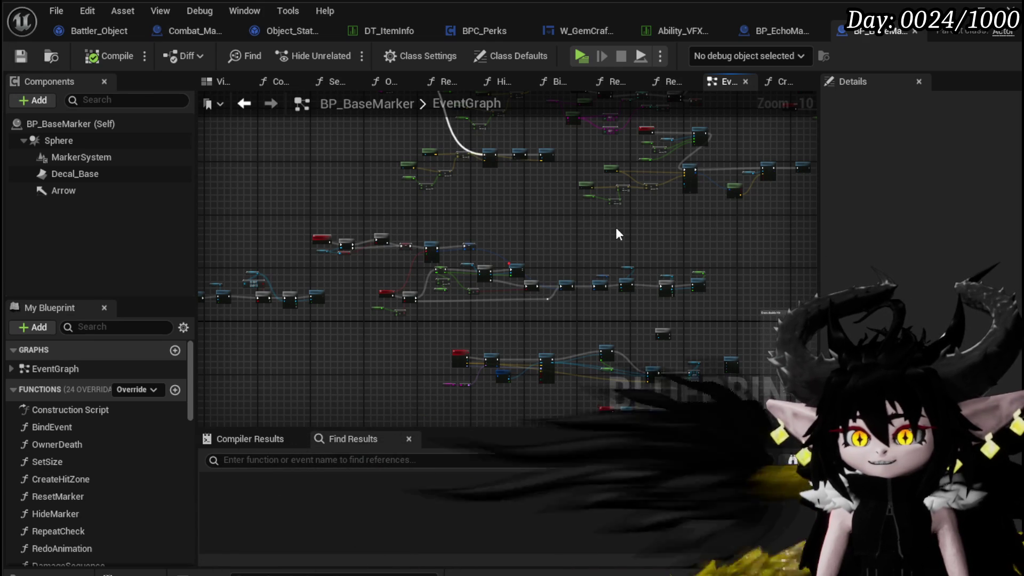
pyautogui.scroll(-2, 616, 227)
pyautogui.moveTo(522, 213); pyautogui.dragTo(552, 202)
pyautogui.scroll(5, 508, 218)
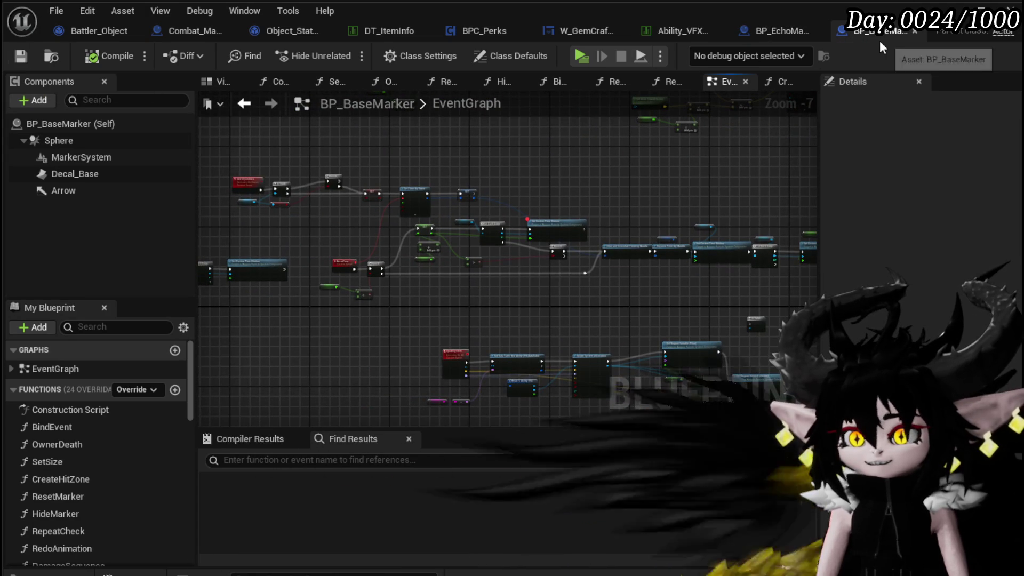
pyautogui.click(916, 31)
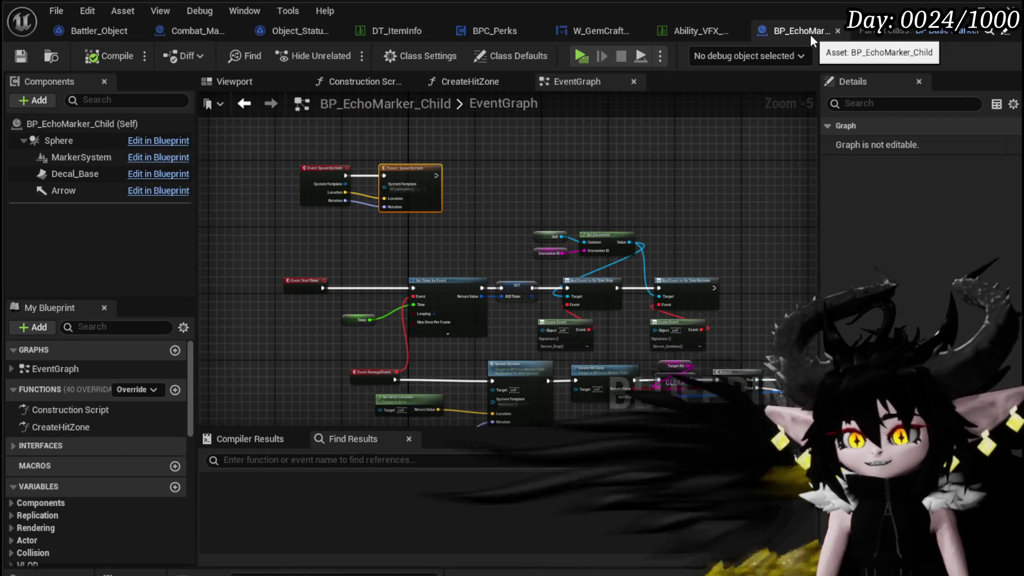
# Pan the BP_EchoMarker_Child event graph, then close it to reveal Ability_VFX_DataTable.
pyautogui.moveTo(756, 243)
pyautogui.mouseDown()
pyautogui.moveTo(712, 212)
pyautogui.moveTo(638, 187)
pyautogui.moveTo(690, 248)
pyautogui.mouseUp()
pyautogui.scroll(-1, 709, 205)
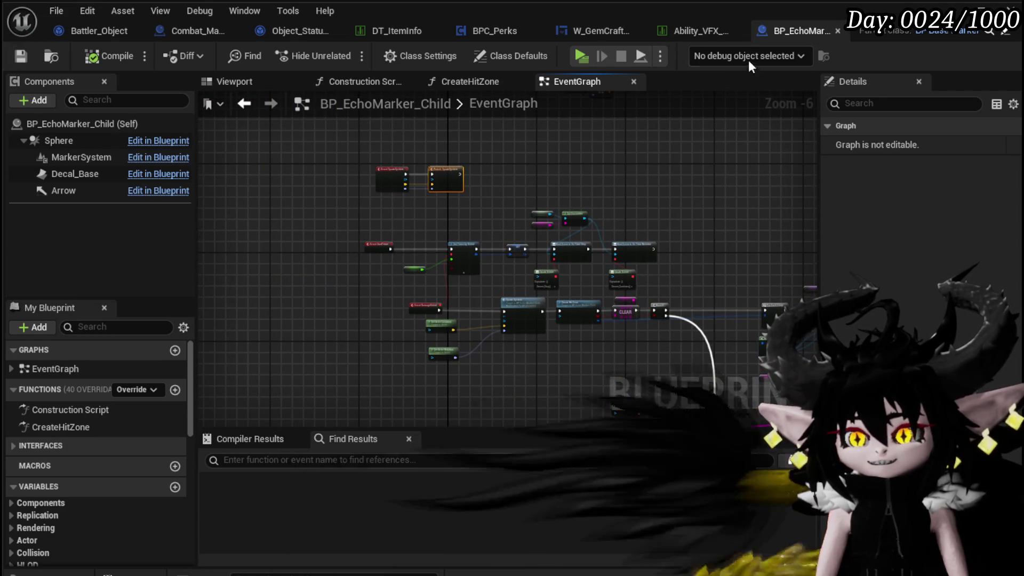
pyautogui.click(837, 31)
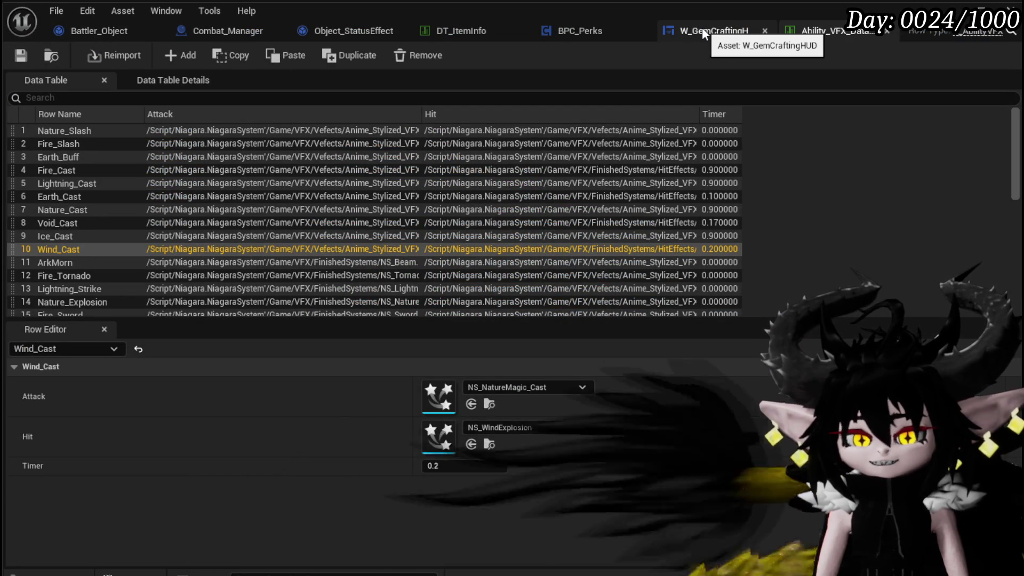
# Switch via the W_GemCraftingHUD tab to BPC_Perks' Perk_EarthShield graph.
pyautogui.click(696, 31)
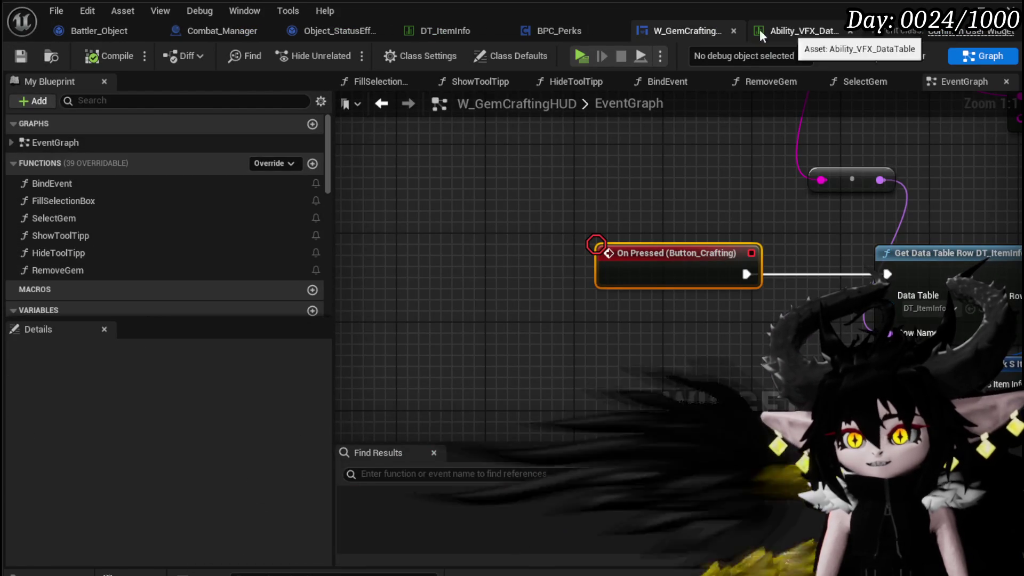
pyautogui.click(587, 27)
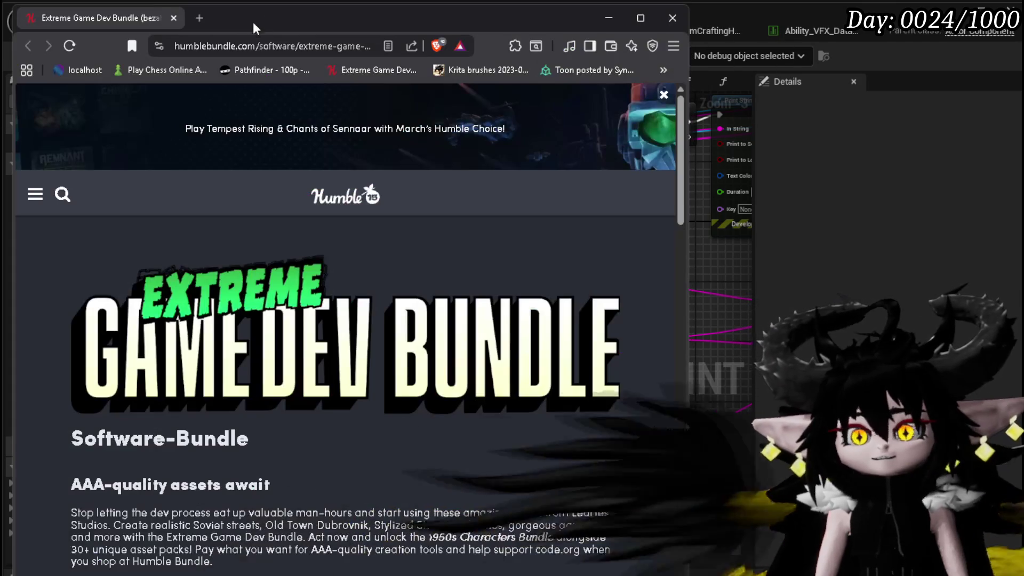
# Skim the Extreme Game Dev Bundle page and maximise the browser window with Win+Up.
pyautogui.scroll(-10, 469, 275)
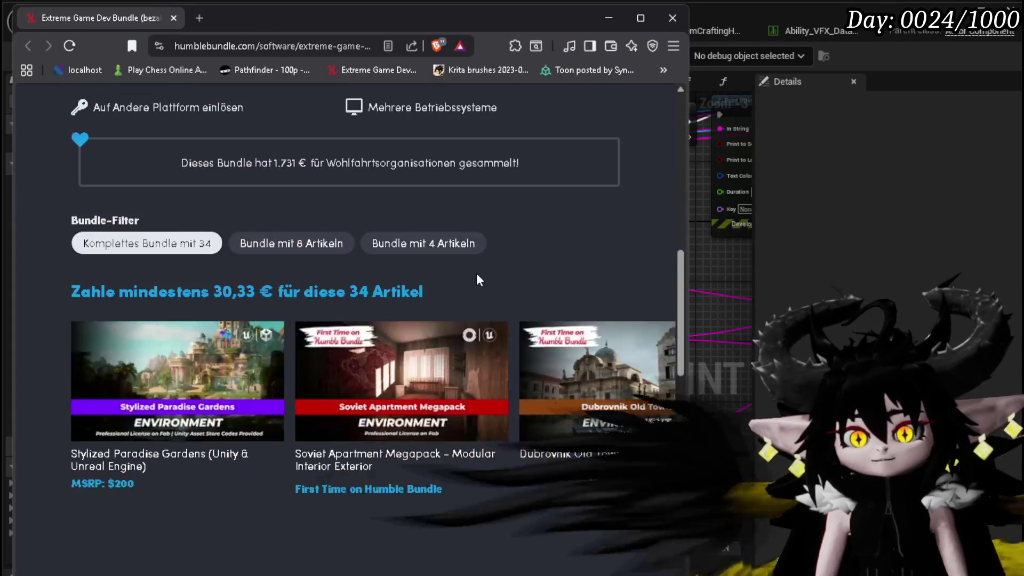
pyautogui.scroll(-5, 477, 276)
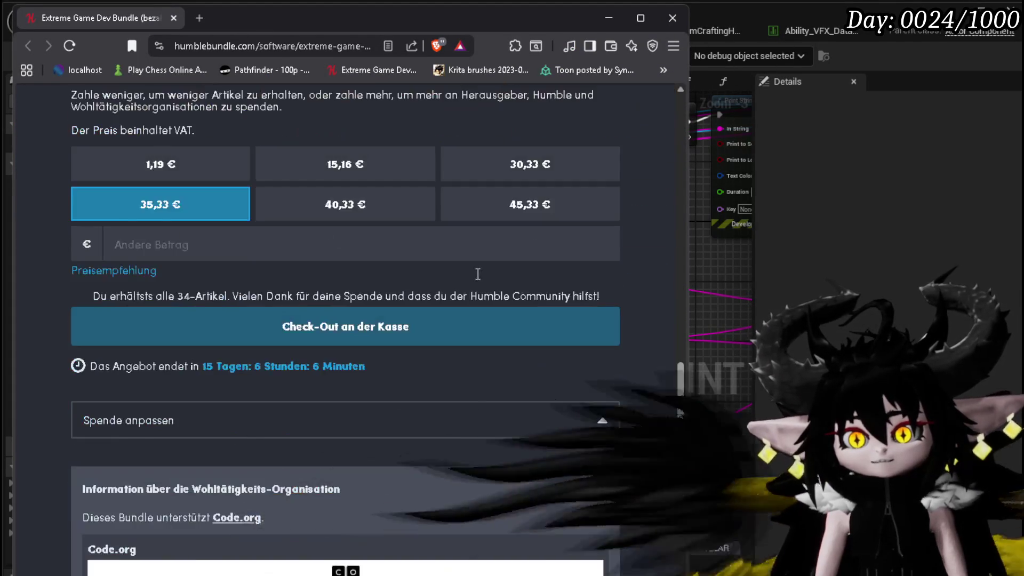
pyautogui.scroll(5, 478, 276)
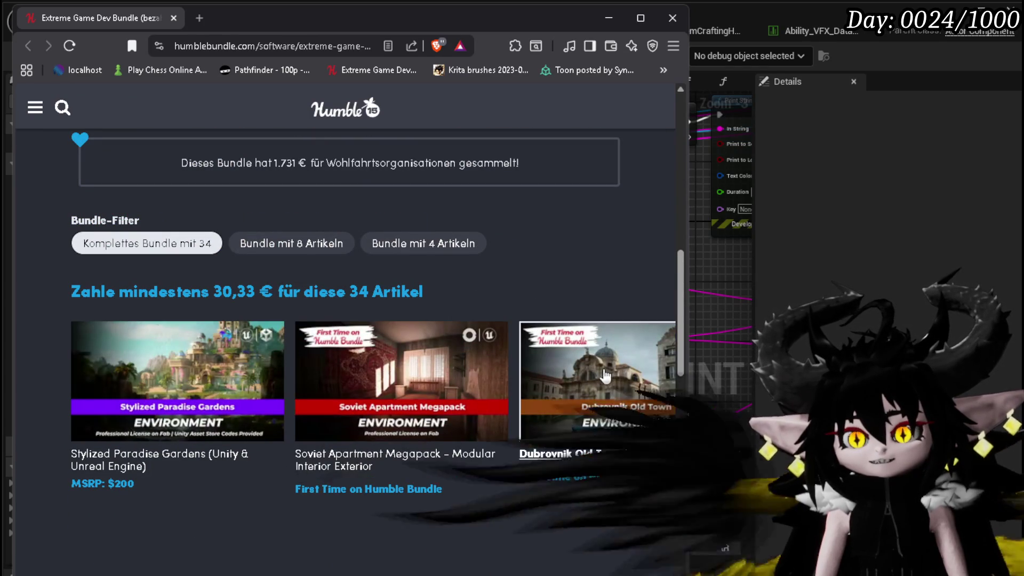
pyautogui.press('super+Up')
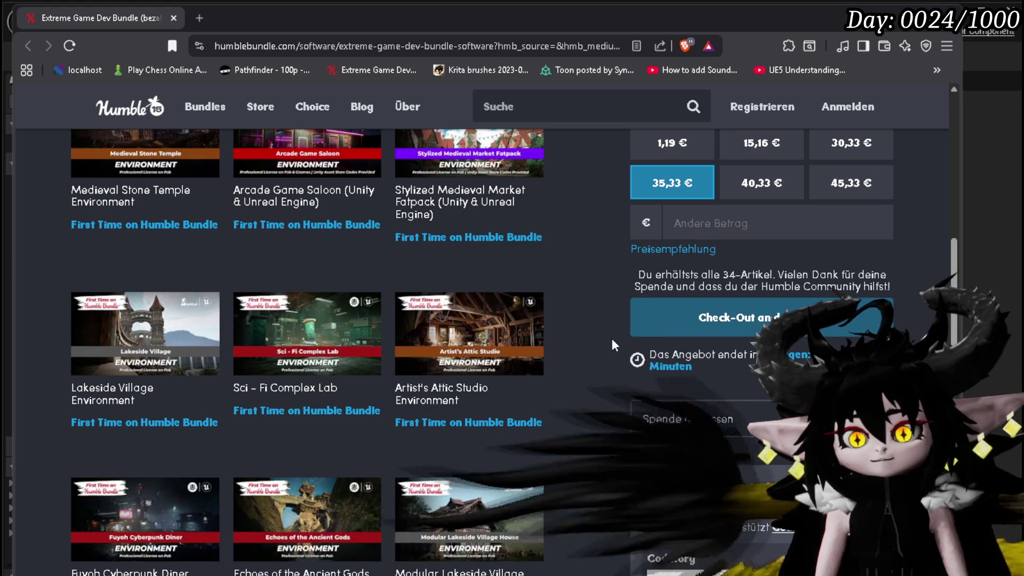
# Scroll through the bundle's 34 asset cards and back up toward the top.
pyautogui.scroll(-1, 613, 340)
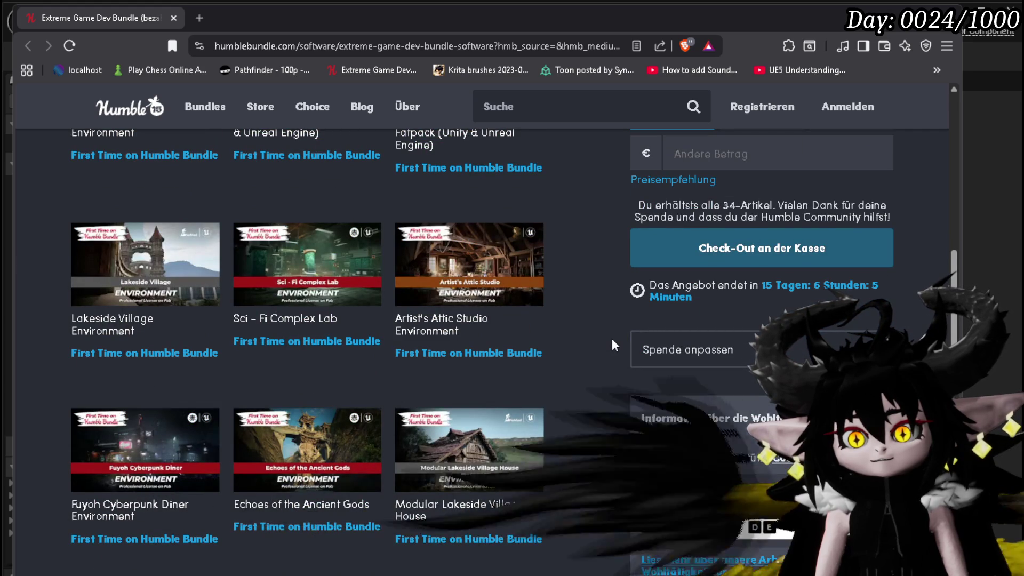
pyautogui.scroll(-1, 613, 339)
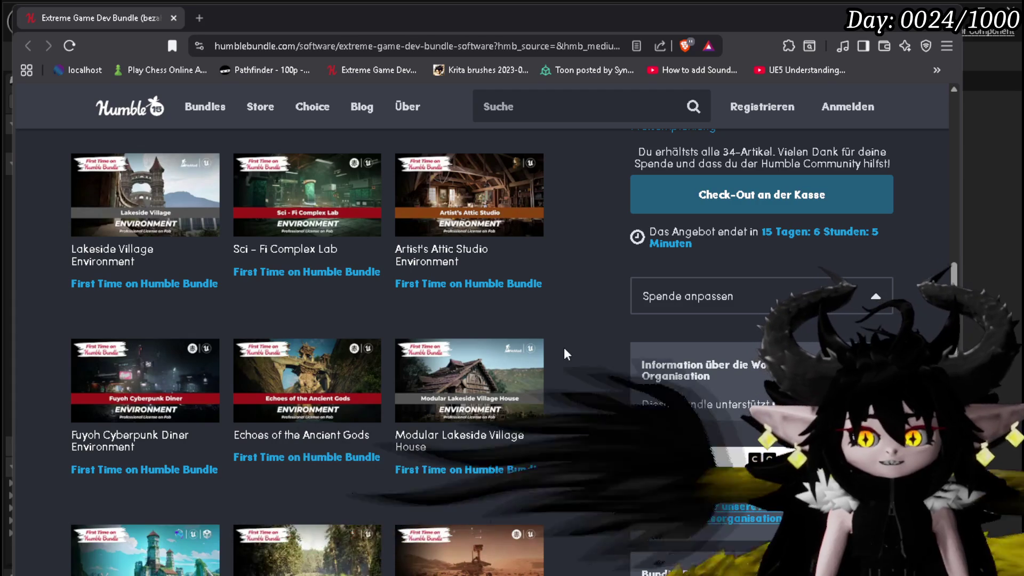
pyautogui.scroll(-3, 469, 406)
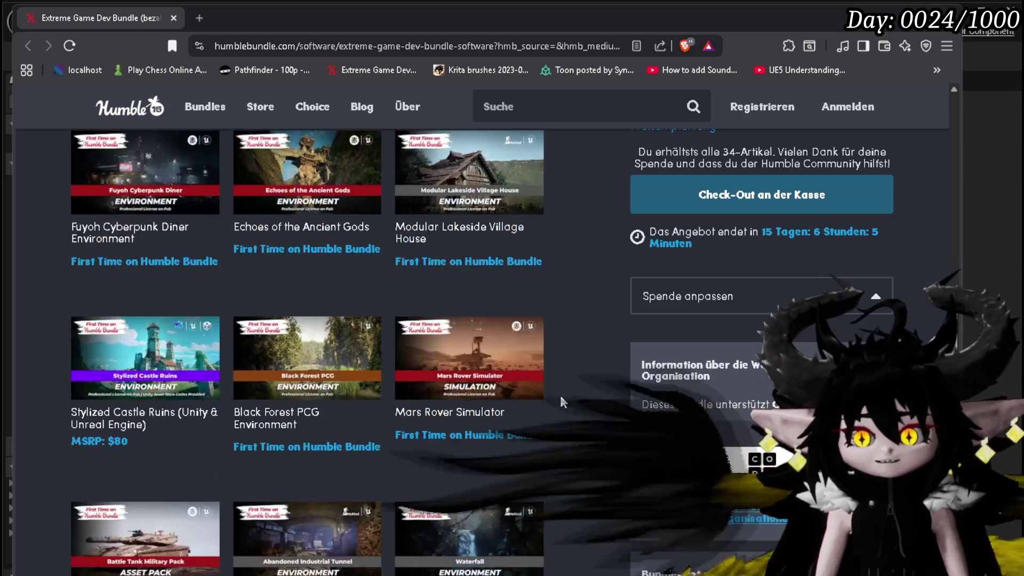
pyautogui.scroll(-2, 591, 288)
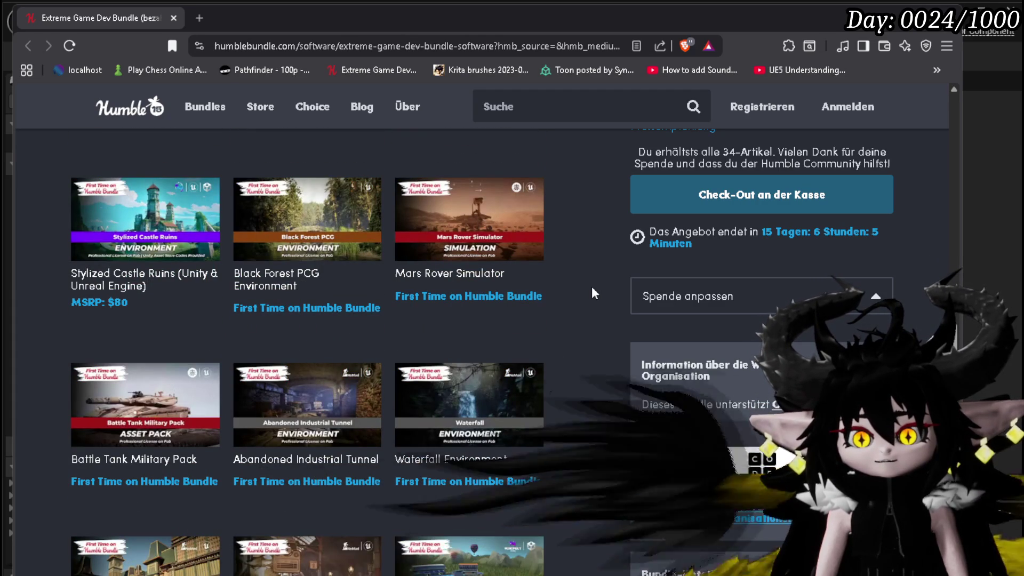
pyautogui.scroll(4, 592, 289)
pyautogui.scroll(7, 592, 289)
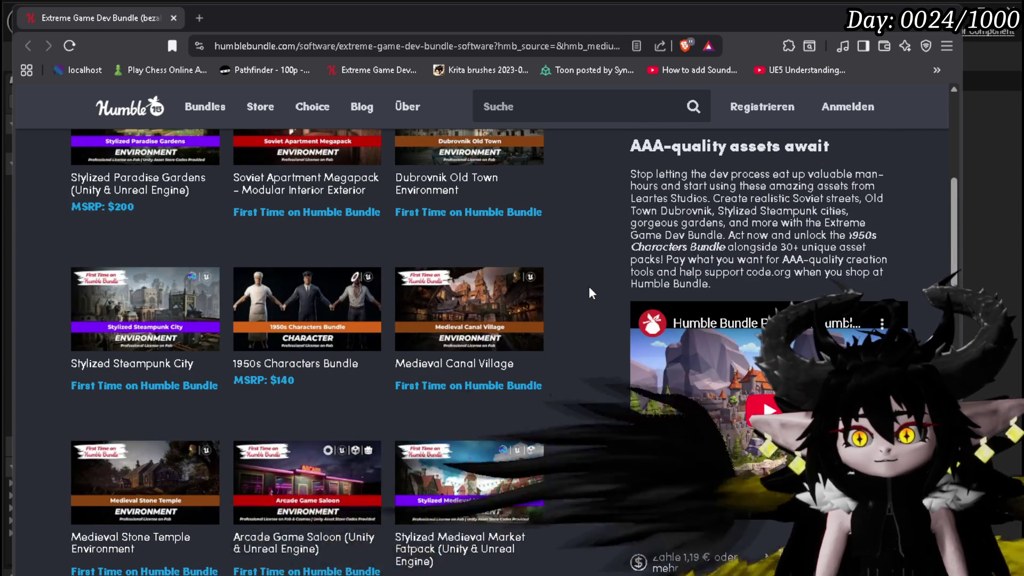
pyautogui.scroll(-1, 589, 292)
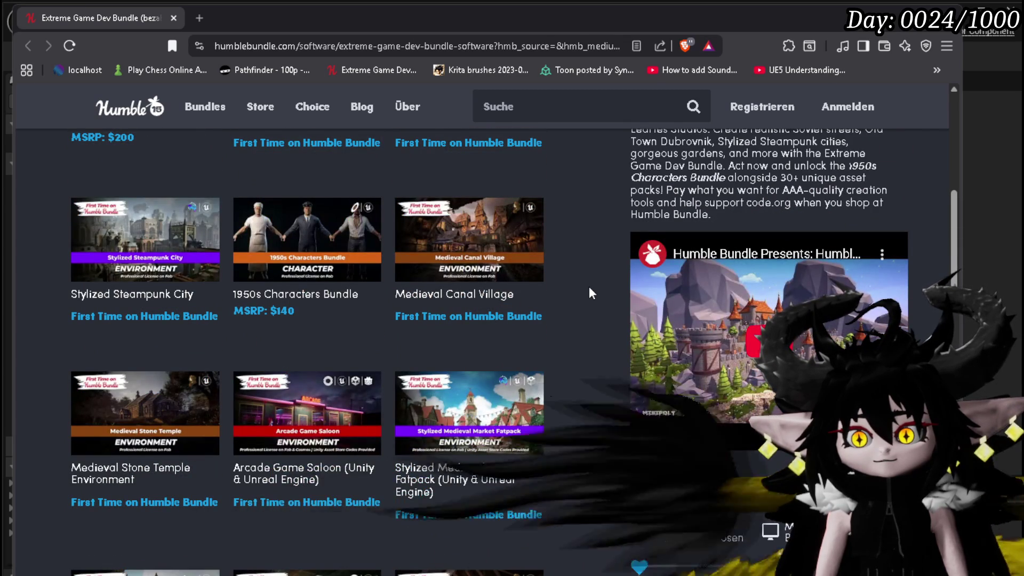
pyautogui.scroll(4, 513, 358)
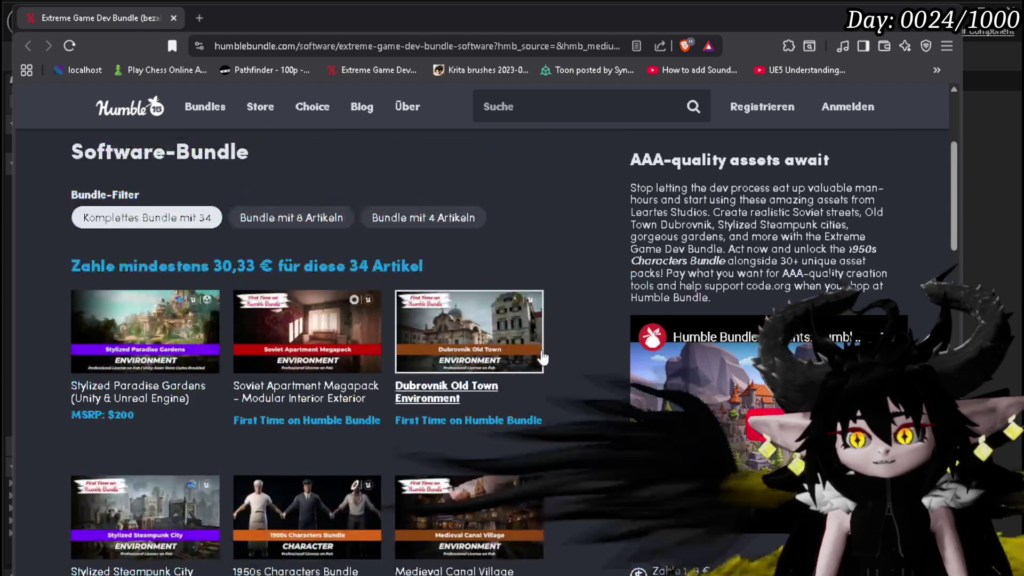
pyautogui.scroll(4, 565, 349)
pyautogui.scroll(-4, 565, 349)
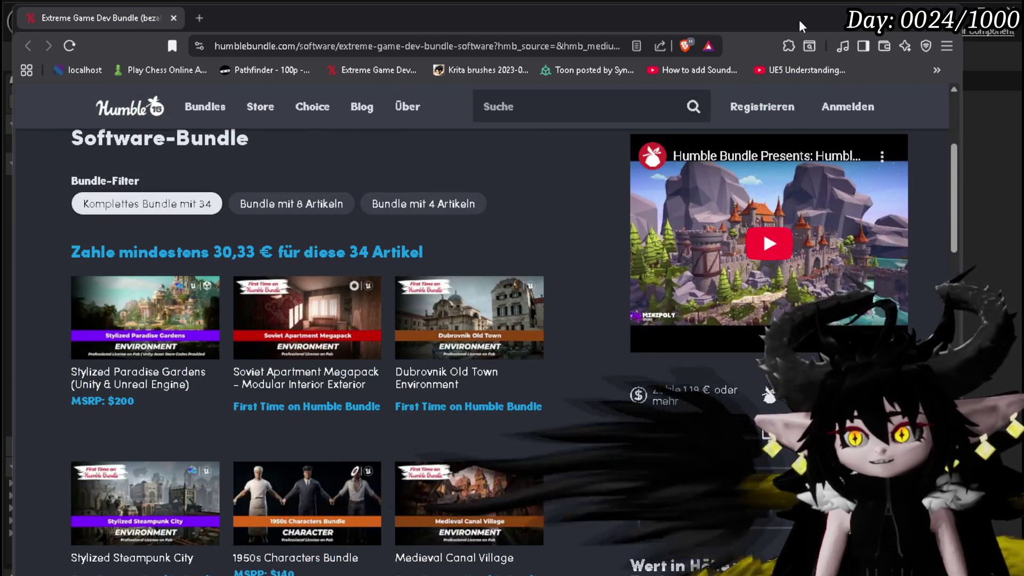
# Alt+Tab from the browser back to BPC_Perks' Perk_EarthShield graph.
pyautogui.hotkey('alt', 'Tab')
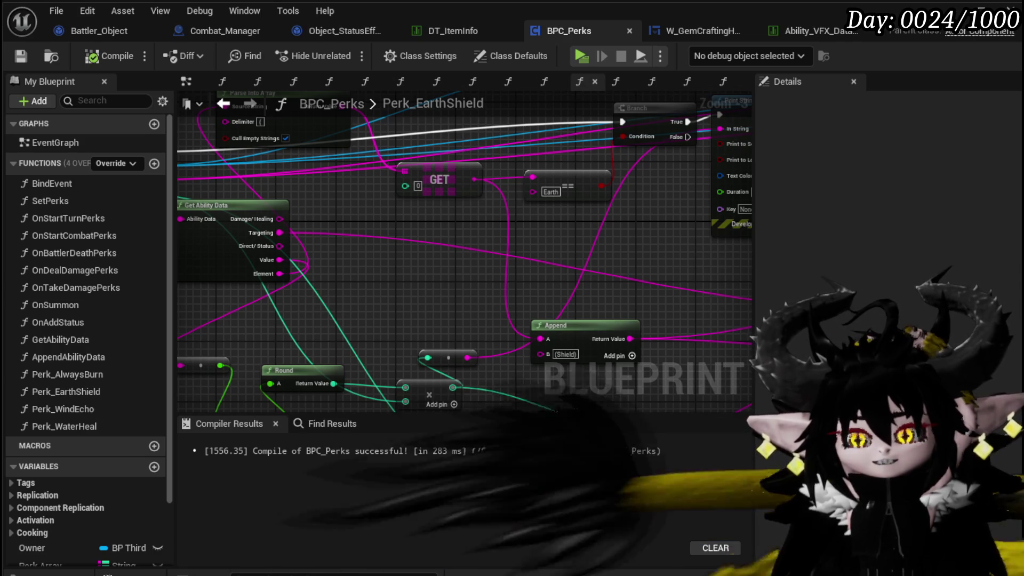
# Move the SET AdditionalEffect node right and down between Print String and Damage Battler.
pyautogui.scroll(-1, 585, 270)
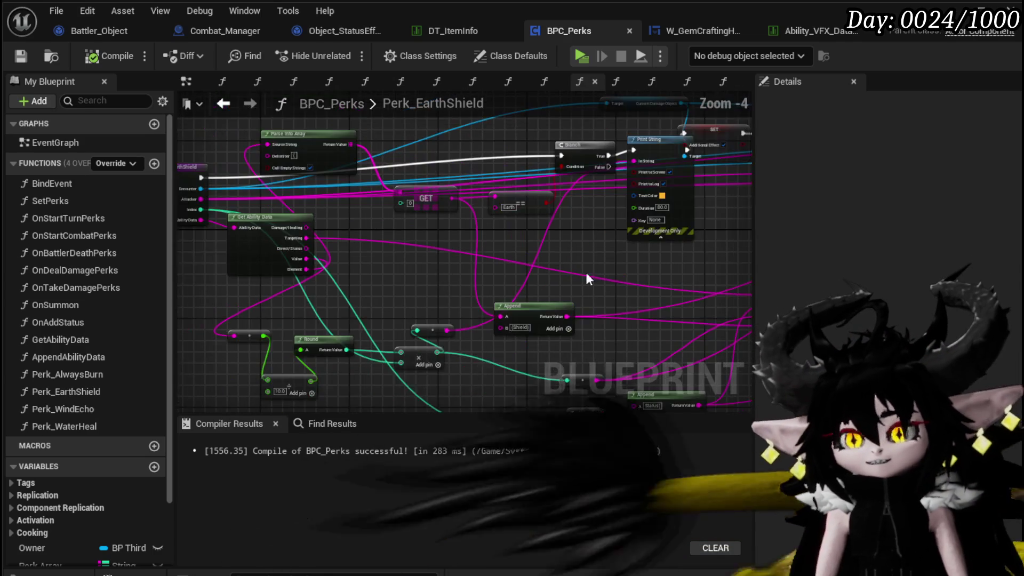
pyautogui.moveTo(585, 270); pyautogui.dragTo(305, 318)
pyautogui.moveTo(420, 193); pyautogui.dragTo(488, 212)
pyautogui.moveTo(439, 186)
pyautogui.mouseDown()
pyautogui.moveTo(409, 228)
pyautogui.moveTo(468, 213)
pyautogui.mouseUp()
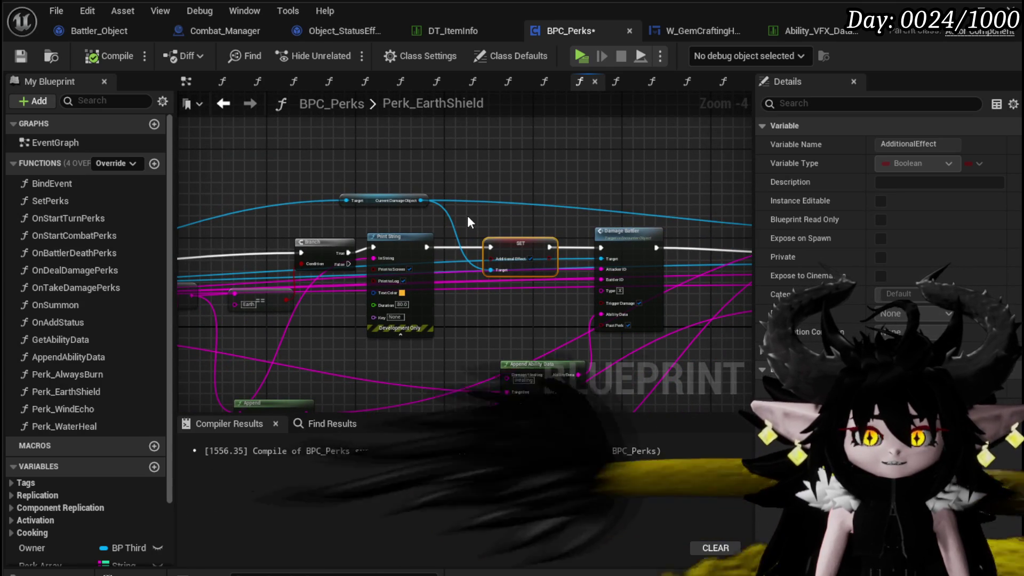
pyautogui.moveTo(466, 213)
pyautogui.mouseDown()
pyautogui.moveTo(392, 204)
pyautogui.moveTo(602, 195)
pyautogui.mouseUp()
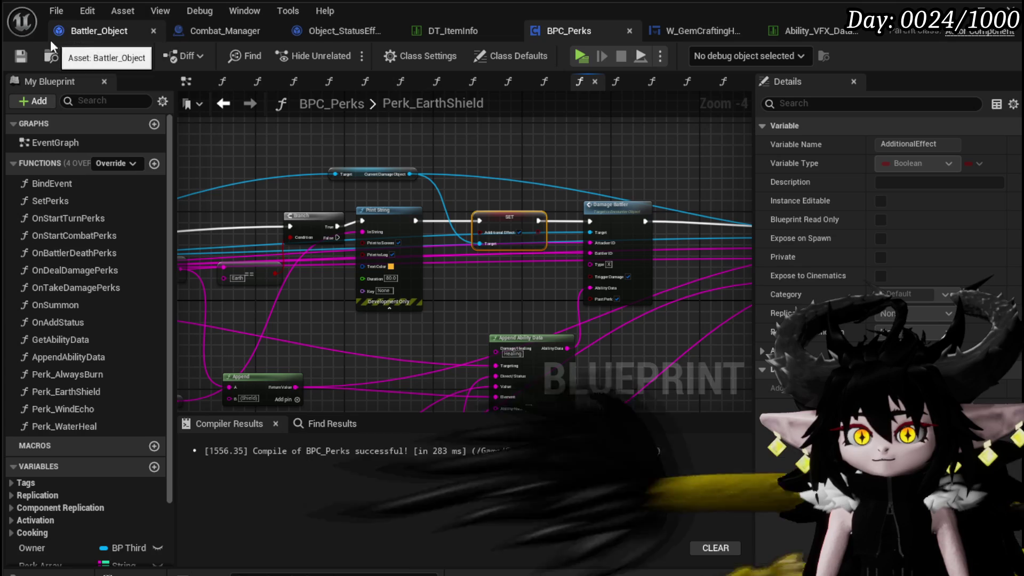
# Save the BPC_Perks blueprint with Ctrl+S.
pyautogui.hotkey('ctrl', 's')
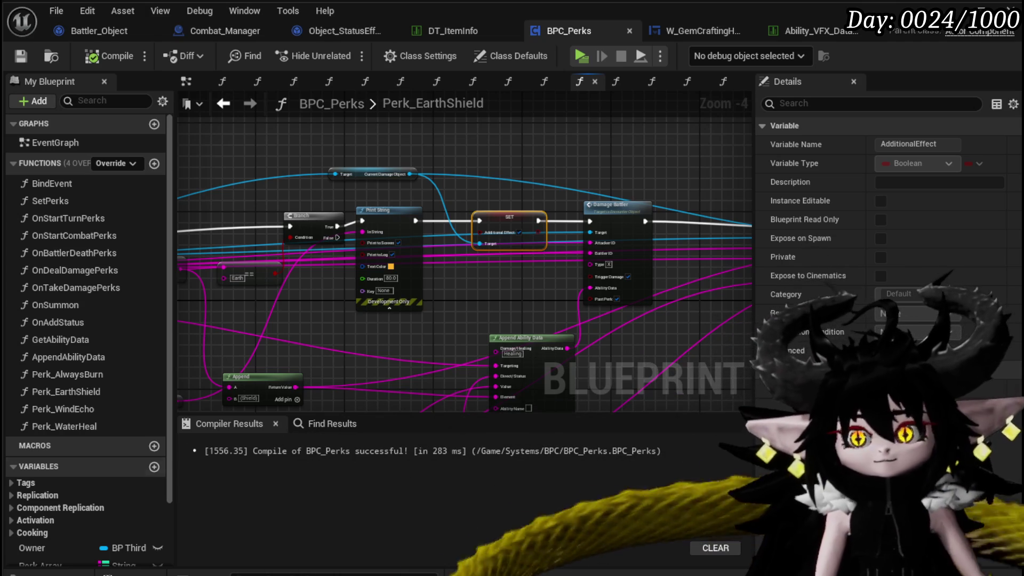
# Wire the Branch True output directly to the SET AdditionalEffect node.
pyautogui.moveTo(564, 195)
pyautogui.mouseDown()
pyautogui.moveTo(567, 148)
pyautogui.moveTo(361, 165)
pyautogui.moveTo(448, 213)
pyautogui.moveTo(534, 239)
pyautogui.moveTo(507, 253)
pyautogui.moveTo(497, 241)
pyautogui.moveTo(378, 258)
pyautogui.moveTo(477, 264)
pyautogui.mouseUp()
pyautogui.scroll(-1, 552, 145)
pyautogui.scroll(2, 376, 256)
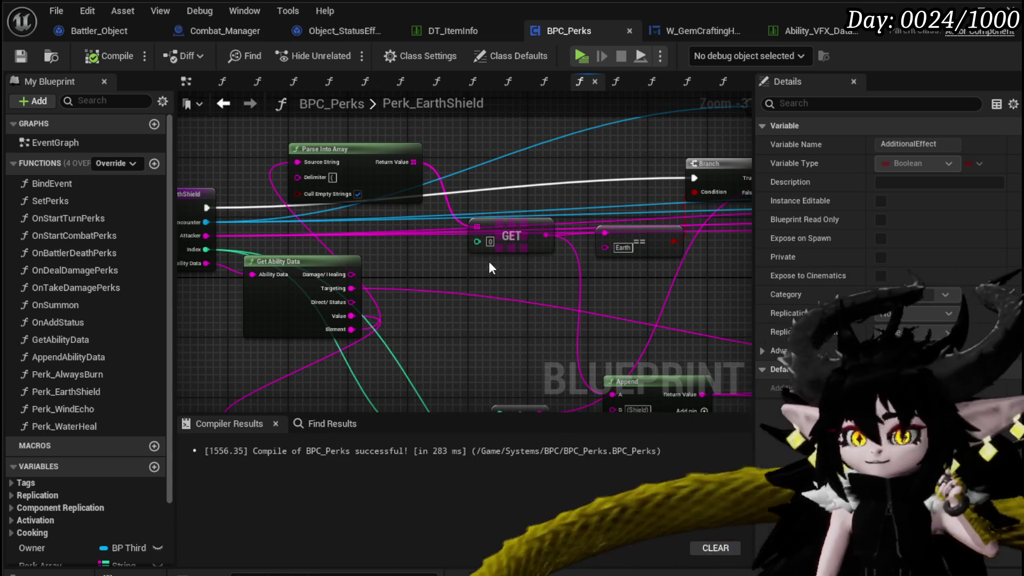
pyautogui.moveTo(488, 262); pyautogui.dragTo(228, 261)
pyautogui.moveTo(517, 276); pyautogui.dragTo(269, 292)
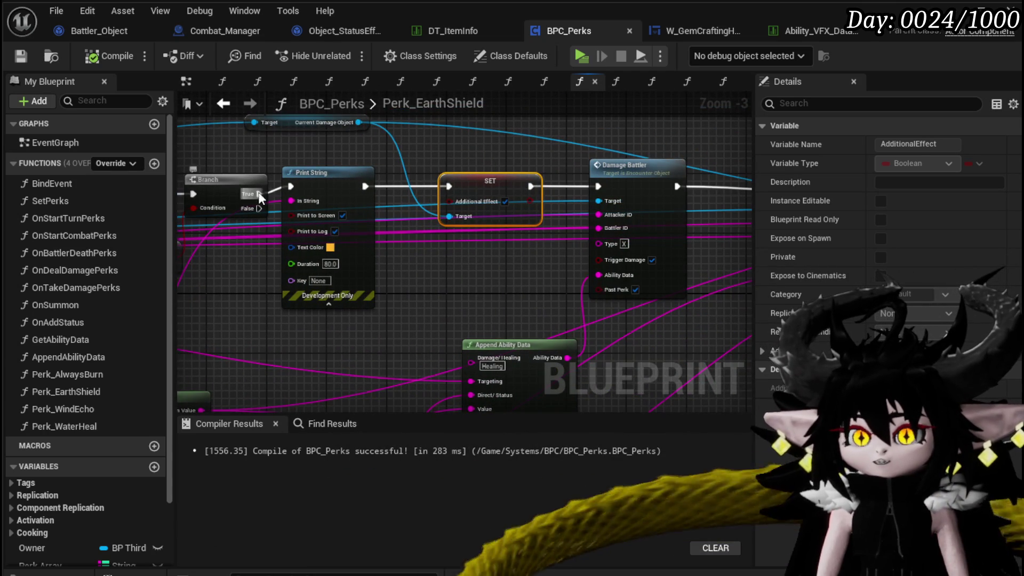
pyautogui.moveTo(260, 195); pyautogui.dragTo(438, 182)
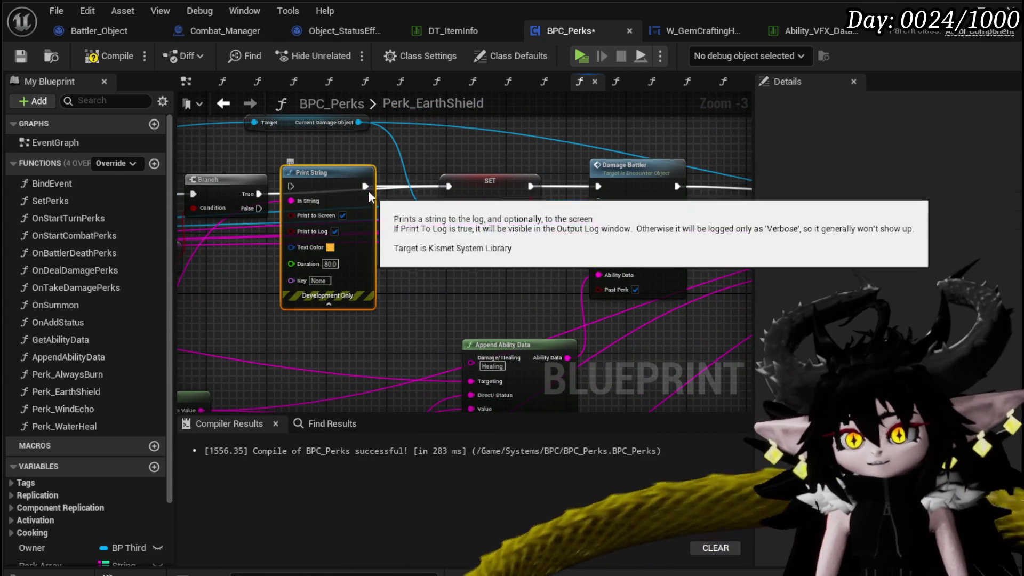
# Delete the Print String node, then compile and save BPC_Perks.
pyautogui.press('Delete')
pyautogui.click(102, 56)
pyautogui.click(22, 57)
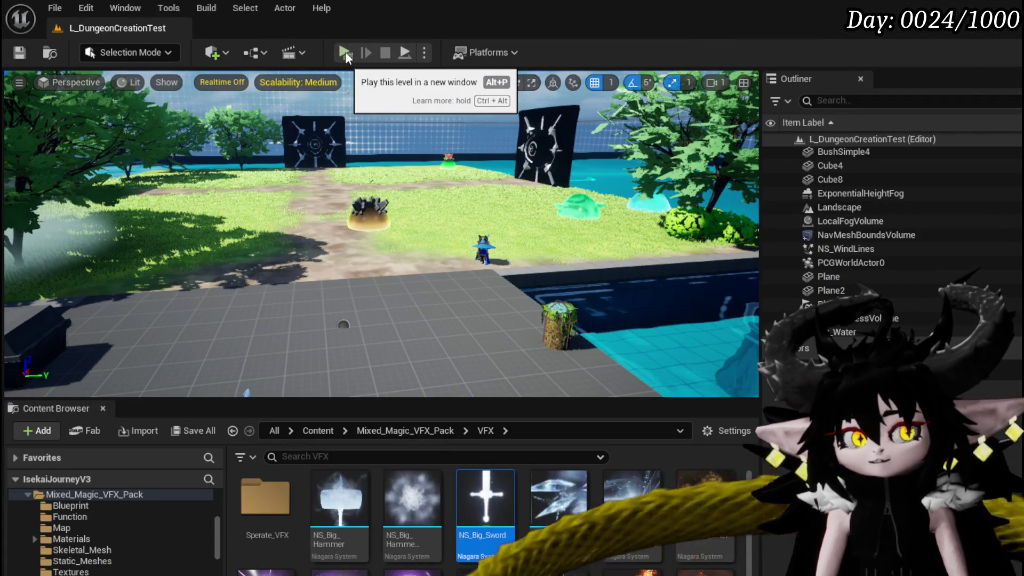
# Launch standalone play, sit at the bench, and open Splash Move in the MagicSummon slot.
pyautogui.click(344, 52)
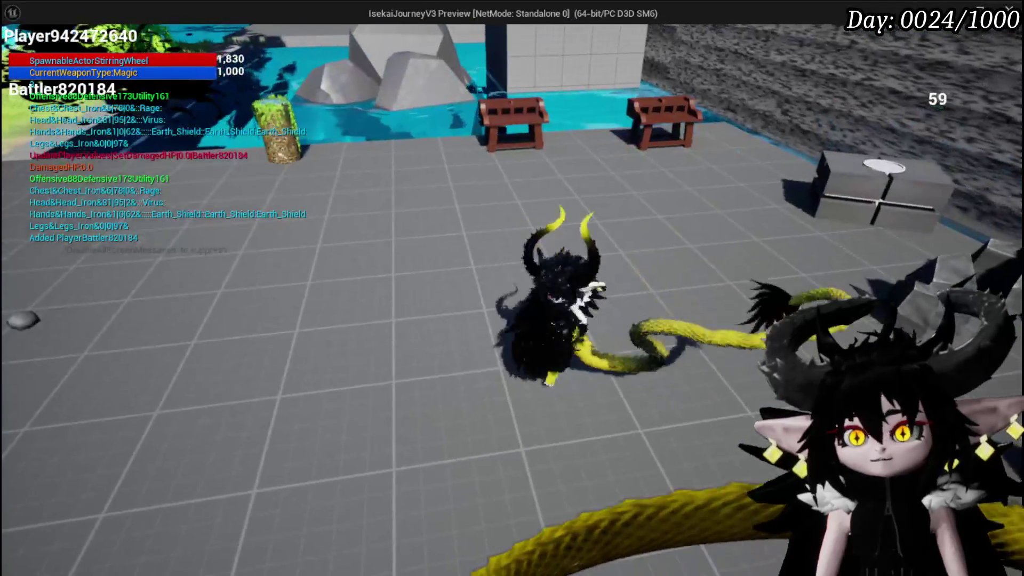
pyautogui.press('w')
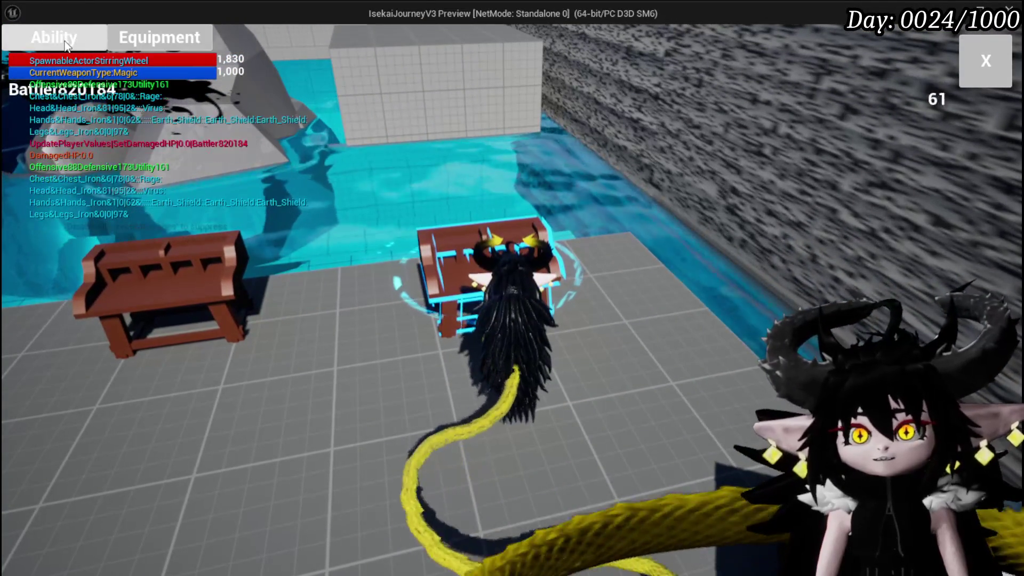
pyautogui.click(65, 43)
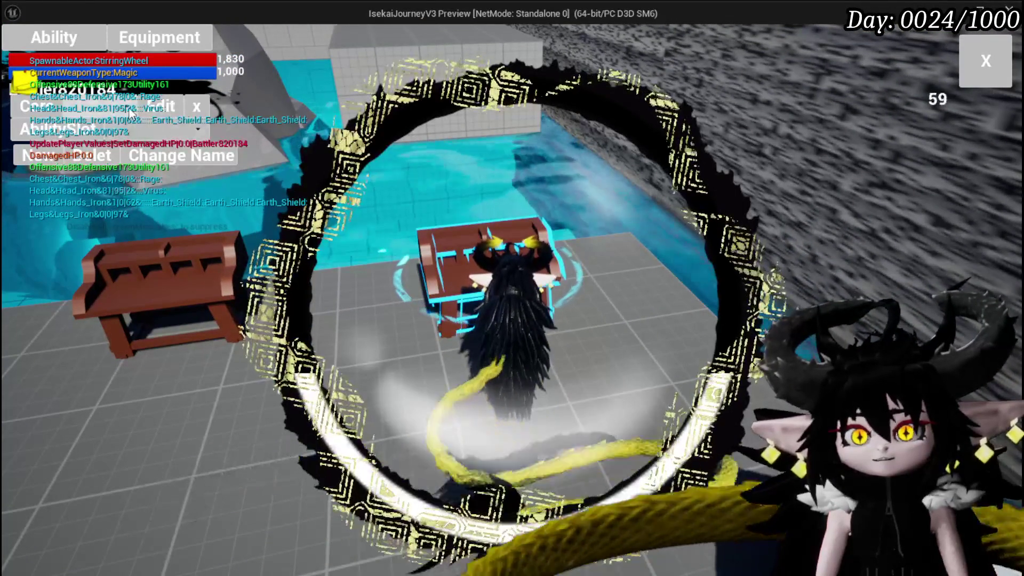
pyautogui.click(125, 124)
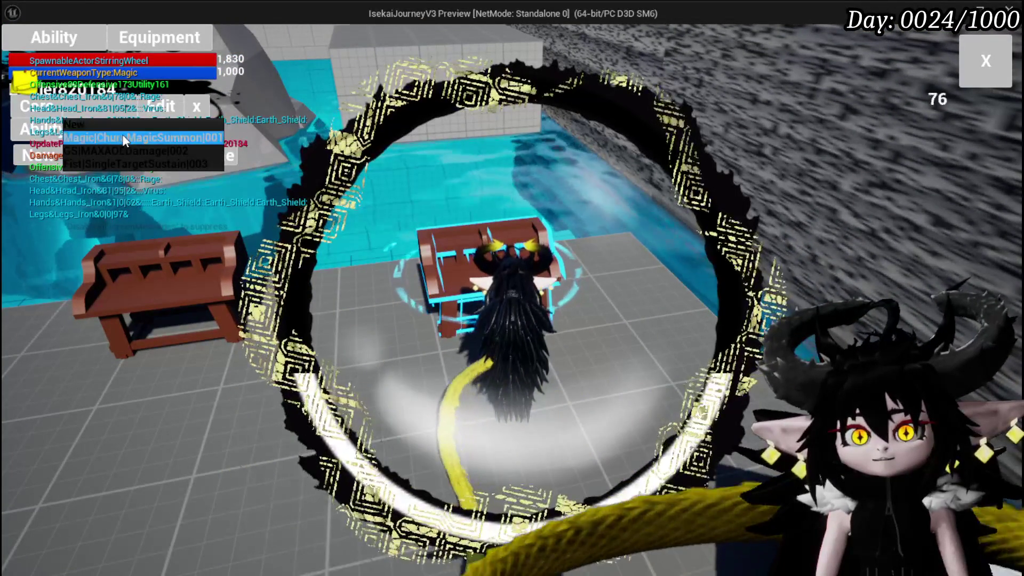
pyautogui.click(124, 138)
pyautogui.click(237, 414)
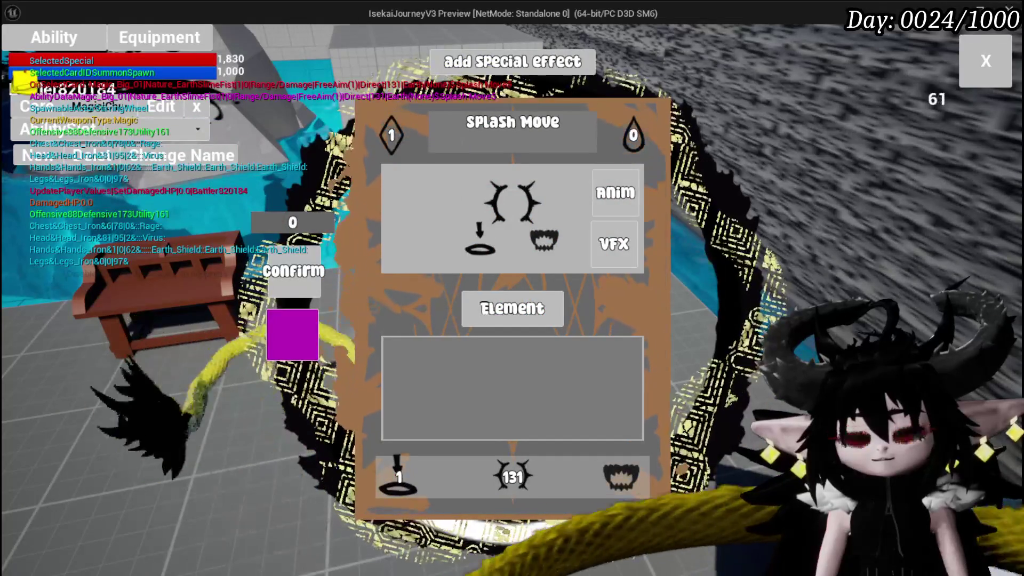
# Set Splash Move's element to Water and choose a visual effect for it.
pyautogui.click(492, 306)
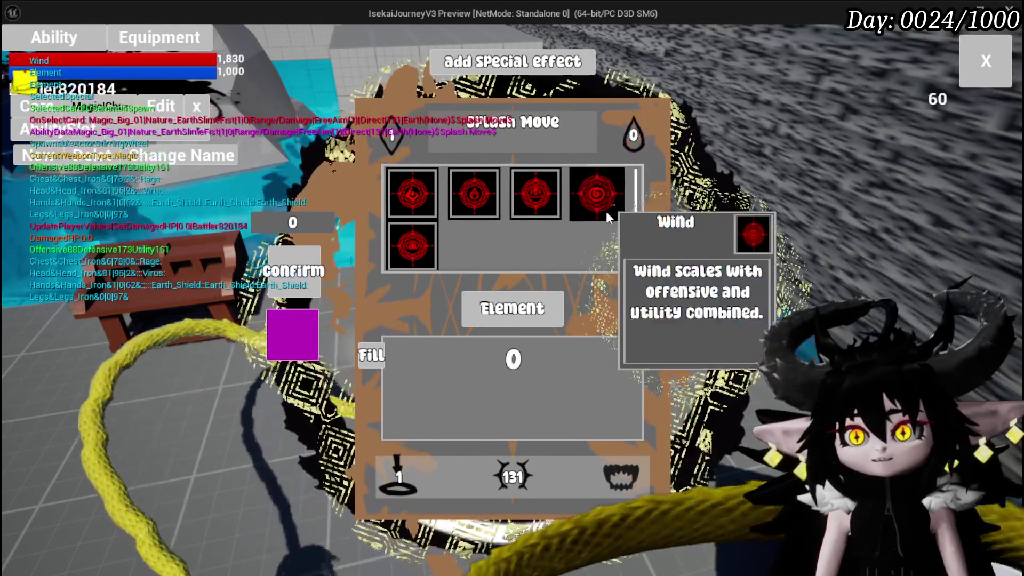
pyautogui.click(479, 192)
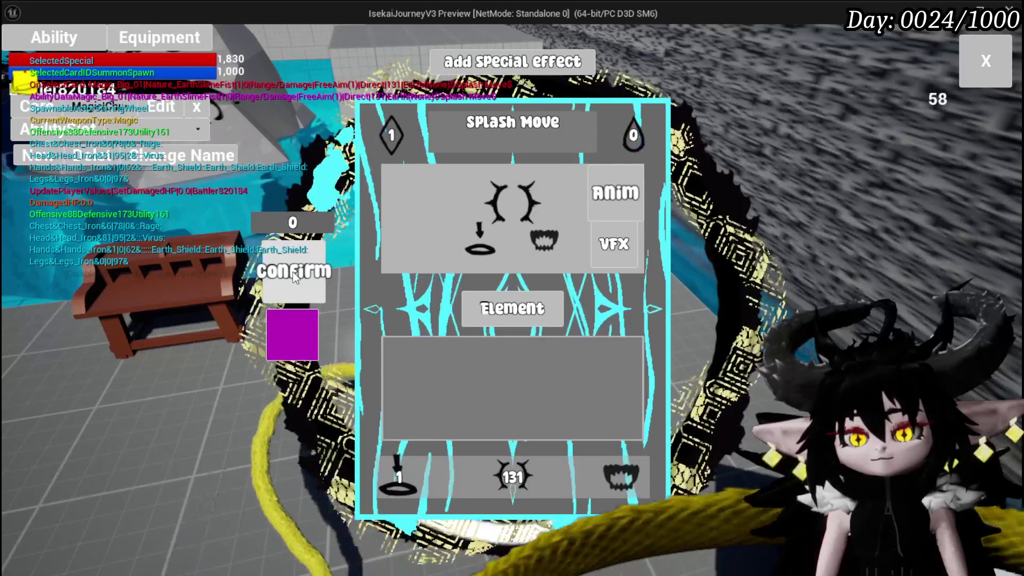
pyautogui.click(293, 272)
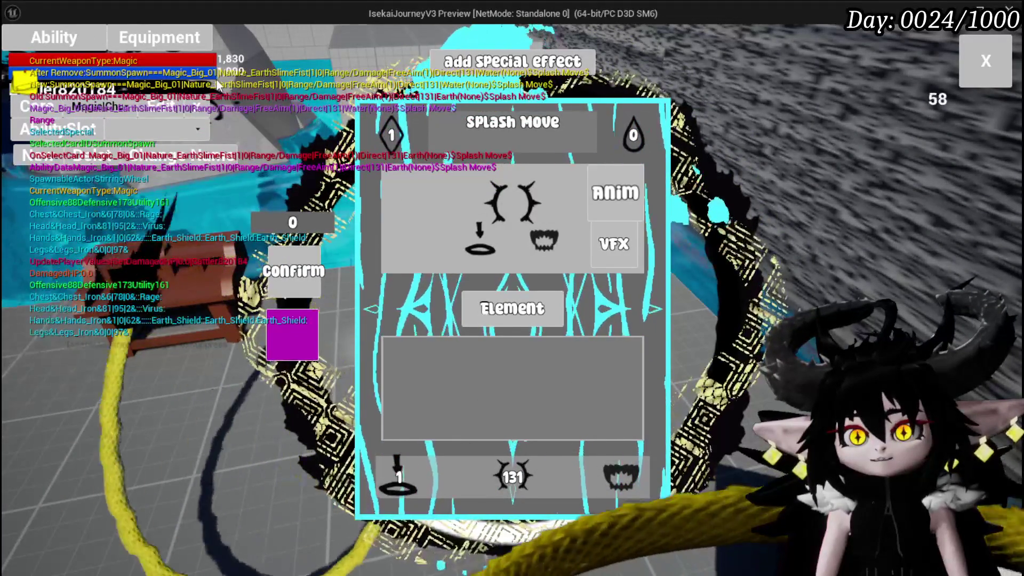
pyautogui.click(625, 248)
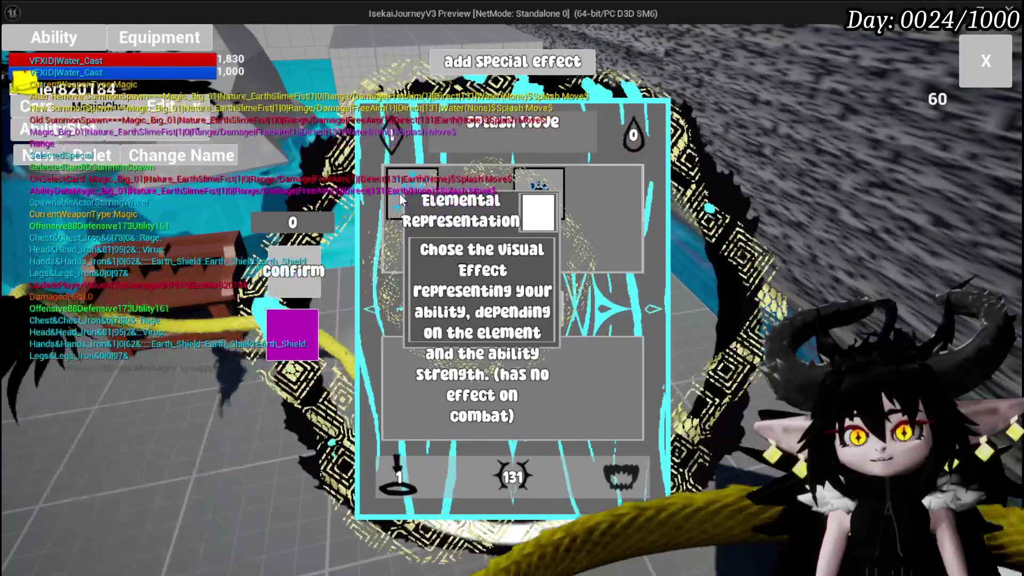
pyautogui.click(526, 197)
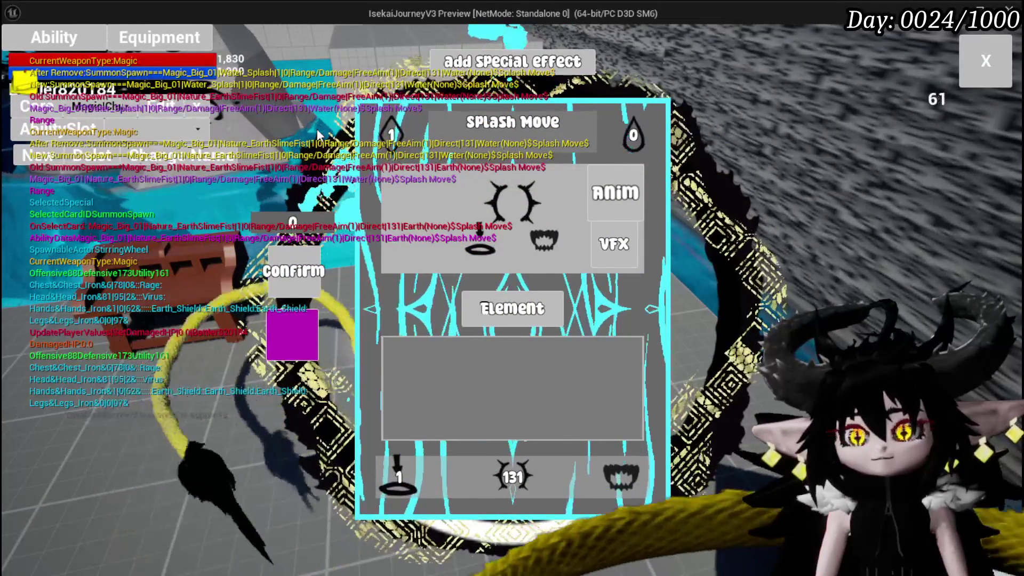
pyautogui.click(1008, 71)
# Set the SpeedUP card's element to Water and check its animation setting.
pyautogui.click(38, 43)
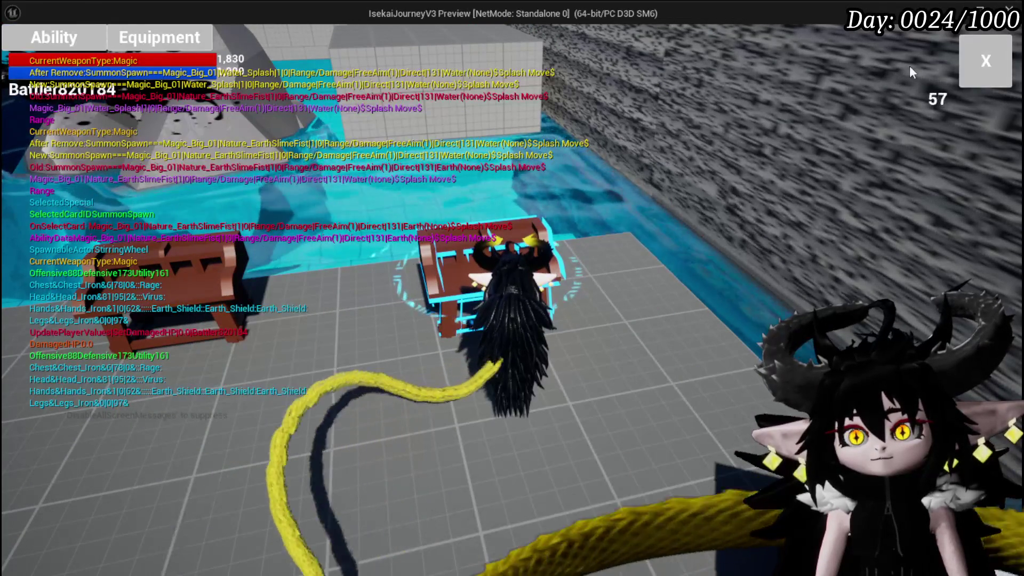
pyautogui.click(78, 48)
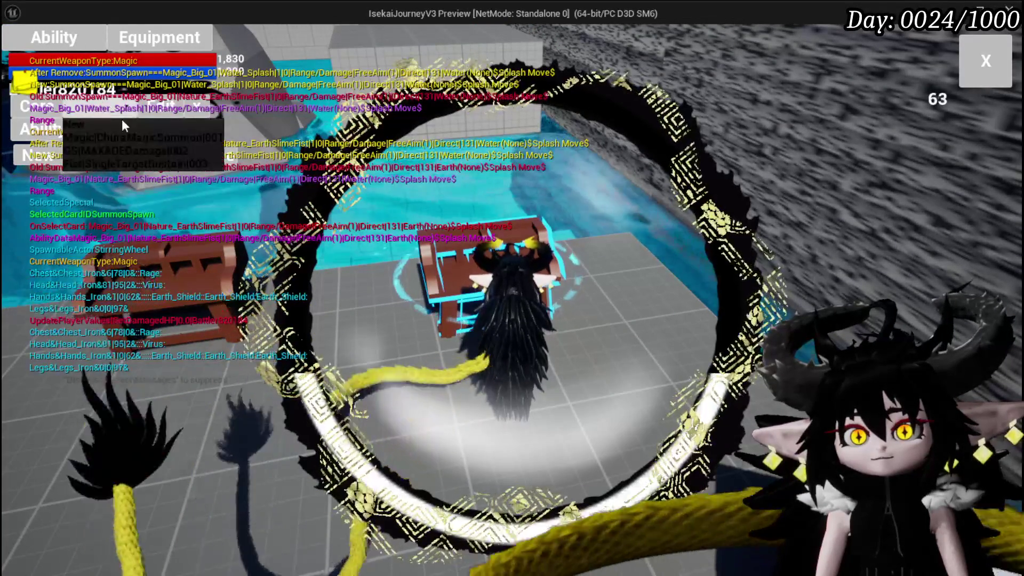
pyautogui.click(154, 137)
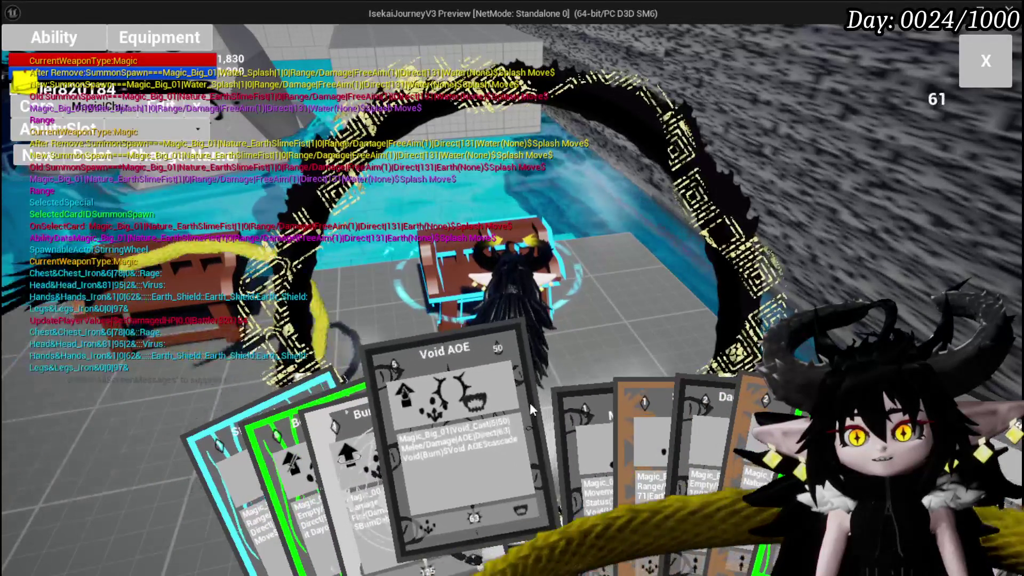
pyautogui.click(499, 438)
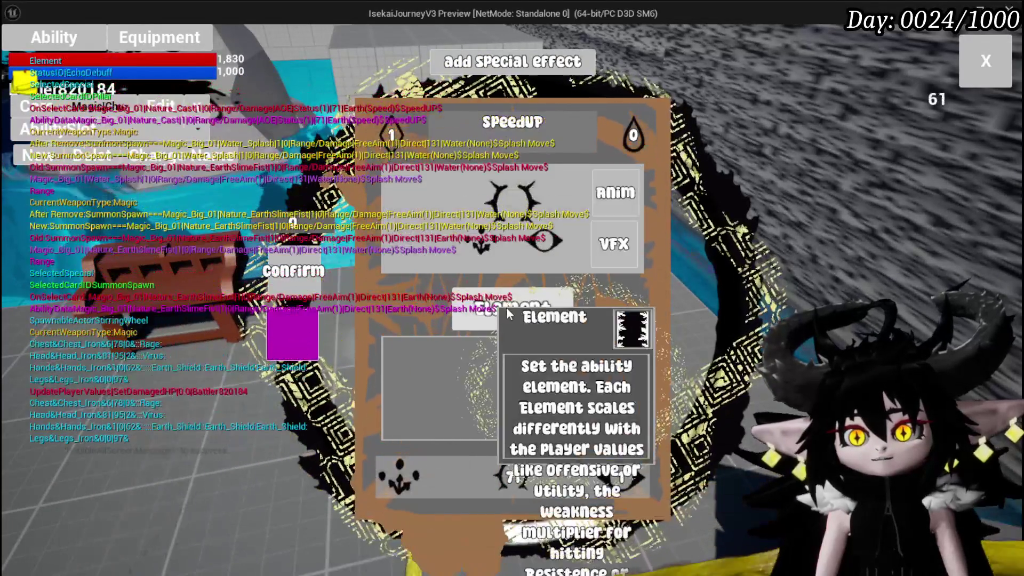
pyautogui.click(509, 309)
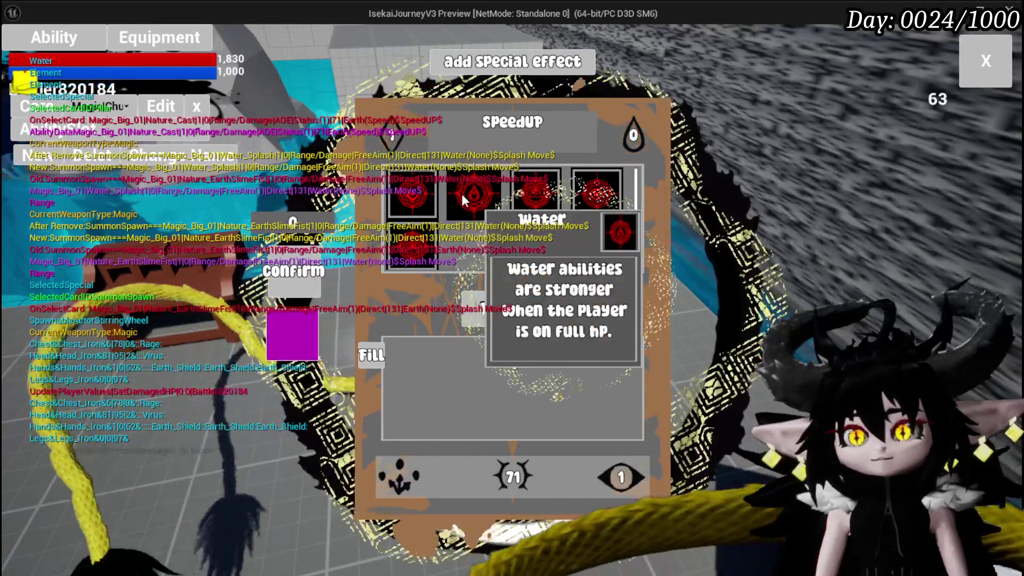
pyautogui.click(462, 191)
pyautogui.click(532, 302)
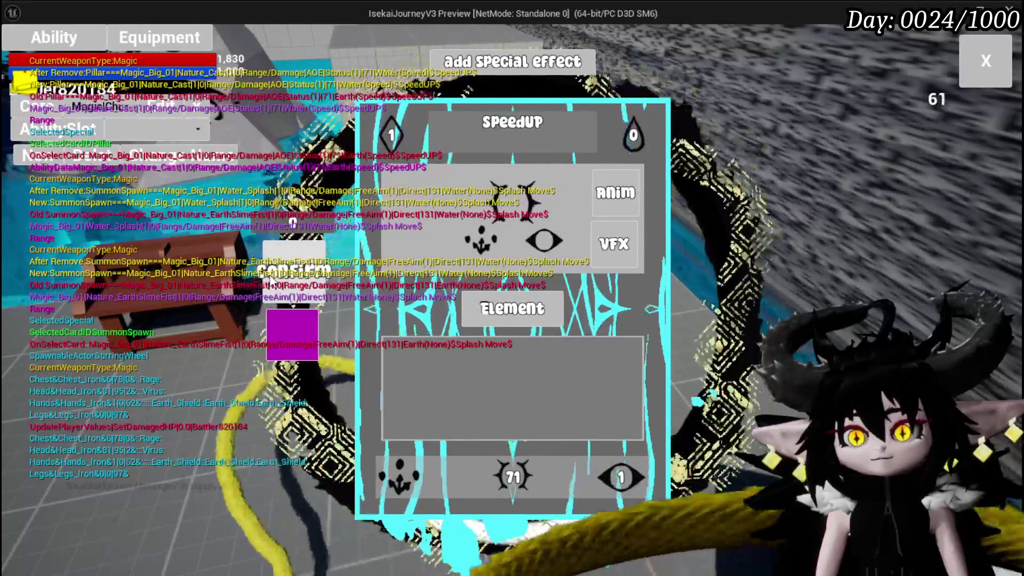
pyautogui.click(637, 214)
pyautogui.click(986, 61)
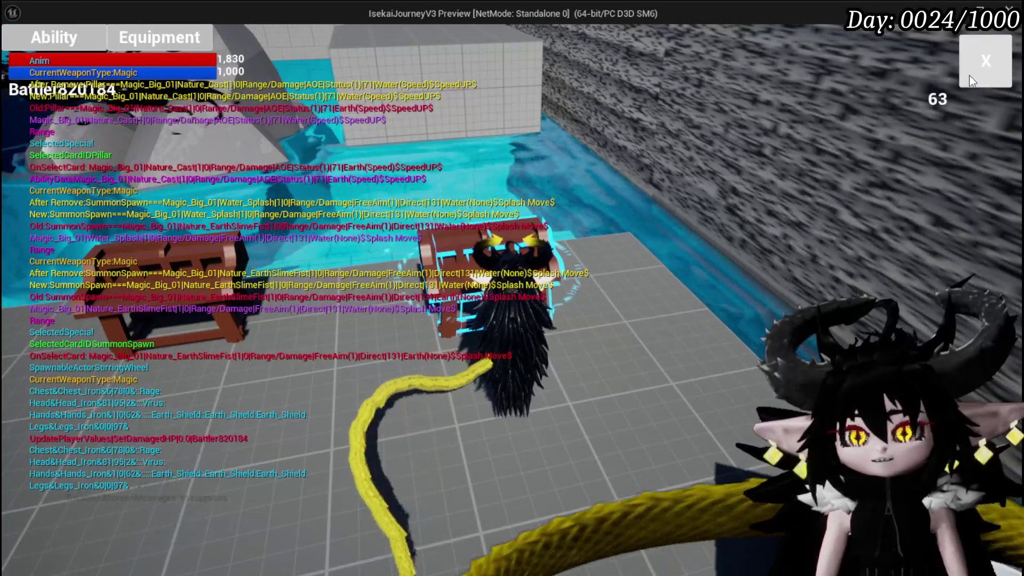
# Set the Defence Up card's element to Water.
pyautogui.click(60, 40)
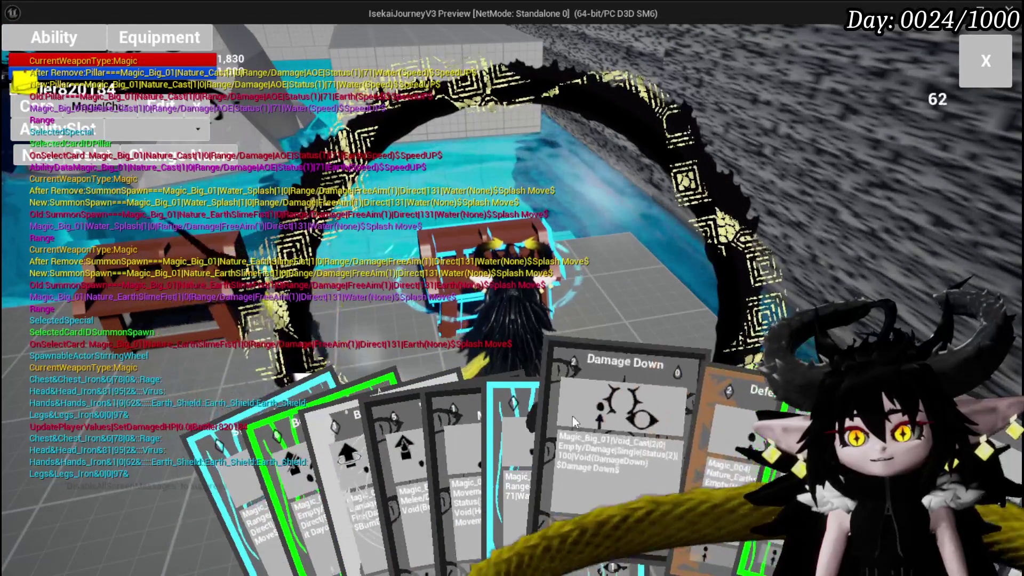
pyautogui.click(745, 432)
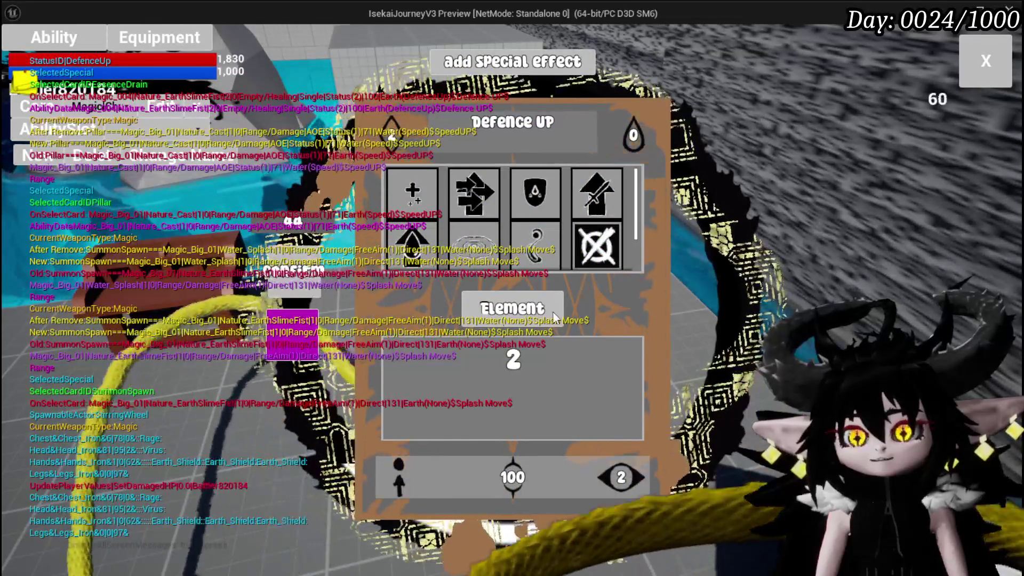
pyautogui.click(536, 311)
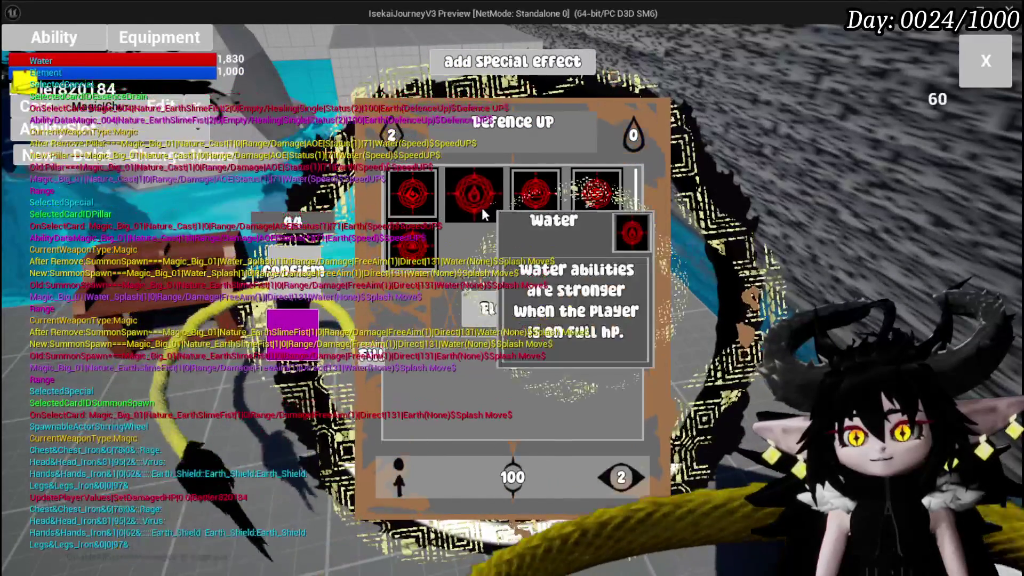
pyautogui.click(451, 204)
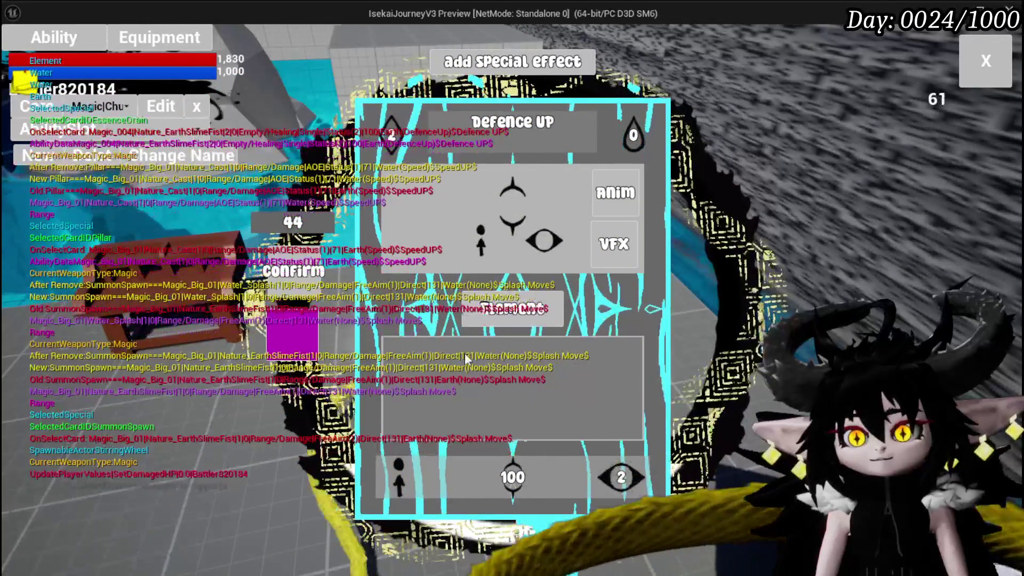
pyautogui.click(292, 284)
pyautogui.click(985, 67)
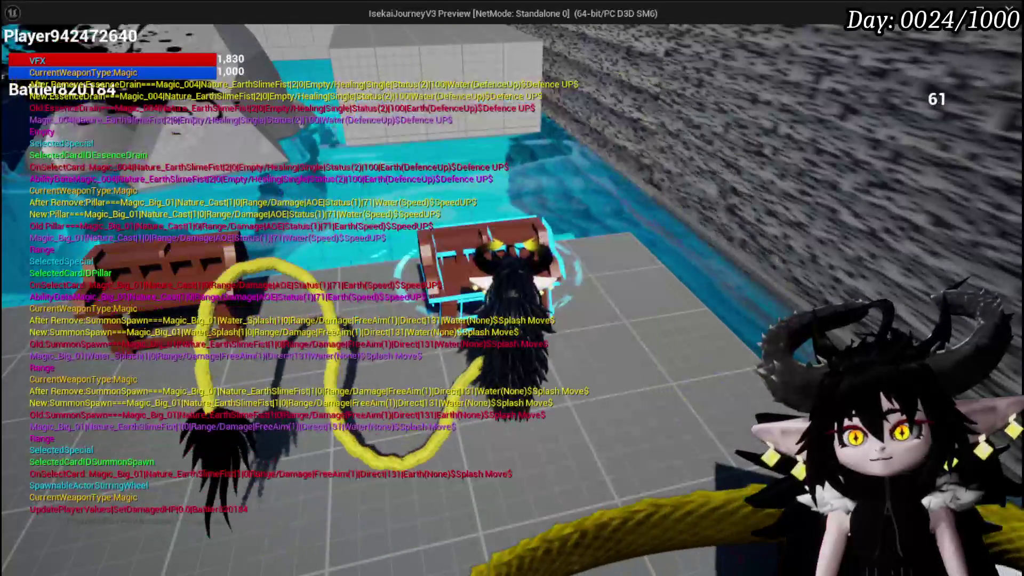
# Set the Defence Down card's element to Water and return to gameplay.
pyautogui.click(76, 48)
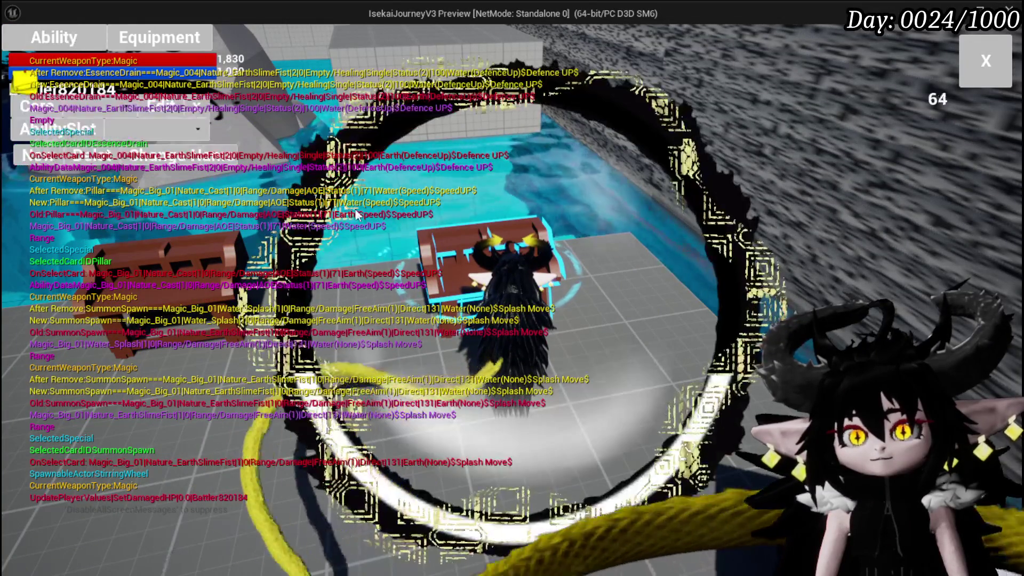
pyautogui.click(140, 133)
pyautogui.click(140, 134)
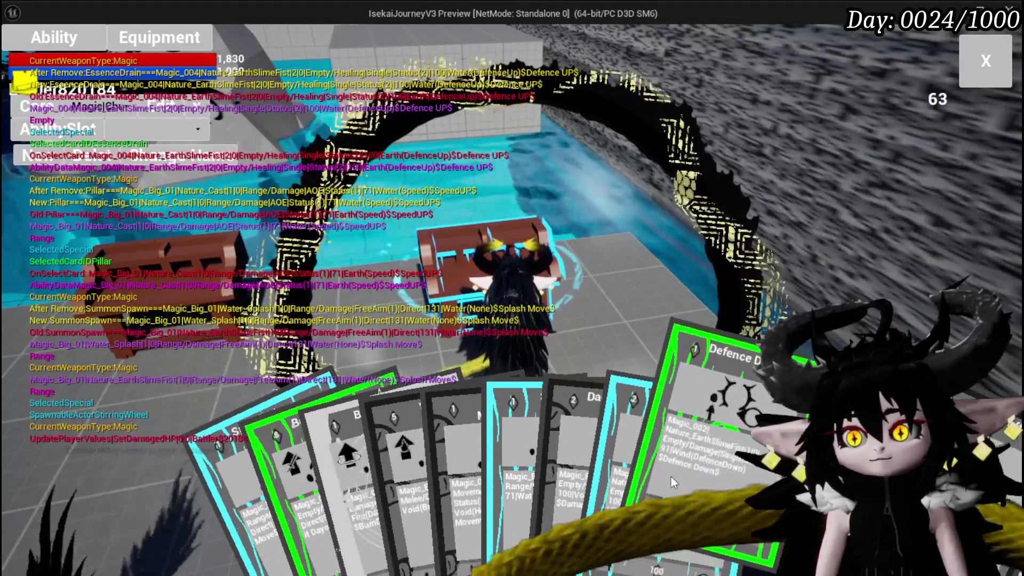
pyautogui.click(671, 478)
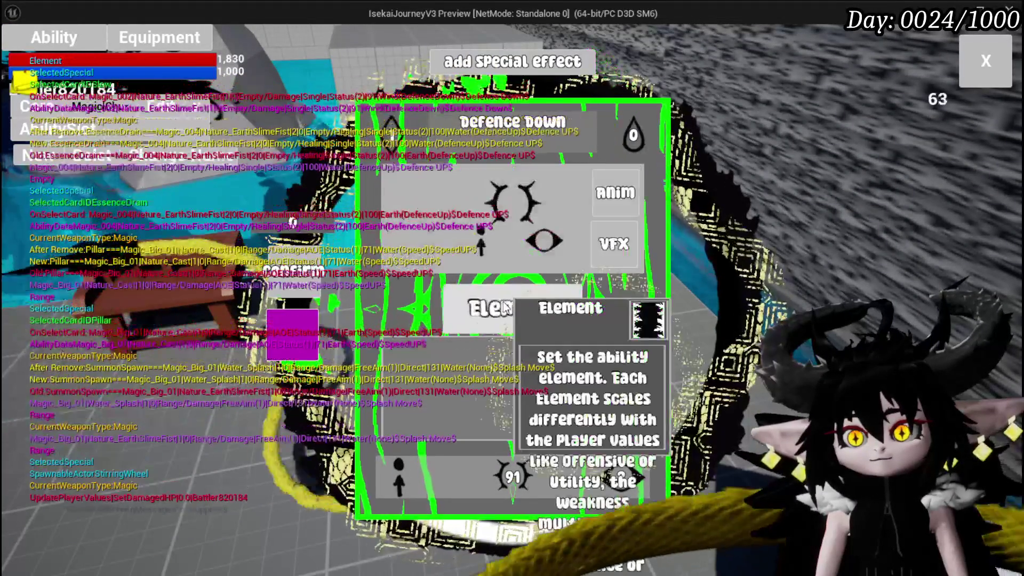
pyautogui.click(512, 308)
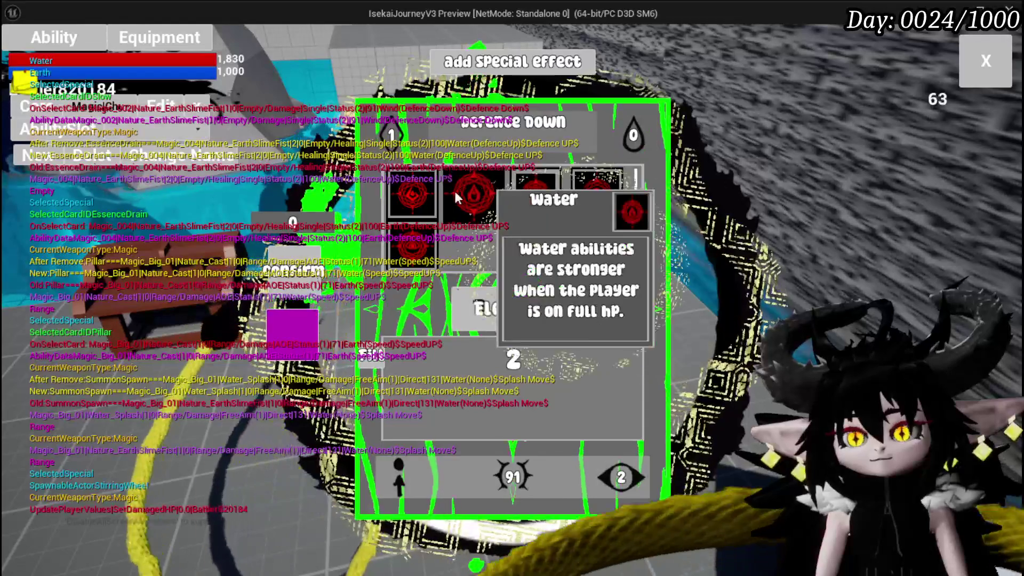
pyautogui.click(460, 193)
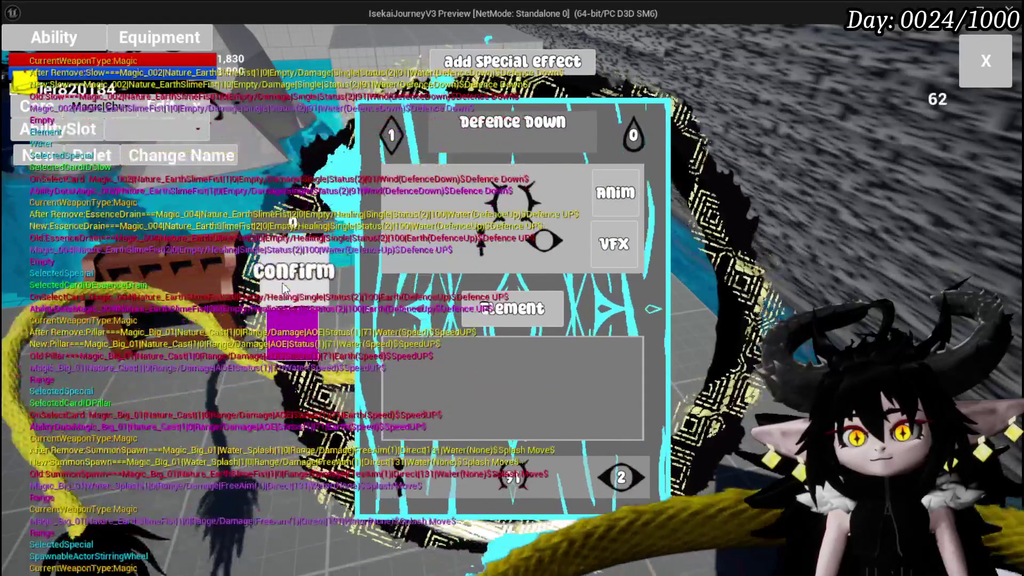
pyautogui.press('Escape')
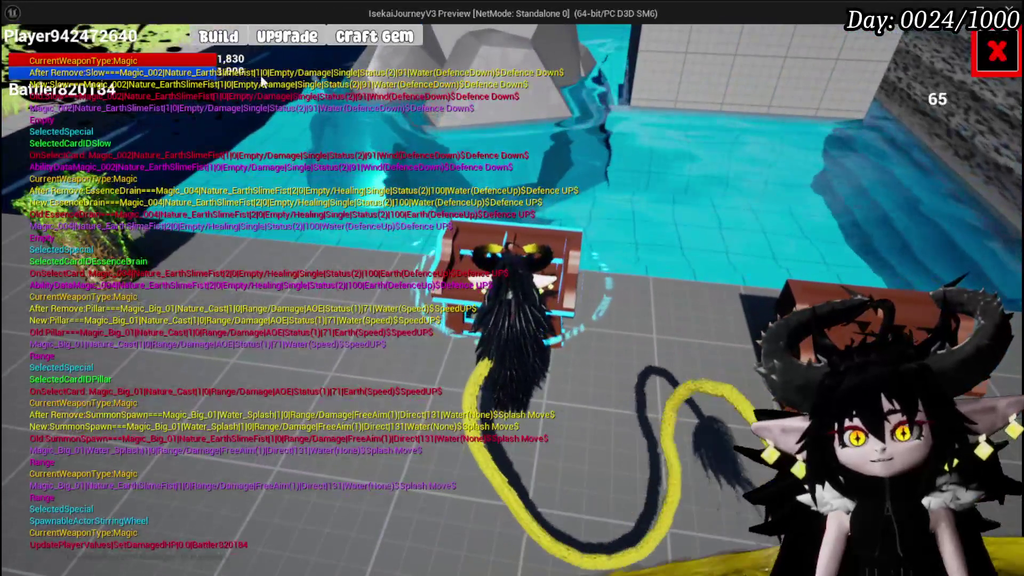
# Socket the Water Heal gem into the Iron Hands gear in the Upgrade window.
pyautogui.click(218, 36)
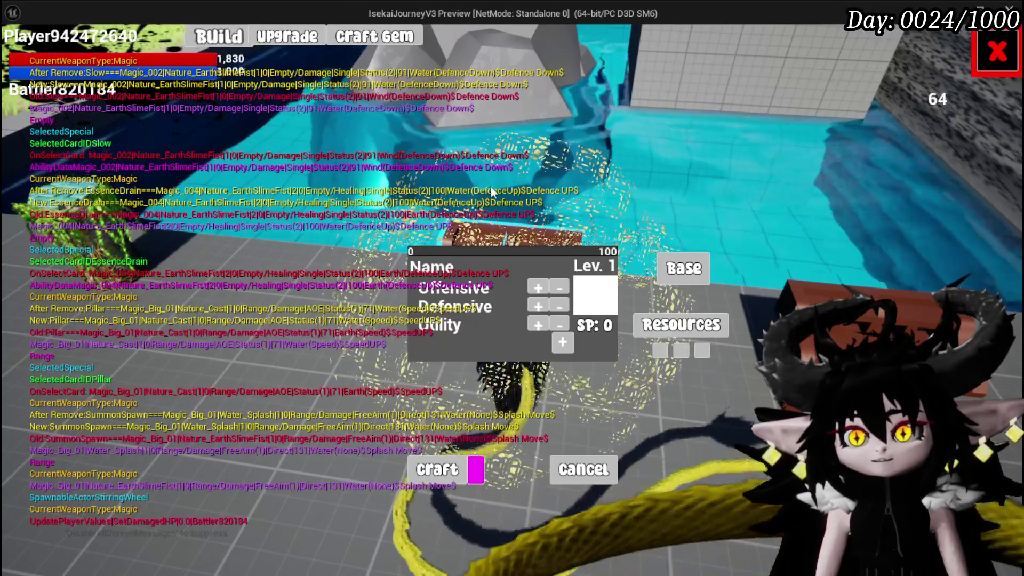
pyautogui.click(298, 38)
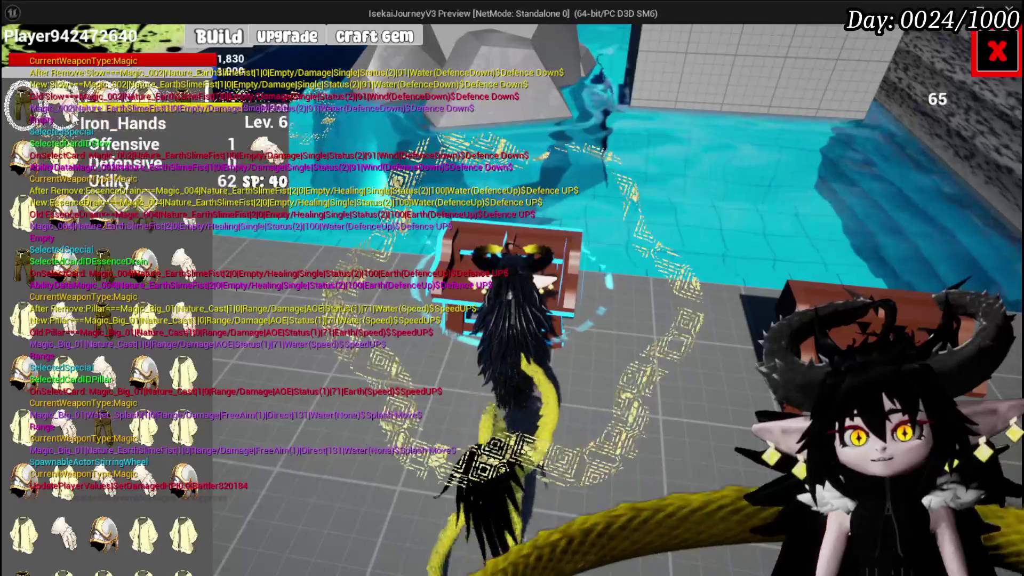
pyautogui.press('i')
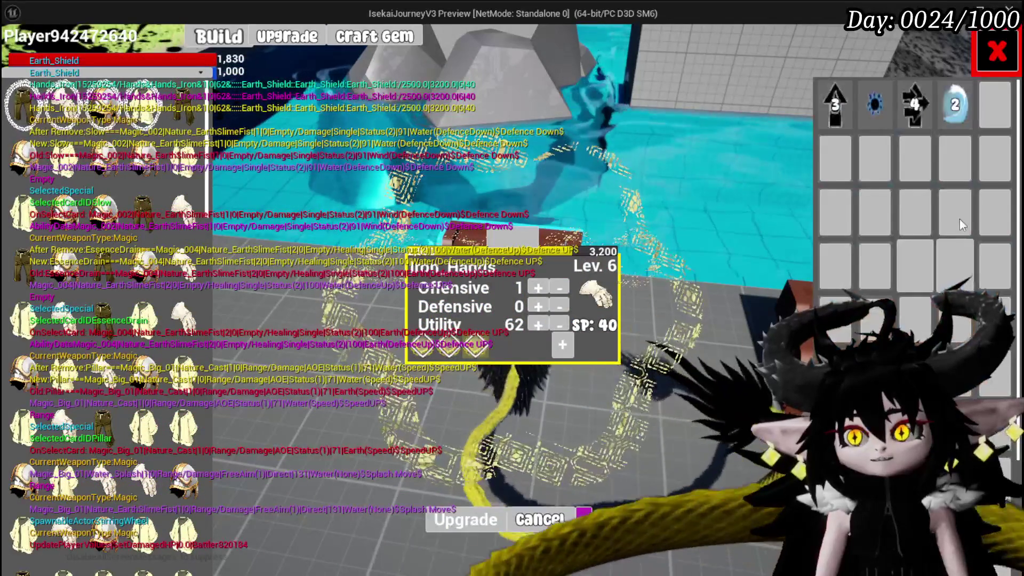
pyautogui.click(958, 113)
pyautogui.click(893, 120)
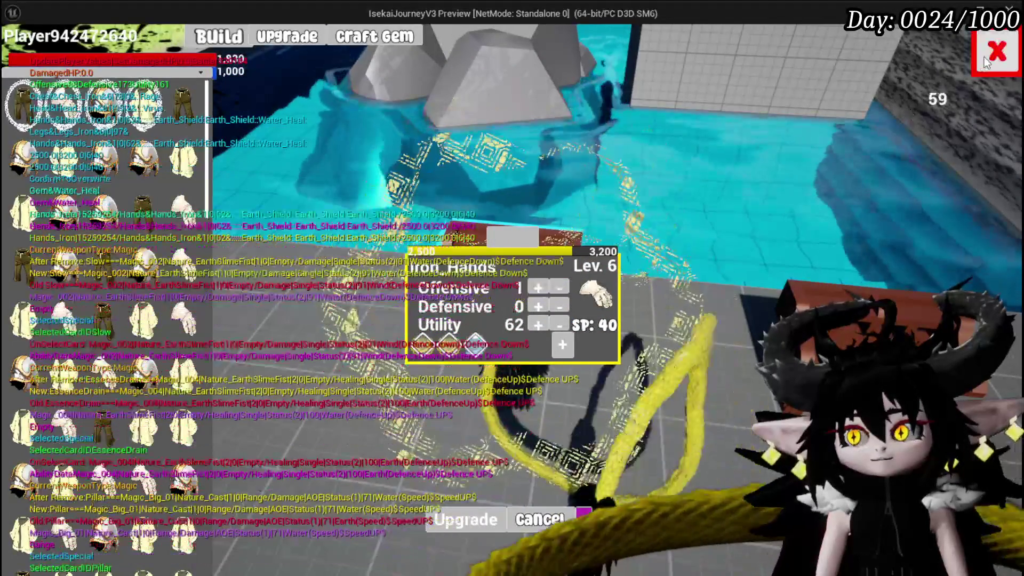
pyautogui.click(984, 57)
# Save the game from the settings menu and close it.
pyautogui.press('Escape')
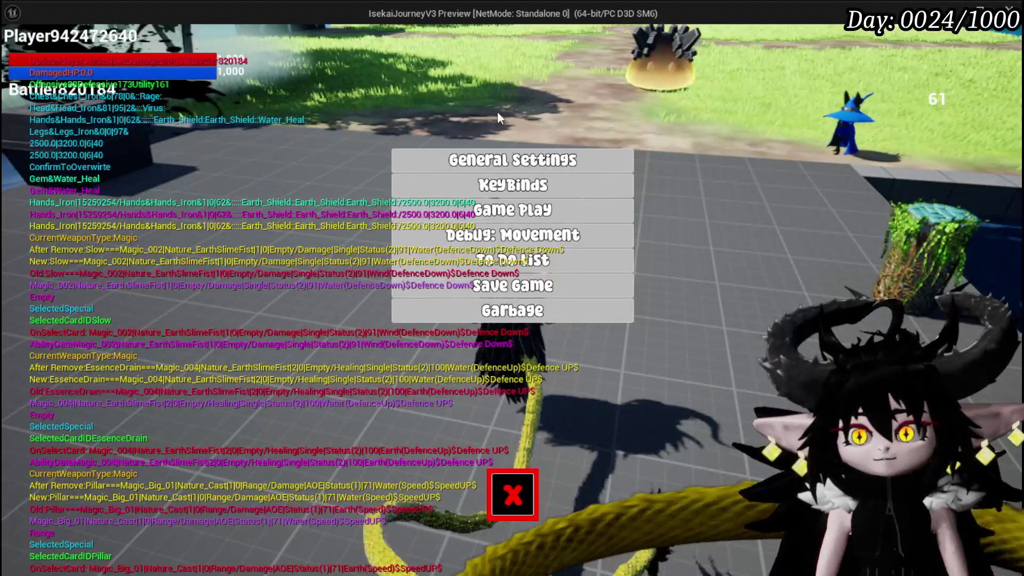
pyautogui.click(491, 292)
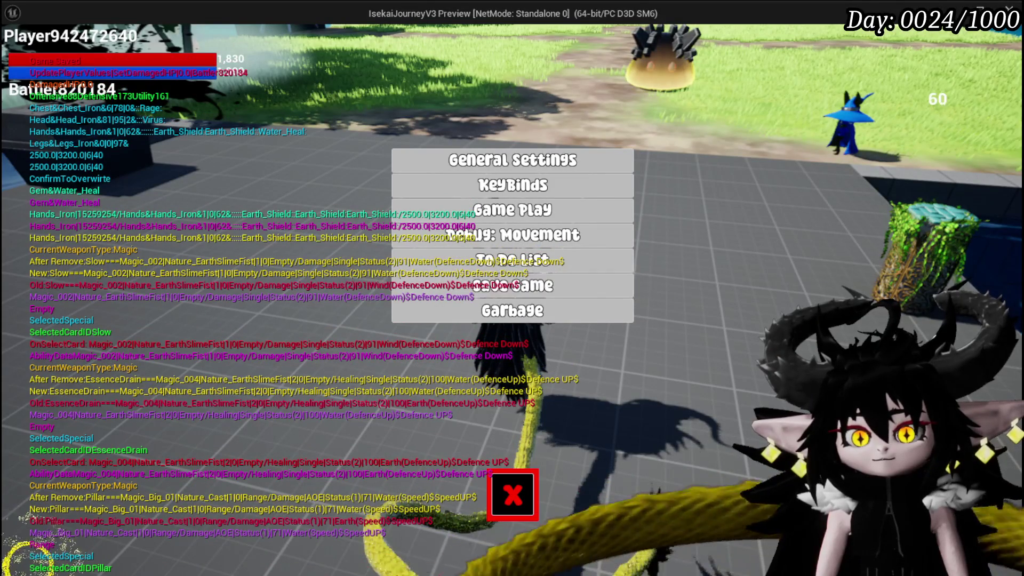
pyautogui.click(527, 485)
# Hit the slime with Water Splash, start the battle, and play Defence Down on Slime_Wind.
pyautogui.press('w')
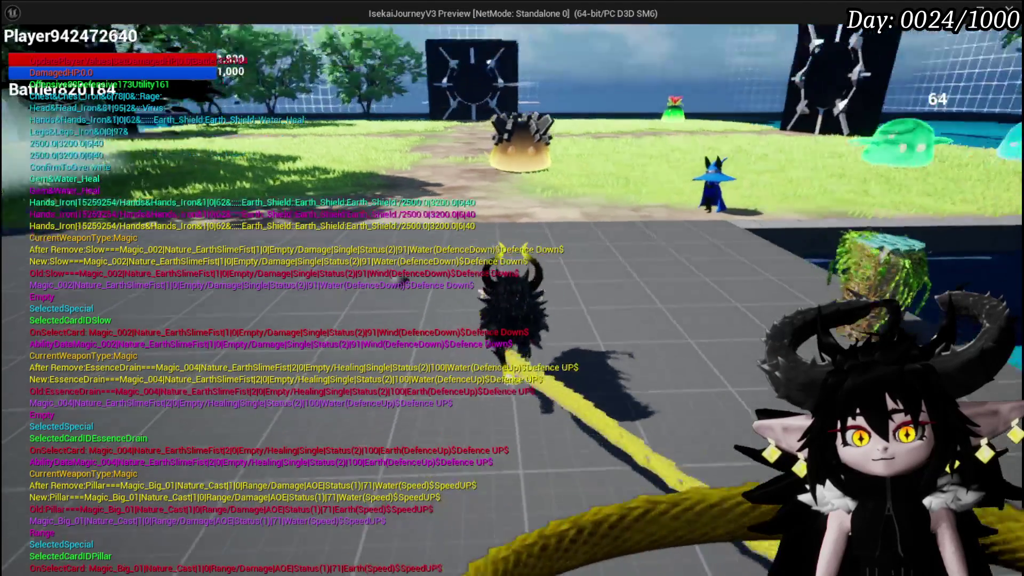
pyautogui.press('1')
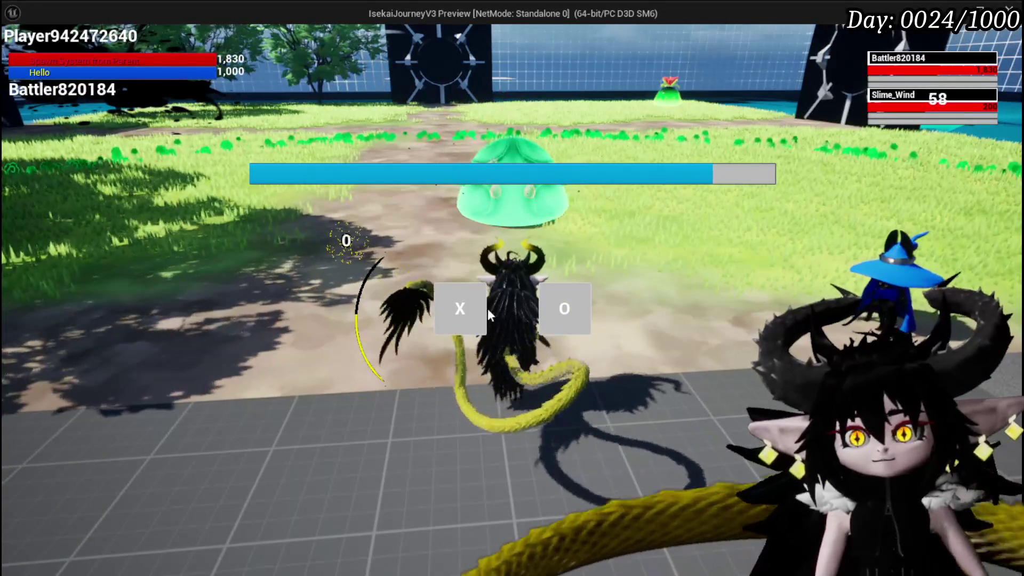
pyautogui.click(480, 308)
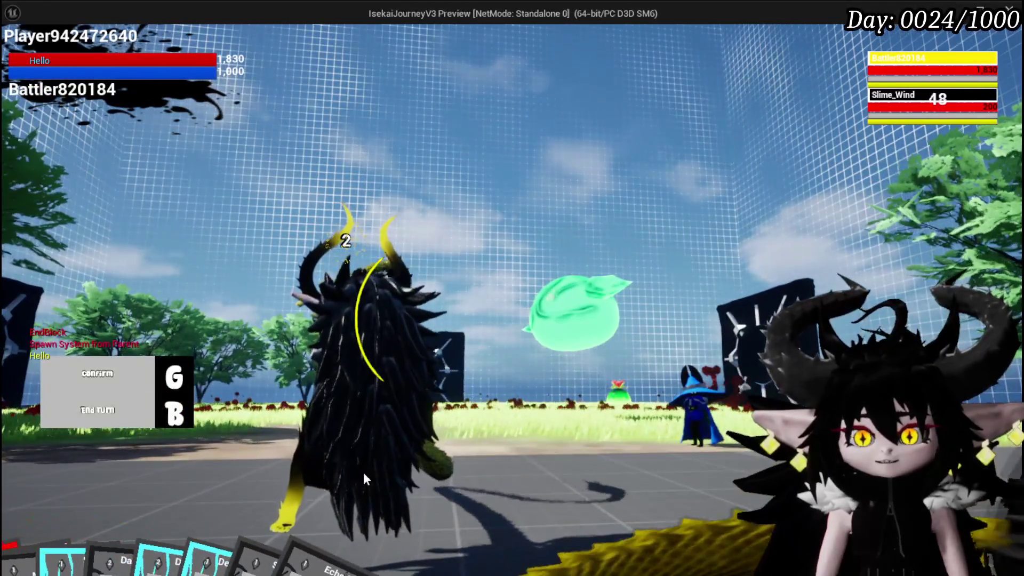
pyautogui.moveTo(373, 555)
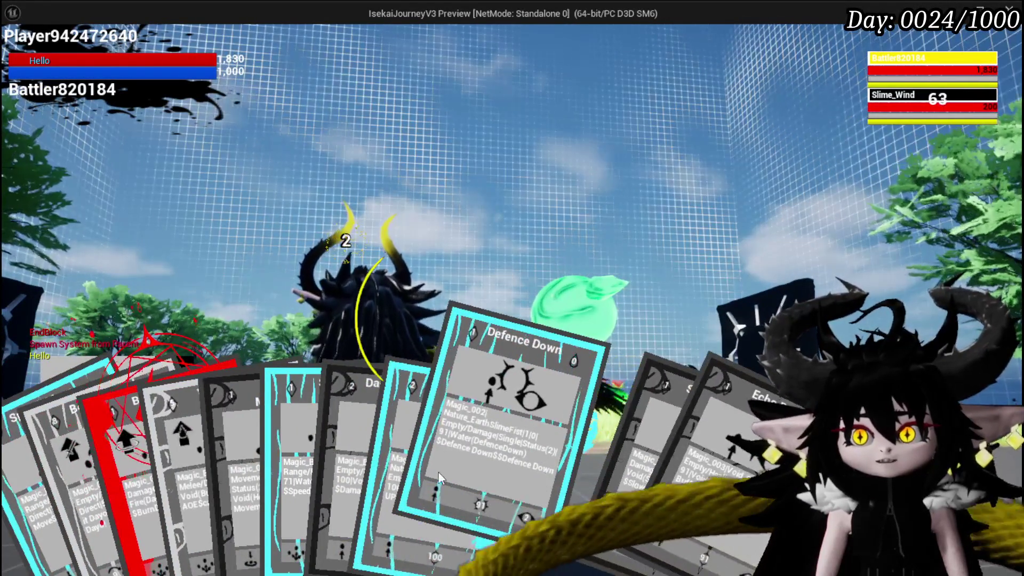
pyautogui.click(561, 492)
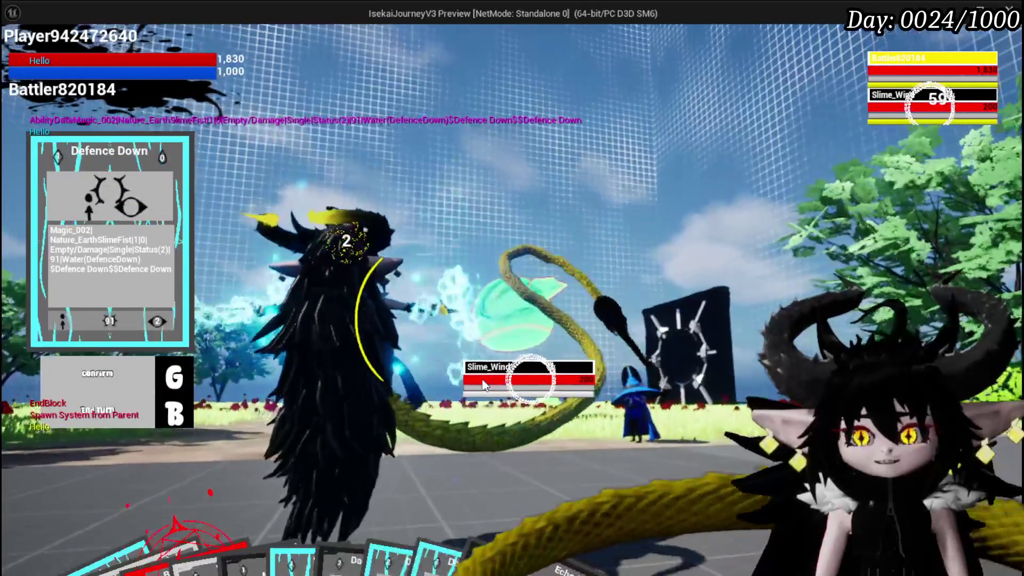
pyautogui.press('g')
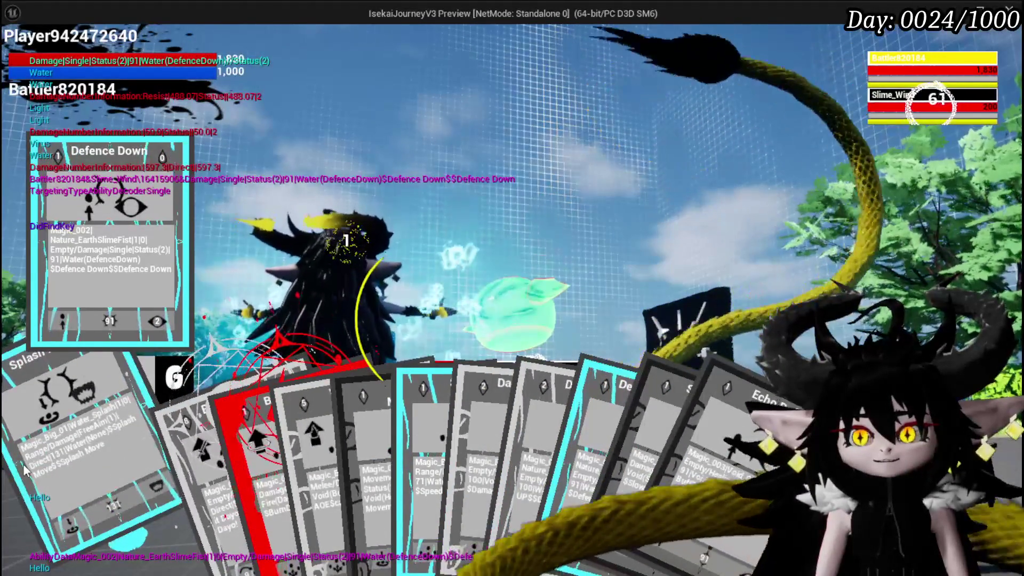
# Attack Slime_Wind twice, then fire Splash Move at it for 641 damage.
pyautogui.click(24, 465)
pyautogui.press('g')
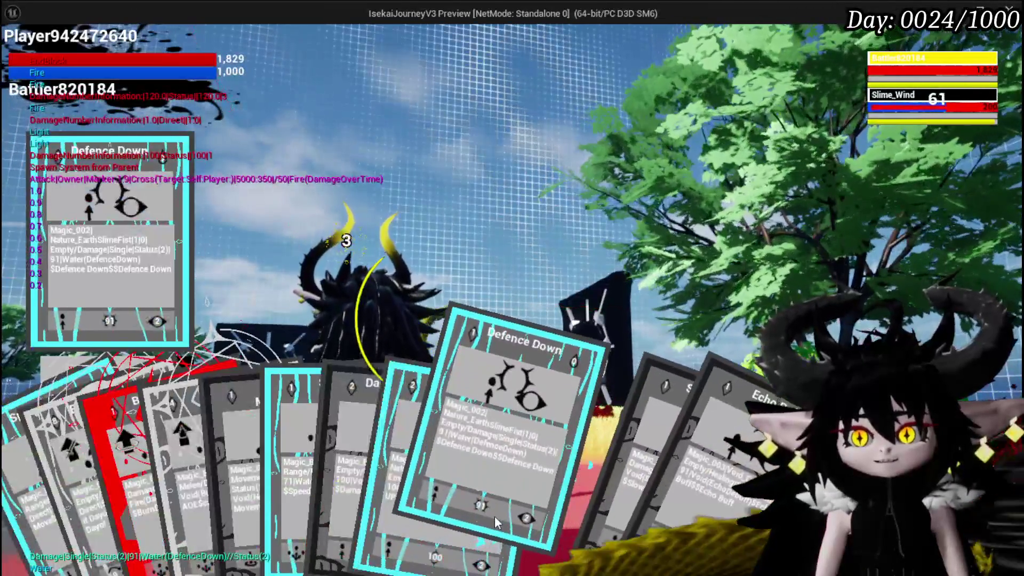
pyautogui.click(494, 516)
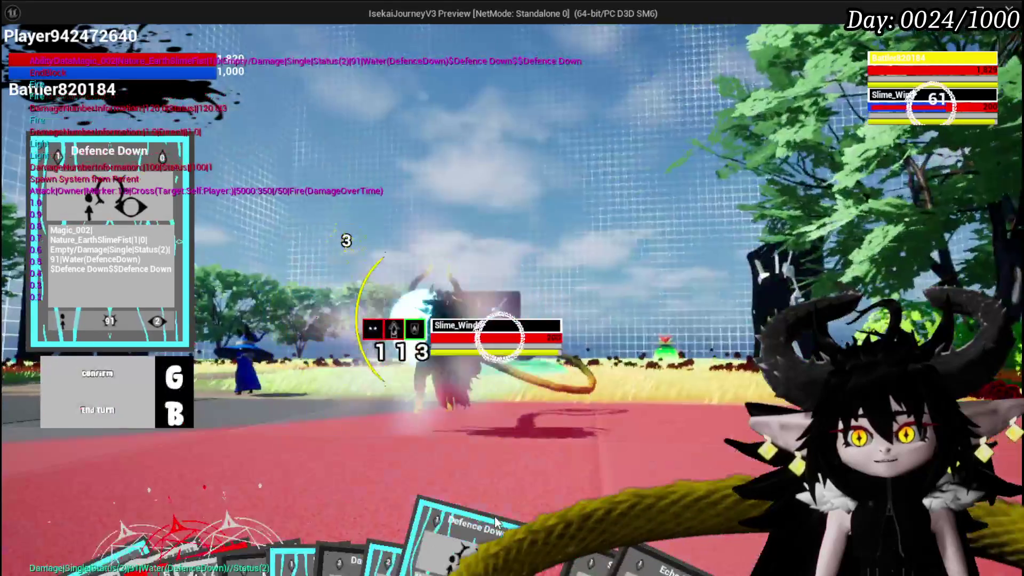
pyautogui.press('g')
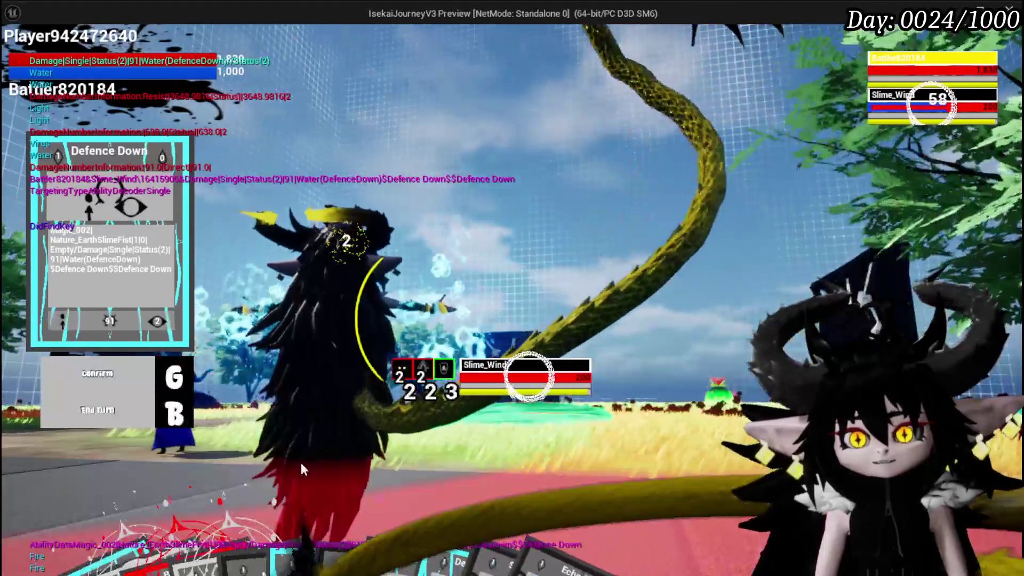
pyautogui.moveTo(320, 520)
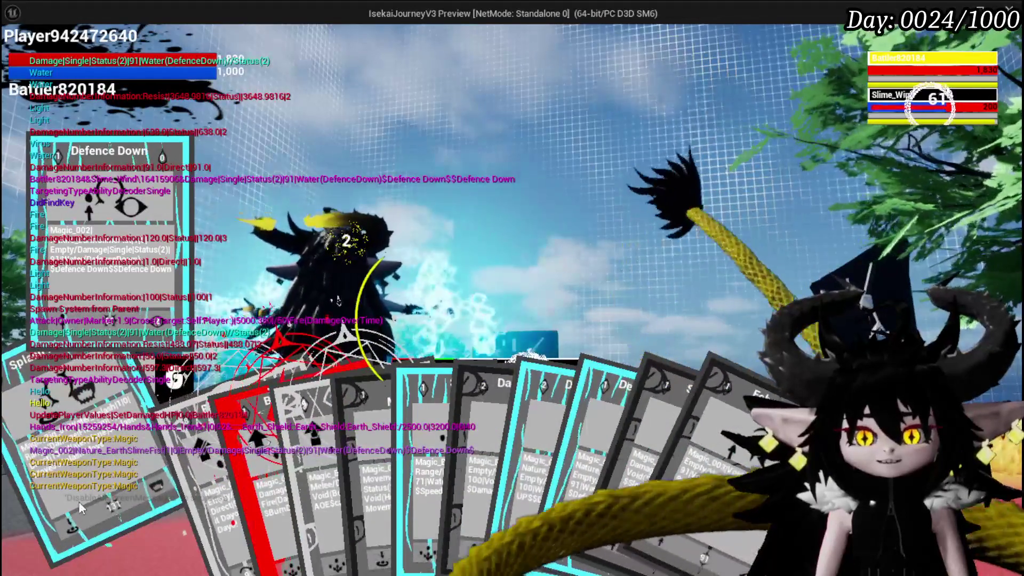
pyautogui.click(79, 502)
pyautogui.click(591, 267)
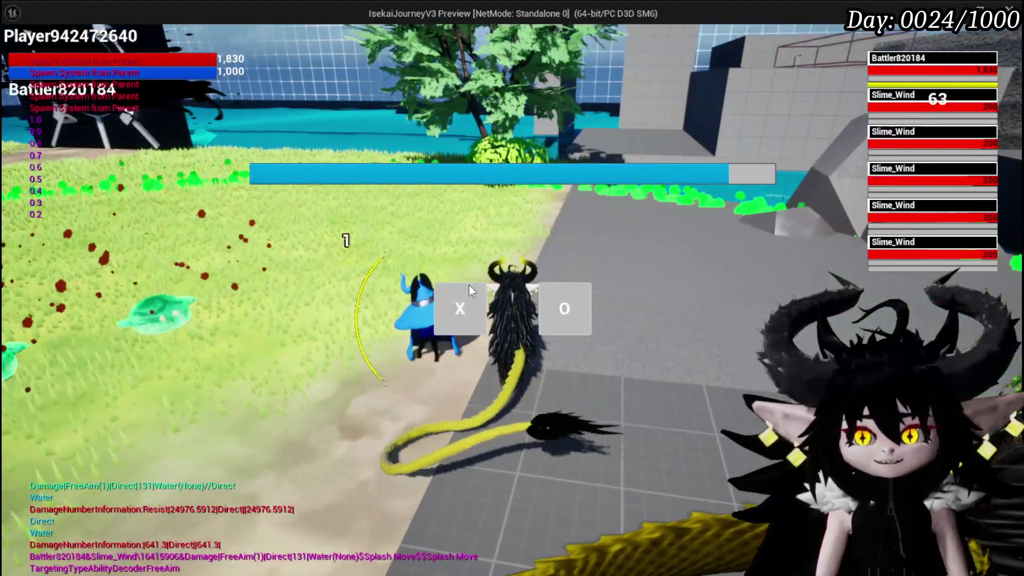
# Start the battle, play SpeedUP, fire Splash Move at the Slime_Wind group, then stop PIE.
pyautogui.click(470, 291)
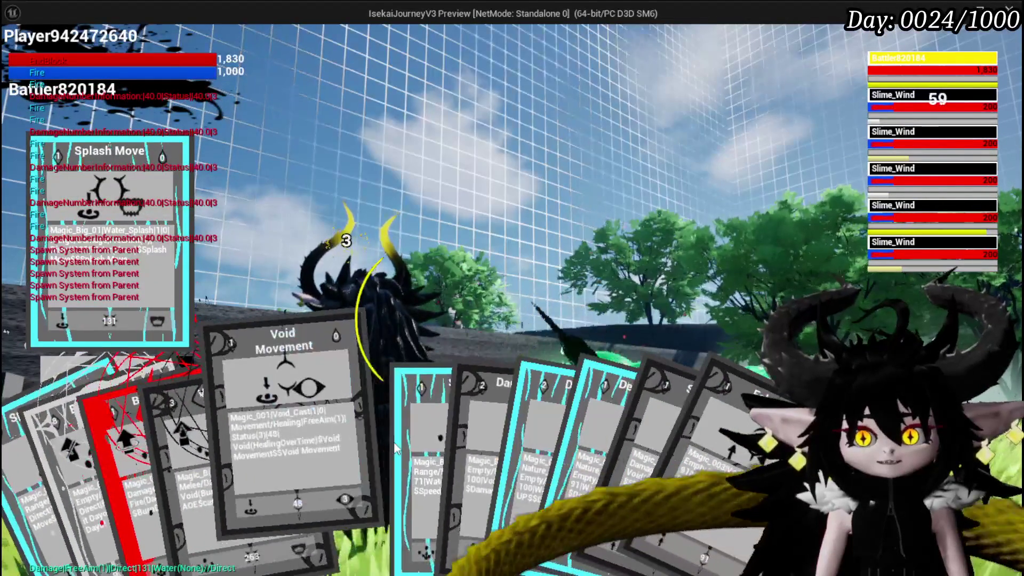
pyautogui.click(388, 441)
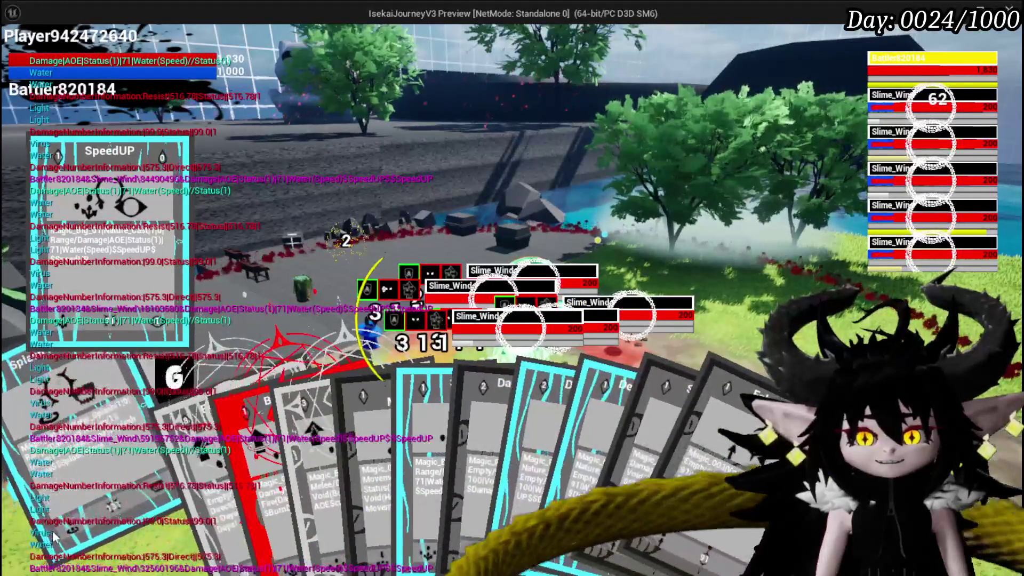
pyautogui.click(53, 536)
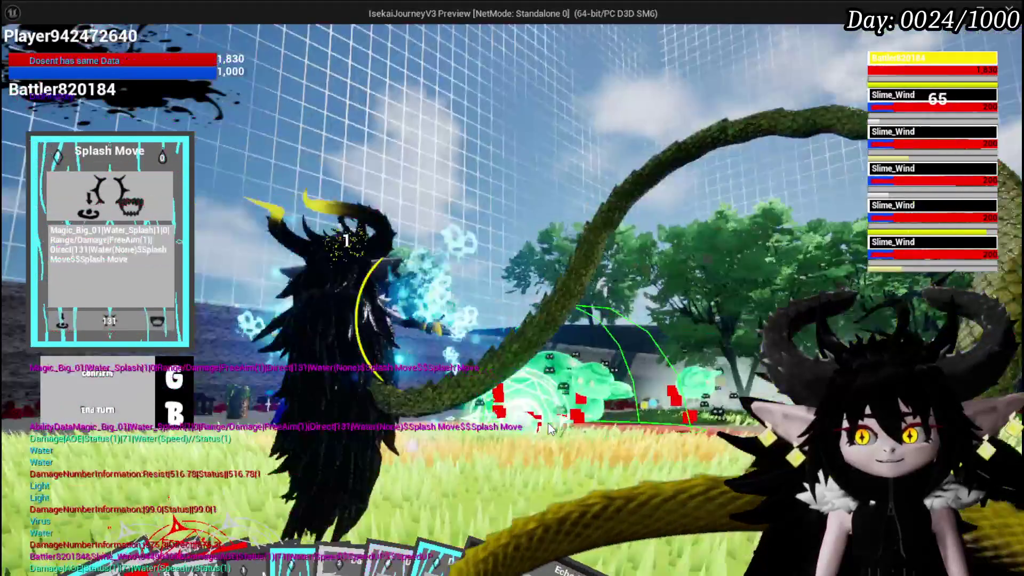
pyautogui.click(645, 433)
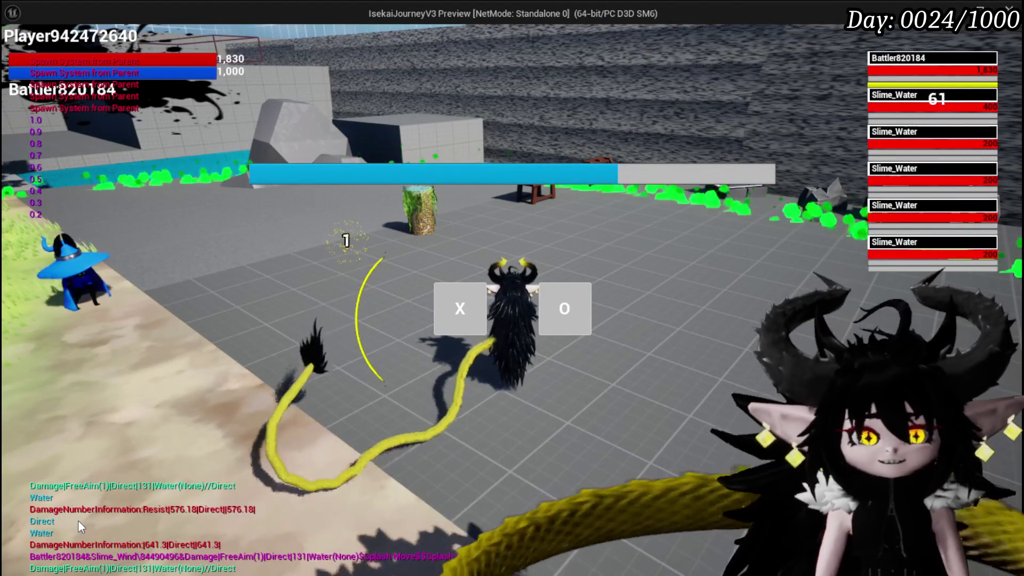
pyautogui.press('Escape')
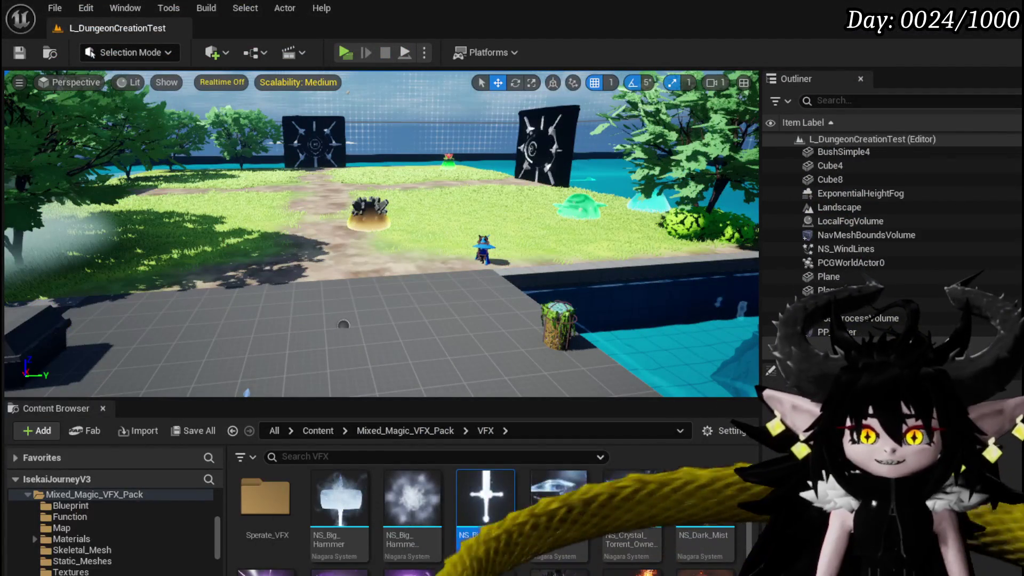
# Save the level, then inspect row 32 Gem&Augmented_Attack (Rare, 1800) in DT_ItemInfo.
pyautogui.click(15, 57)
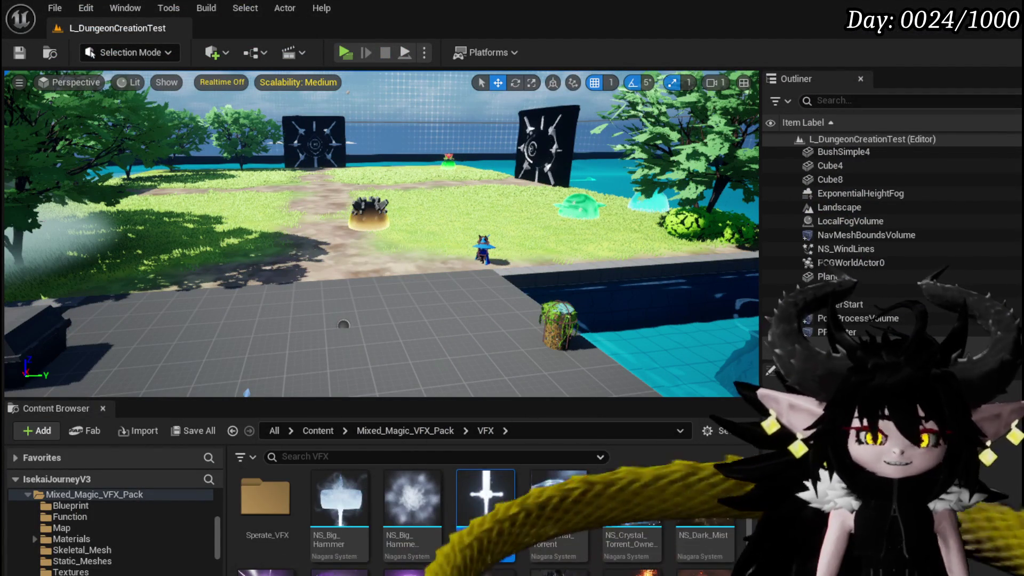
pyautogui.hotkey('alt', 'Tab')
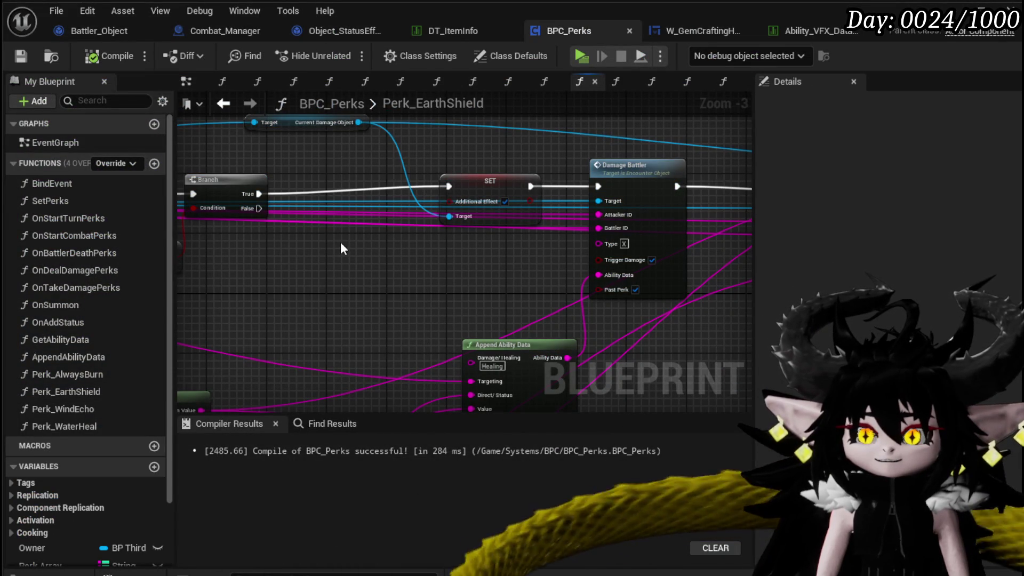
pyautogui.click(449, 31)
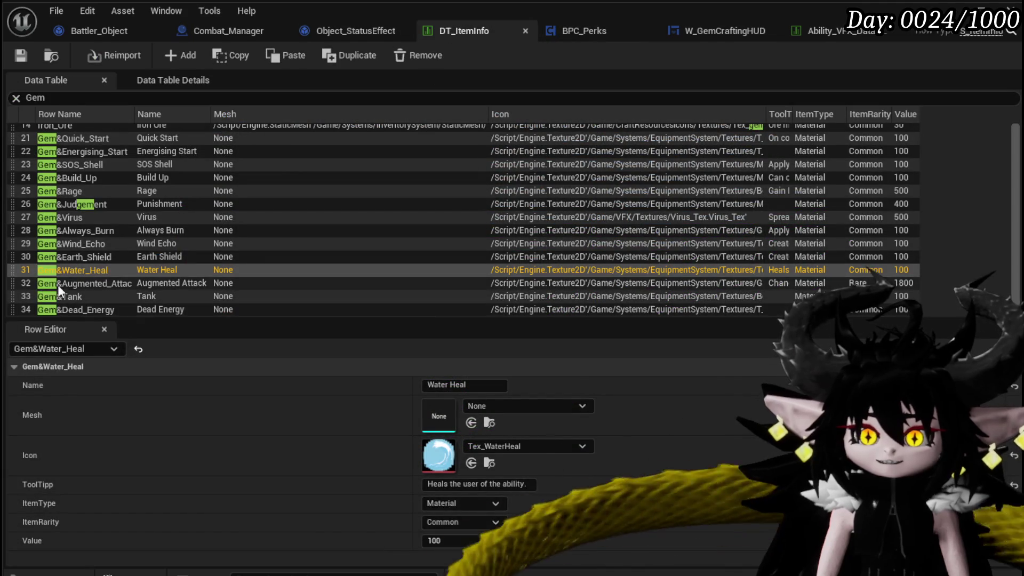
pyautogui.click(90, 285)
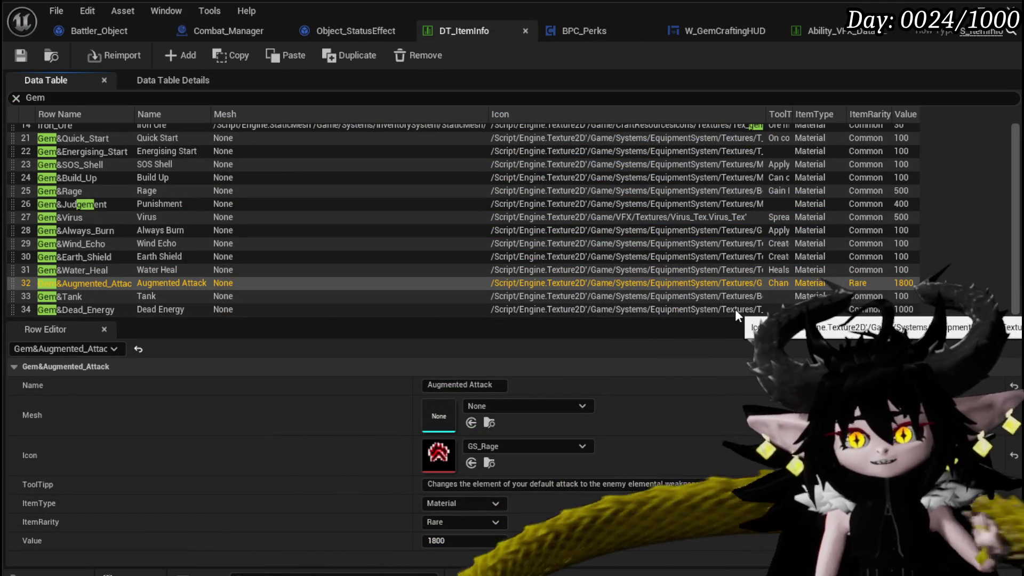
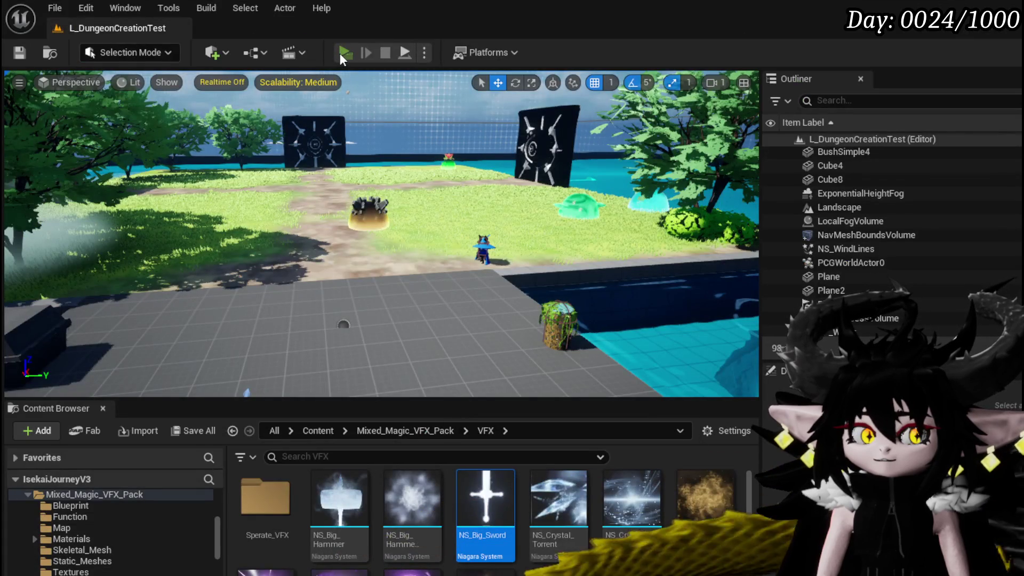
# Start Play-in-Editor, walk to the bench, dismiss the Build and Settings menus, and open the Equipment panel.
pyautogui.click(339, 53)
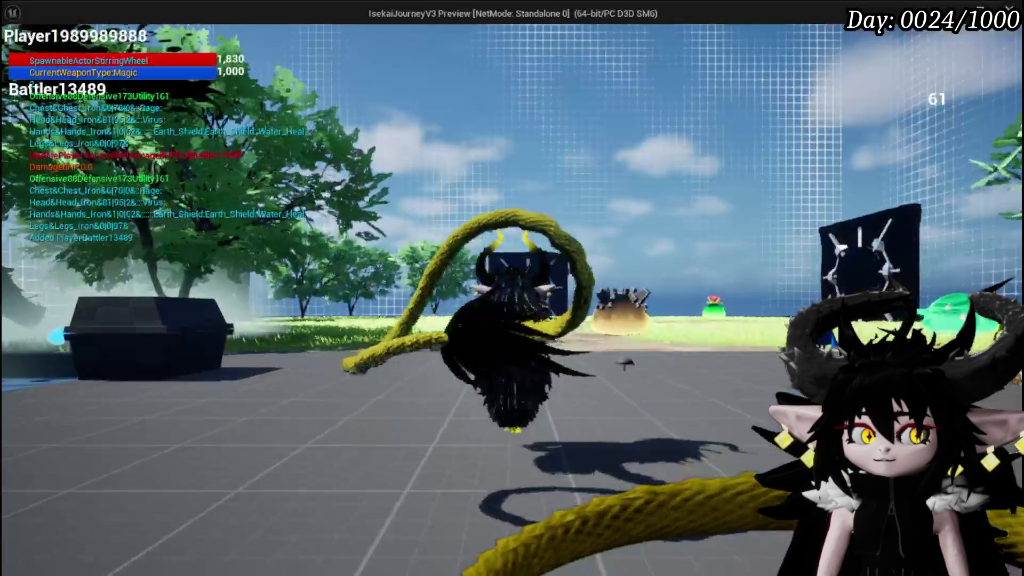
pyautogui.press('w')
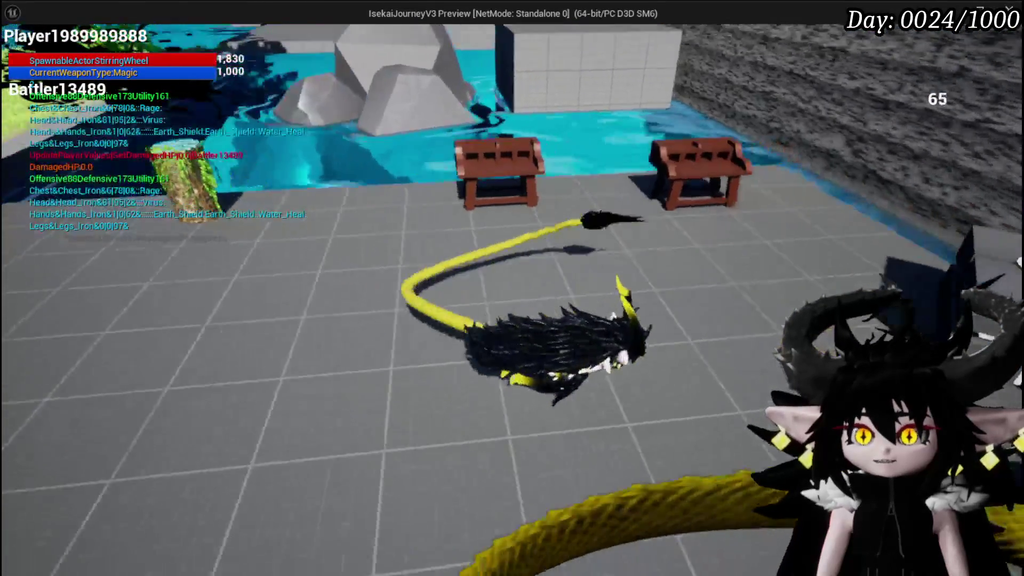
pyautogui.press('e')
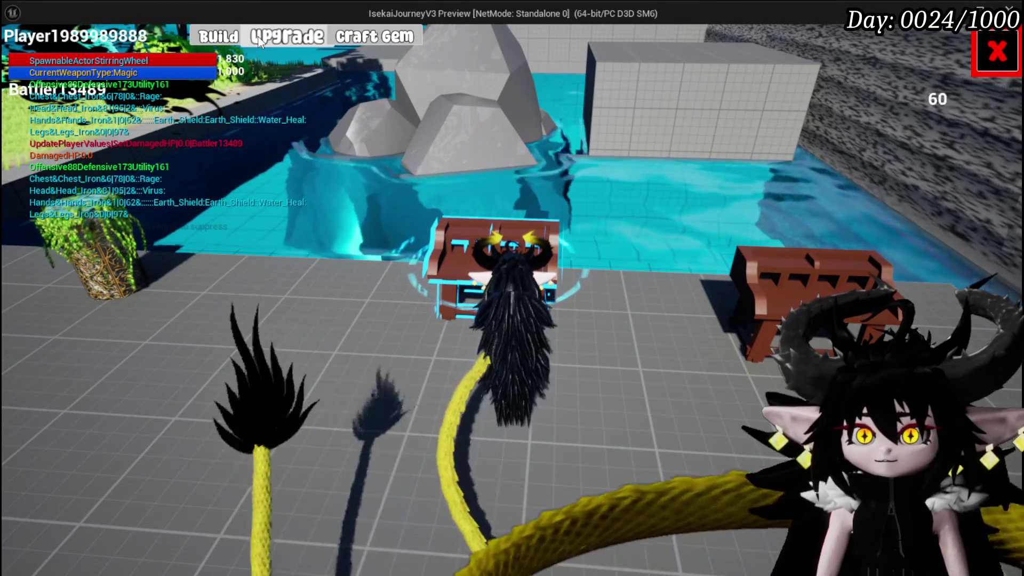
pyautogui.click(976, 48)
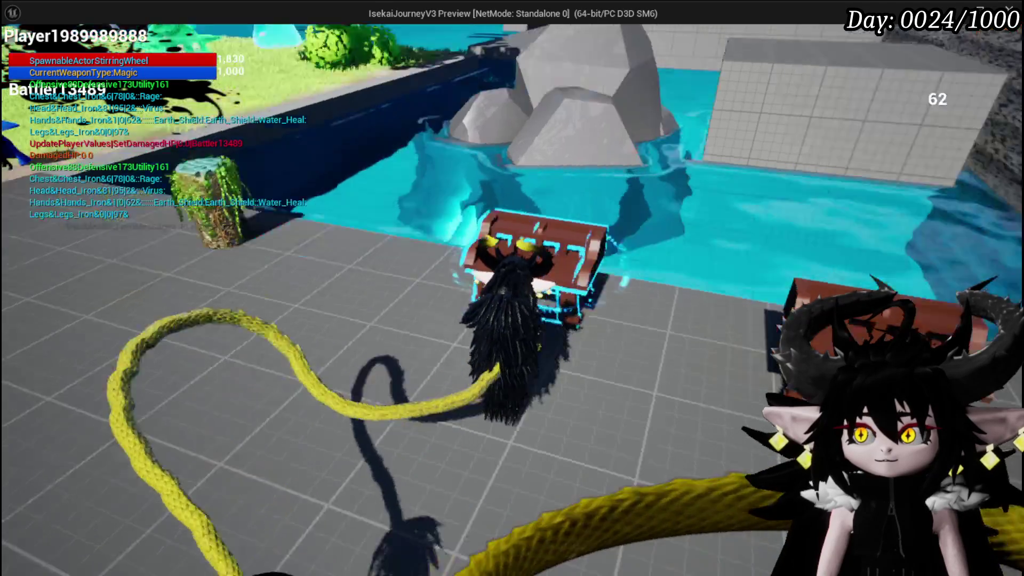
pyautogui.press('Escape')
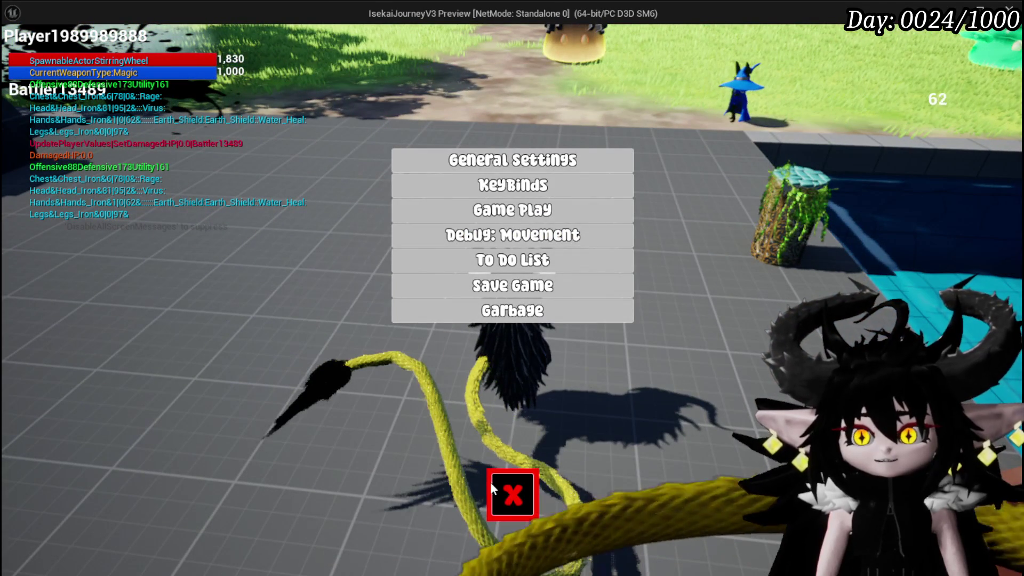
pyautogui.click(492, 488)
pyautogui.press('Tab')
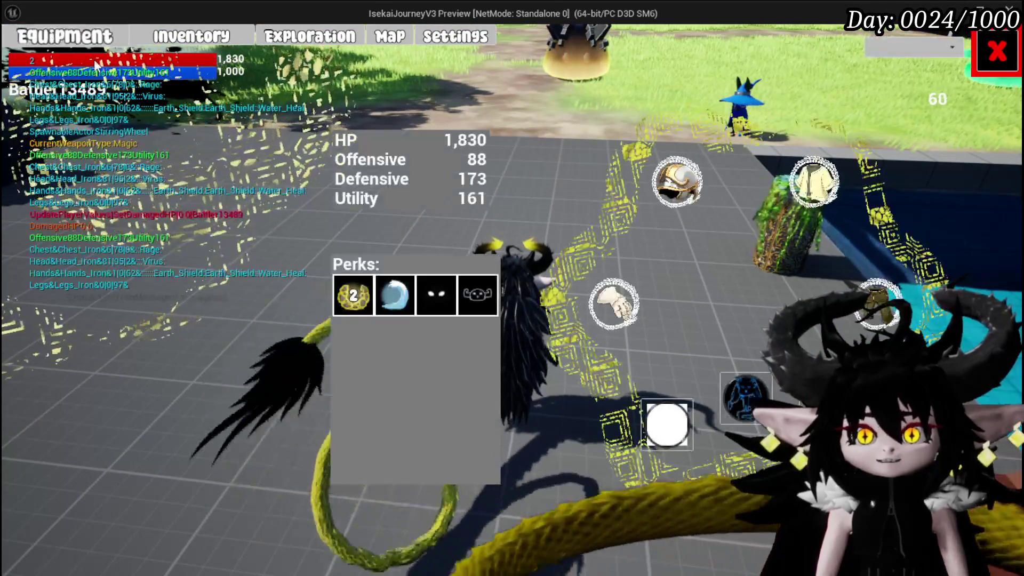
# In the Equipment inventory, sort items by Perk, search 'Attack', and show the chest armour list.
pyautogui.click(677, 181)
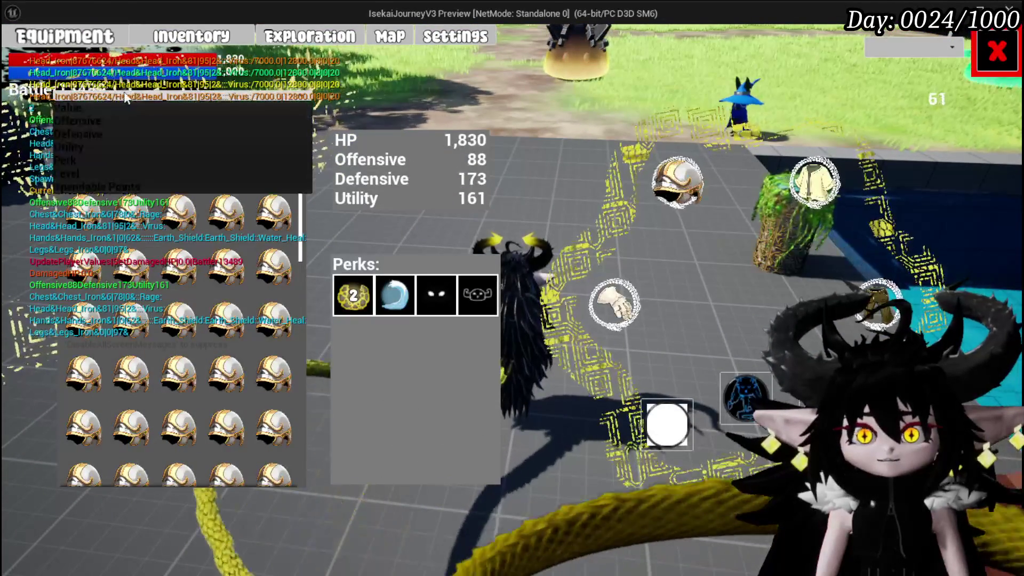
pyautogui.click(79, 162)
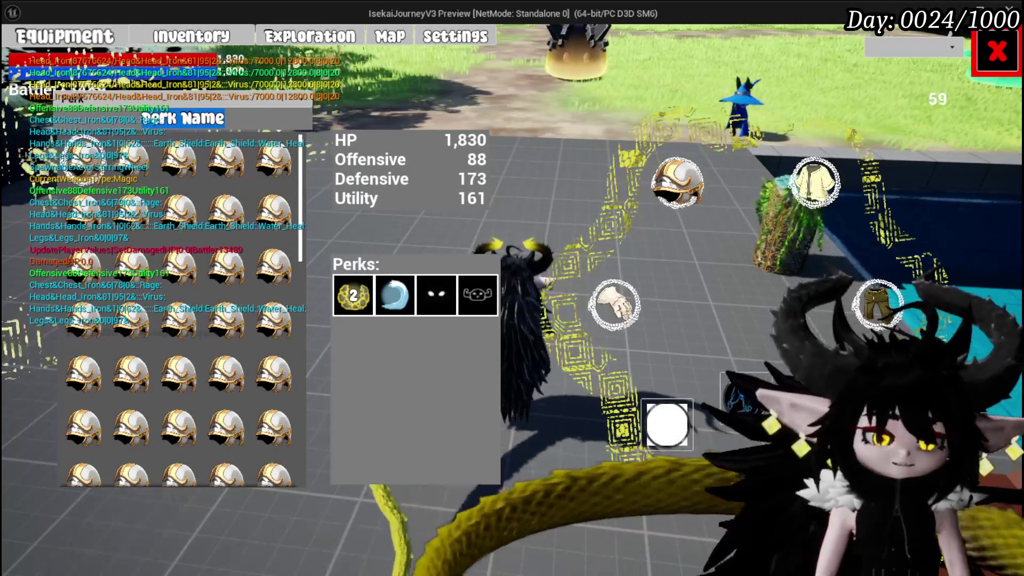
pyautogui.write('Attack')
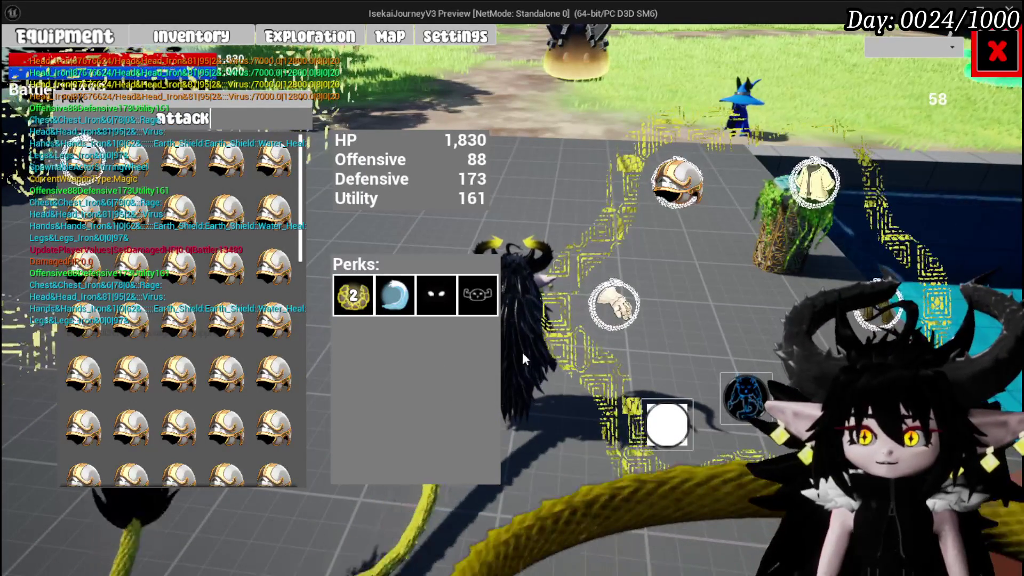
pyautogui.moveTo(101, 160)
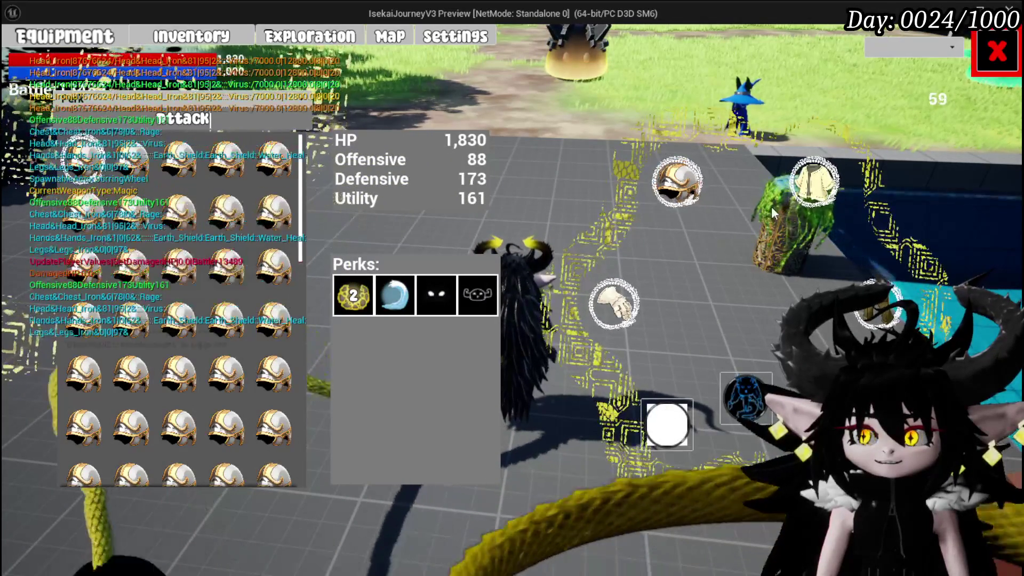
pyautogui.click(813, 181)
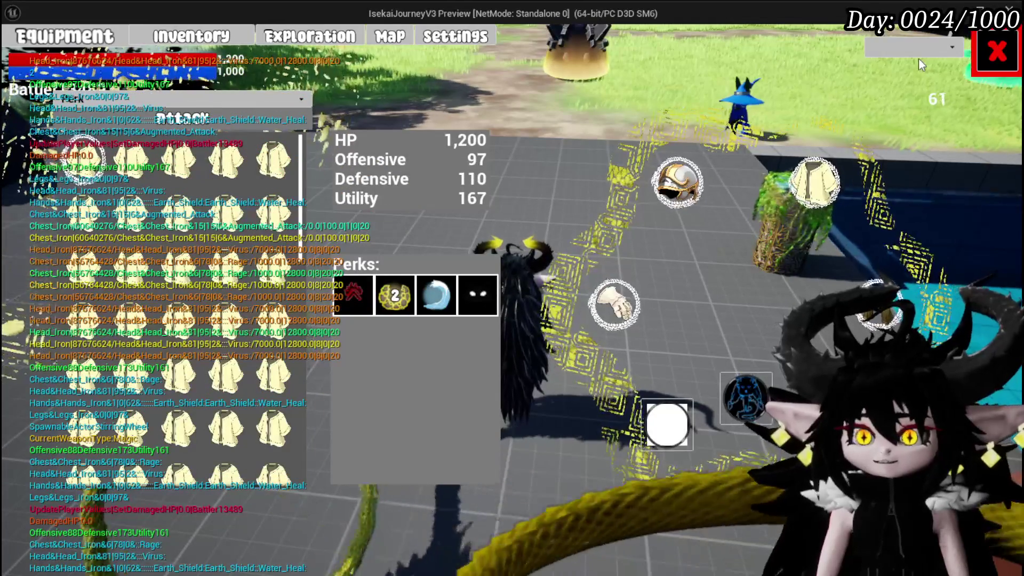
# Close the Equipment panel and run into the slime to start a battle.
pyautogui.click(993, 61)
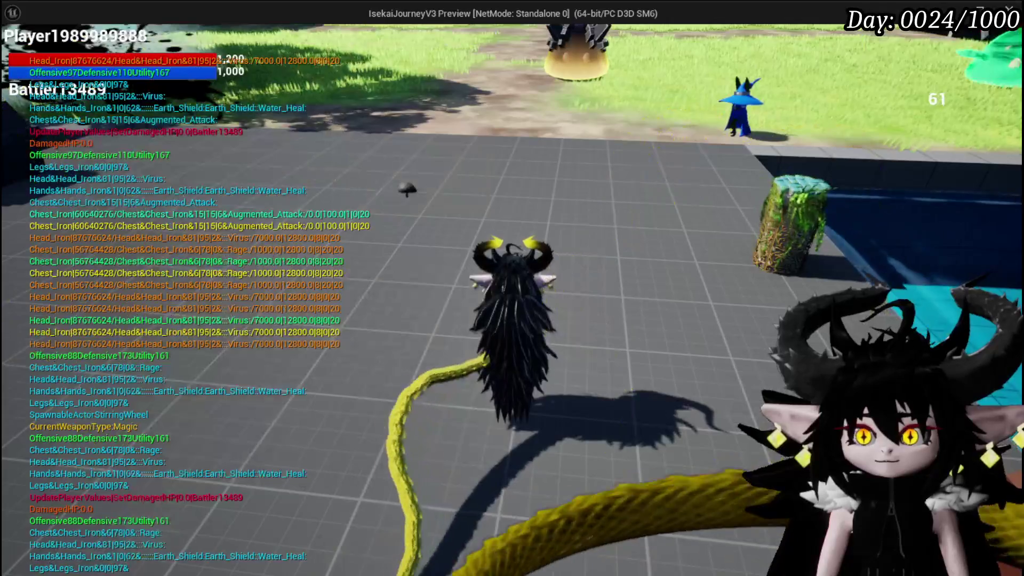
pyautogui.press('w')
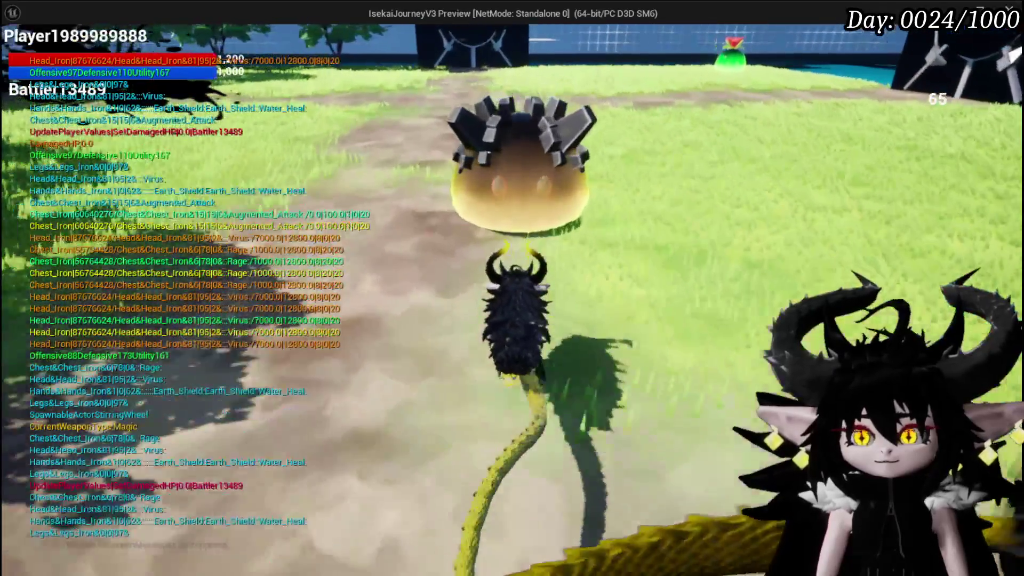
pyautogui.click(512, 288)
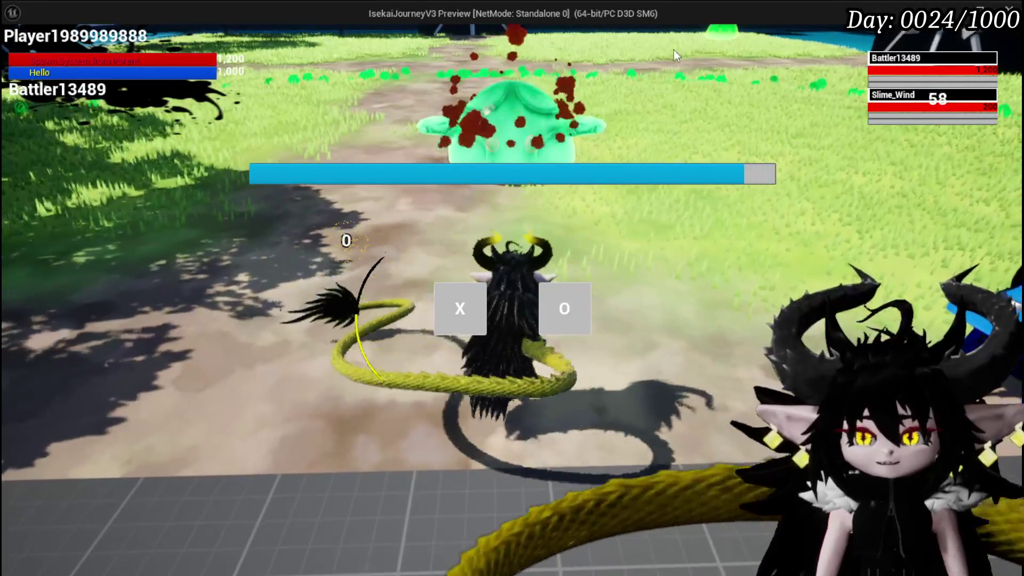
pyautogui.click(456, 293)
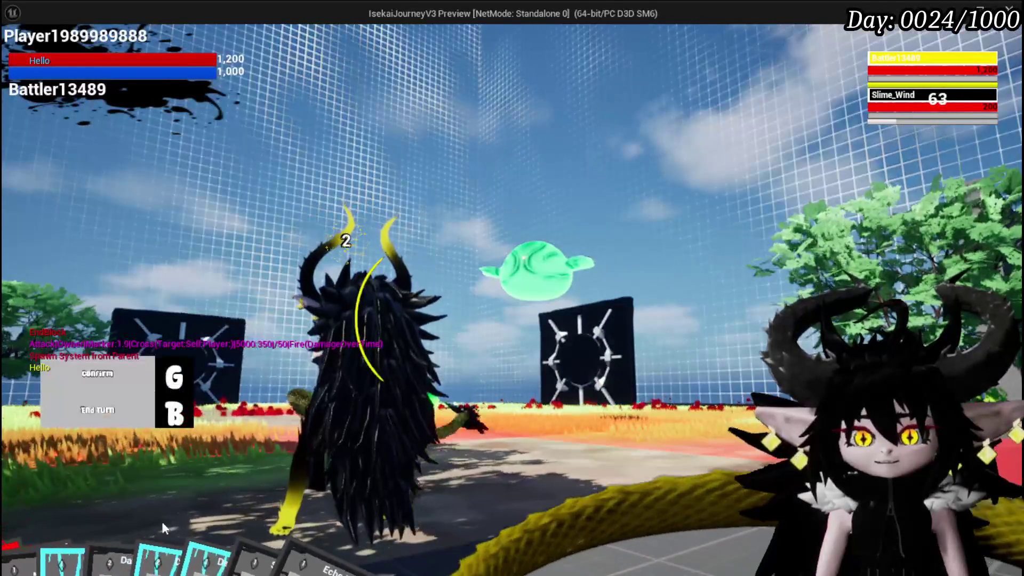
# Cast Splash Move at the slimes twice, aiming and confirming with G.
pyautogui.click(40, 514)
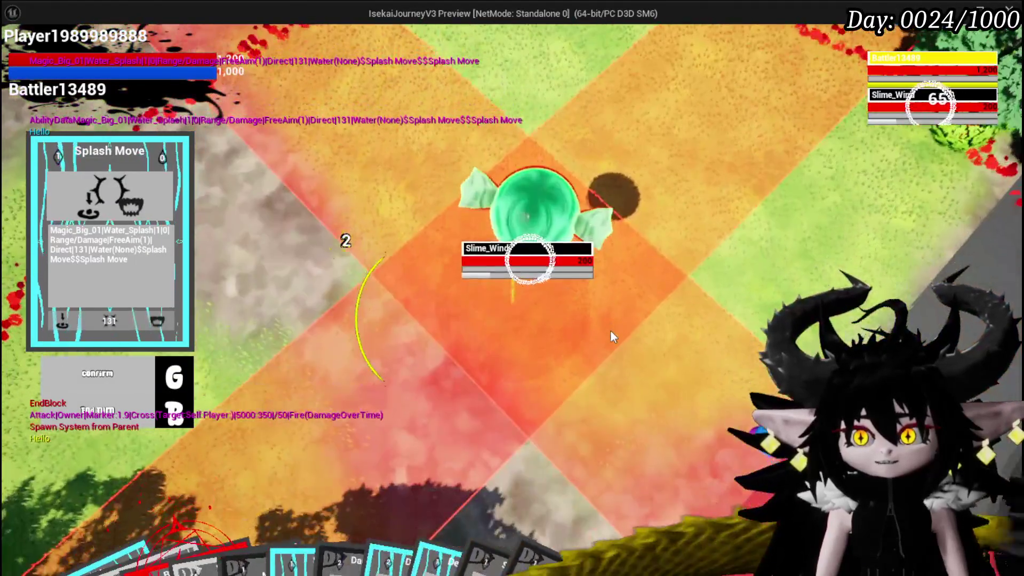
pyautogui.click(610, 329)
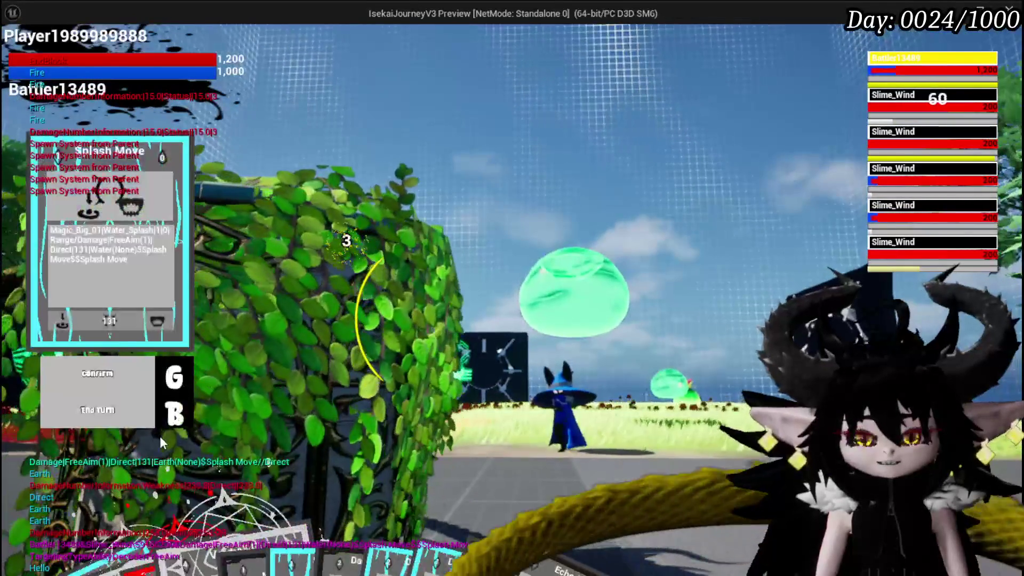
pyautogui.press('g')
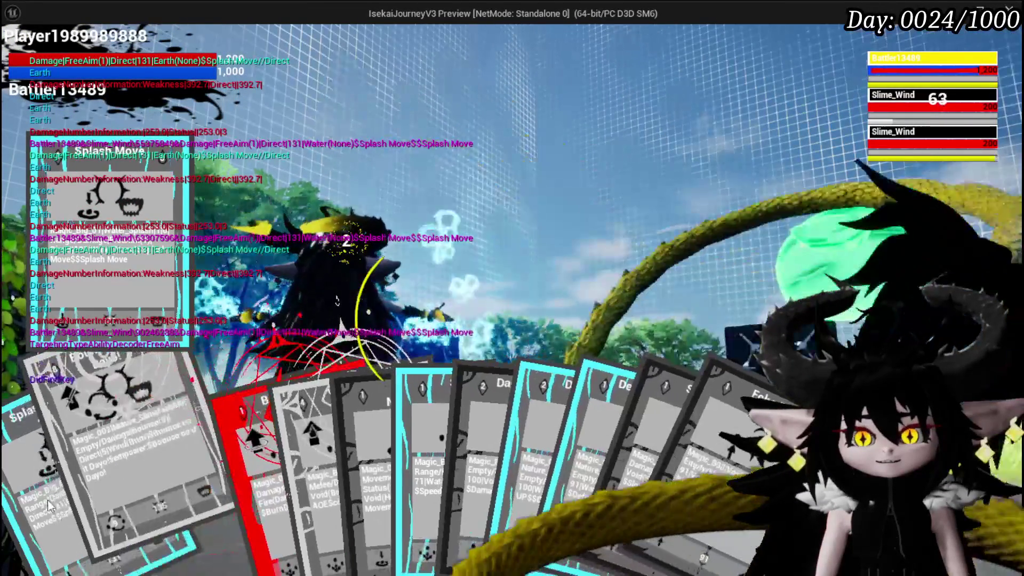
pyautogui.click(182, 496)
pyautogui.press('g')
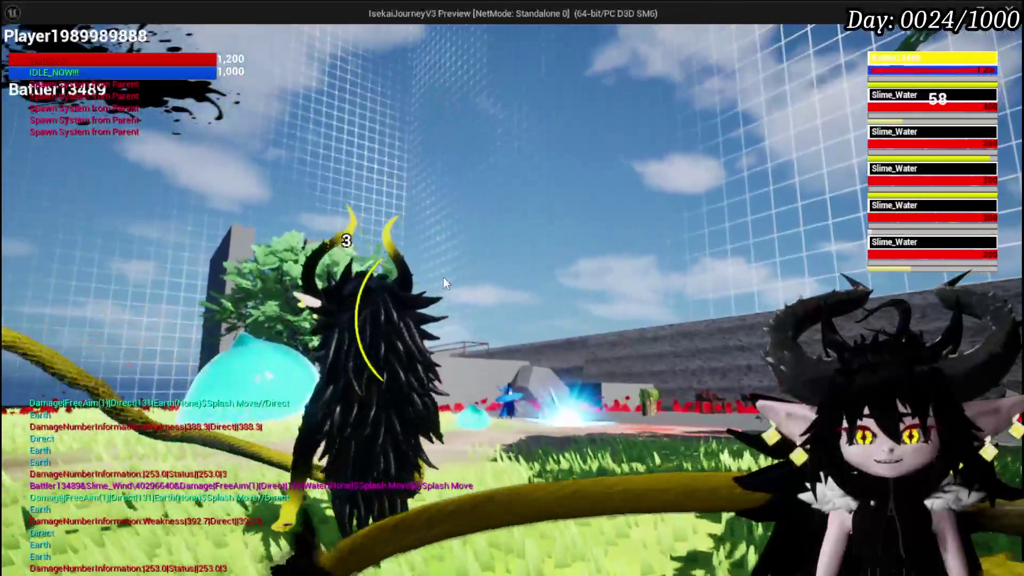
# Cast Splash Move repeatedly on the water slimes until the fight ends.
pyautogui.press('Tab')
pyautogui.click(136, 545)
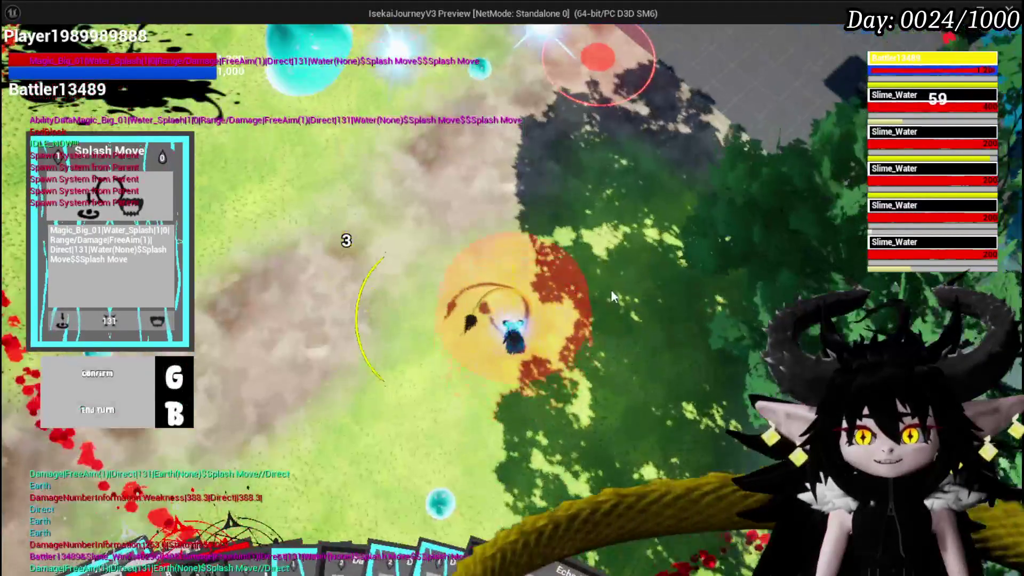
pyautogui.press('g')
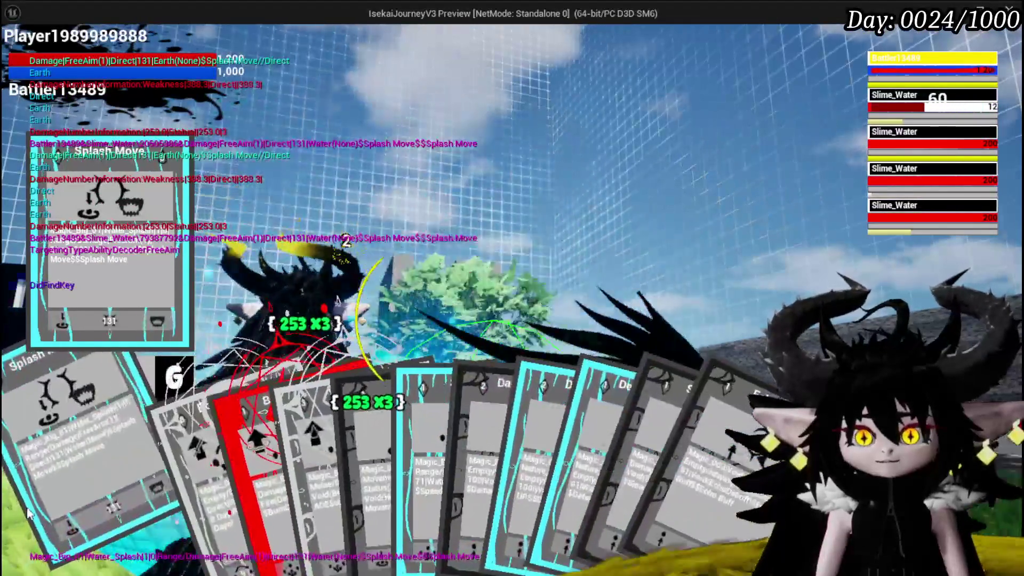
pyautogui.click(30, 513)
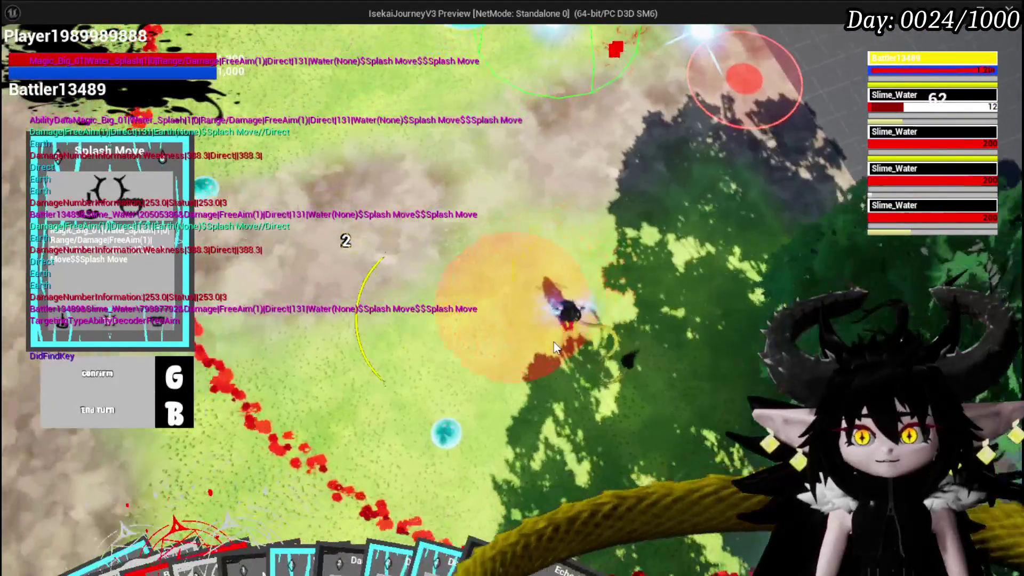
pyautogui.press('g')
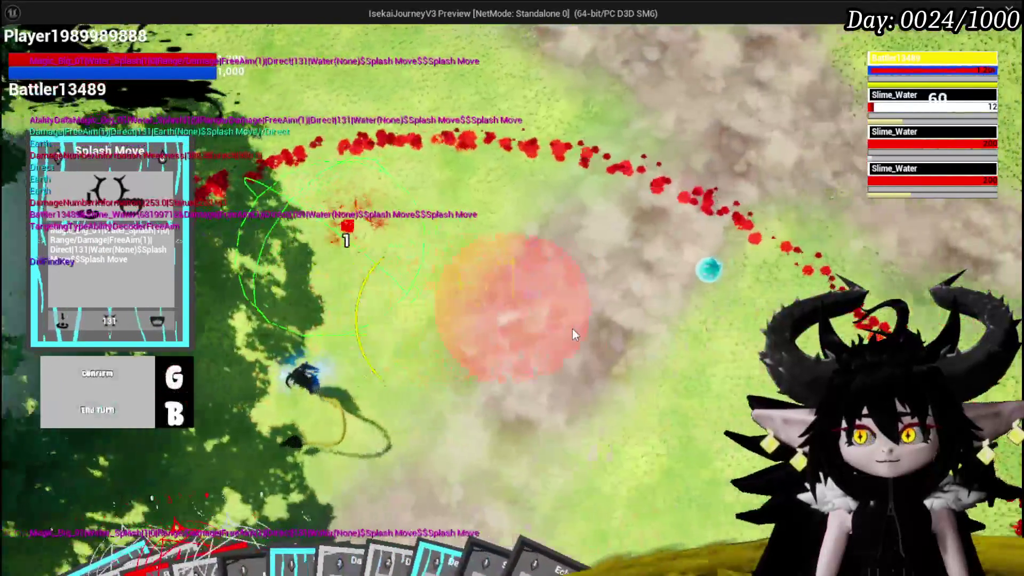
pyautogui.click(571, 334)
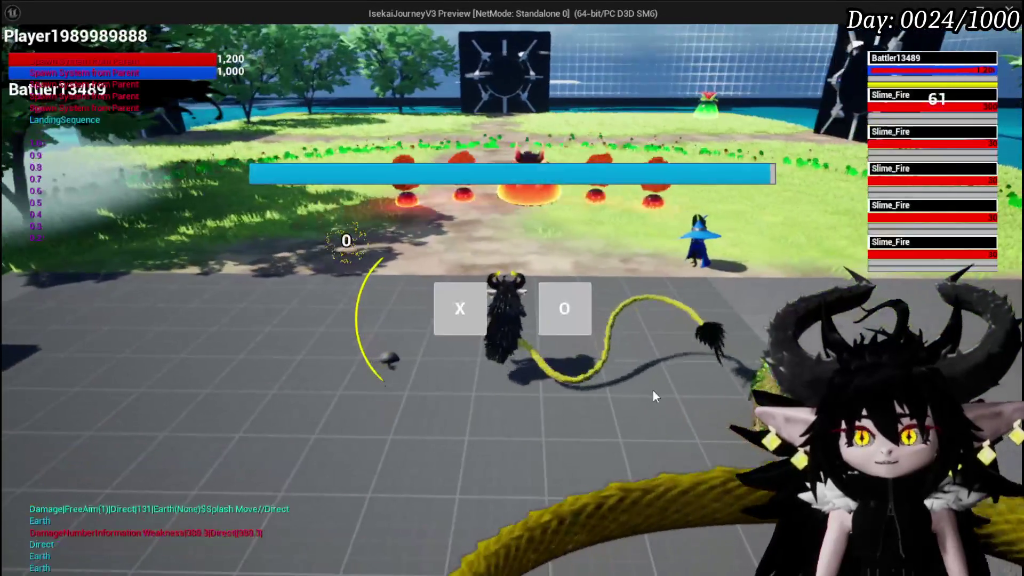
# Start the Slime_Fire battle and defeat the fire slimes with repeated Splash Move casts.
pyautogui.click(457, 304)
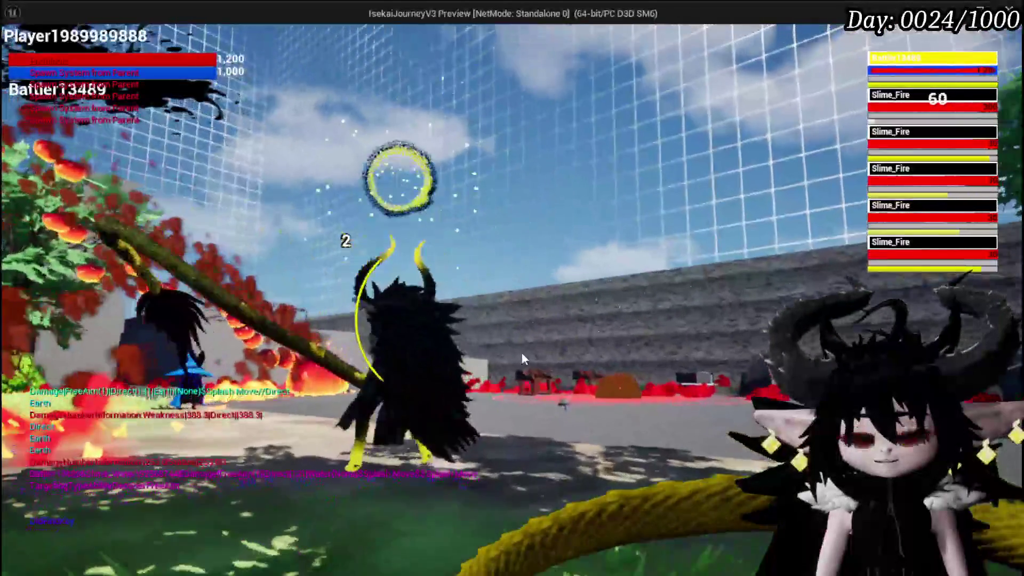
pyautogui.press('g')
pyautogui.press('b')
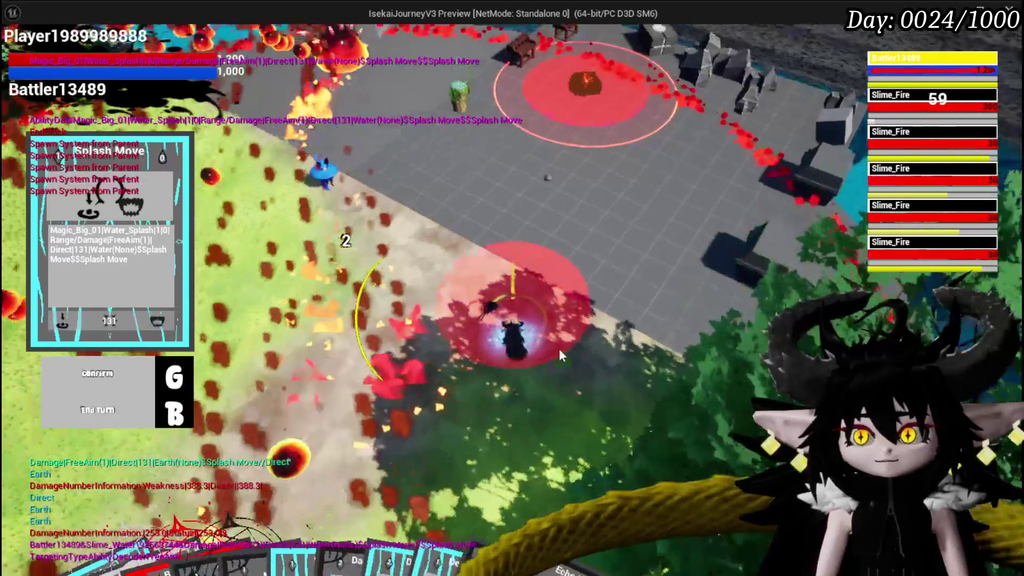
pyautogui.press('g')
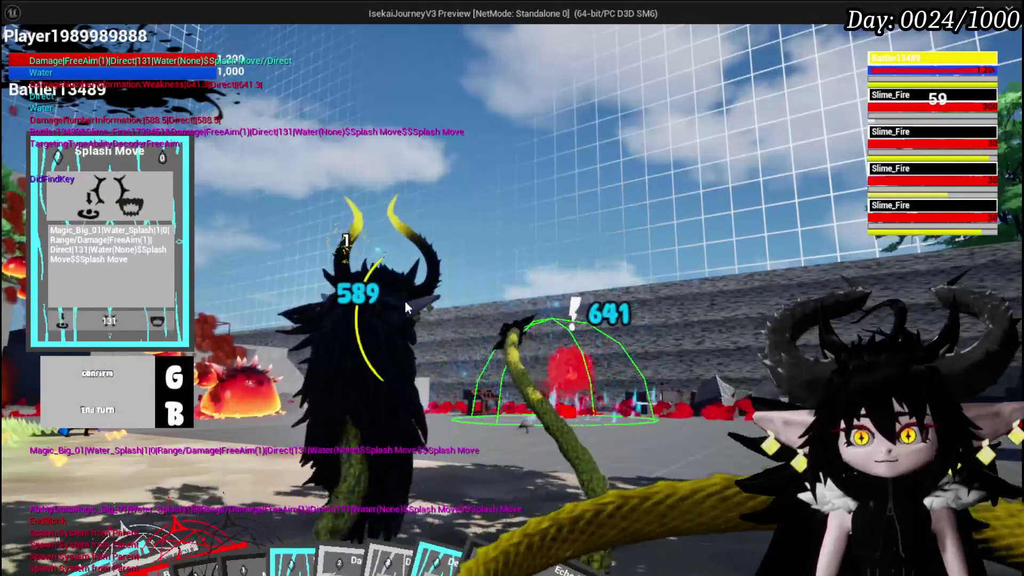
pyautogui.press('b')
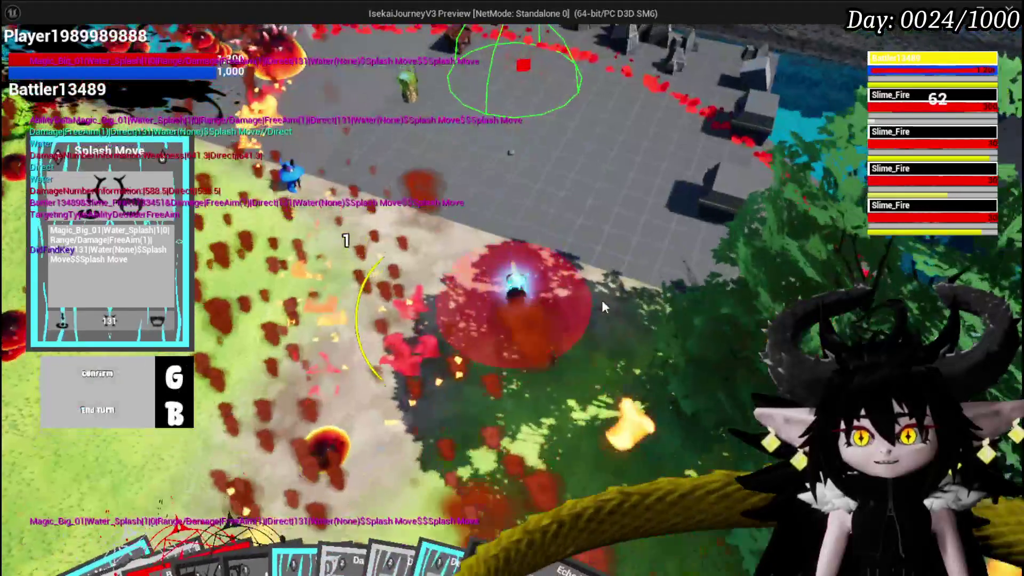
pyautogui.press('g')
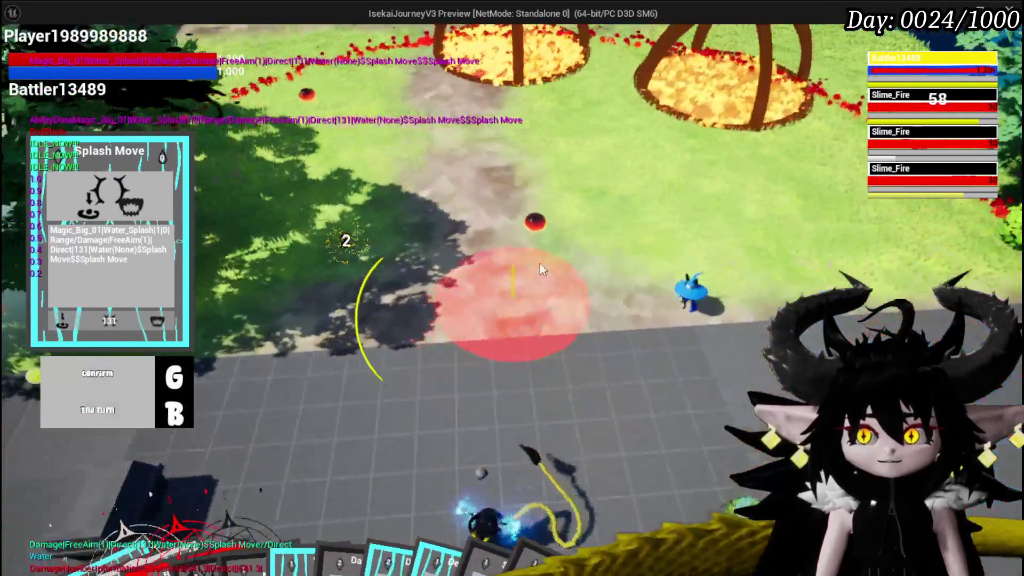
pyautogui.click(535, 264)
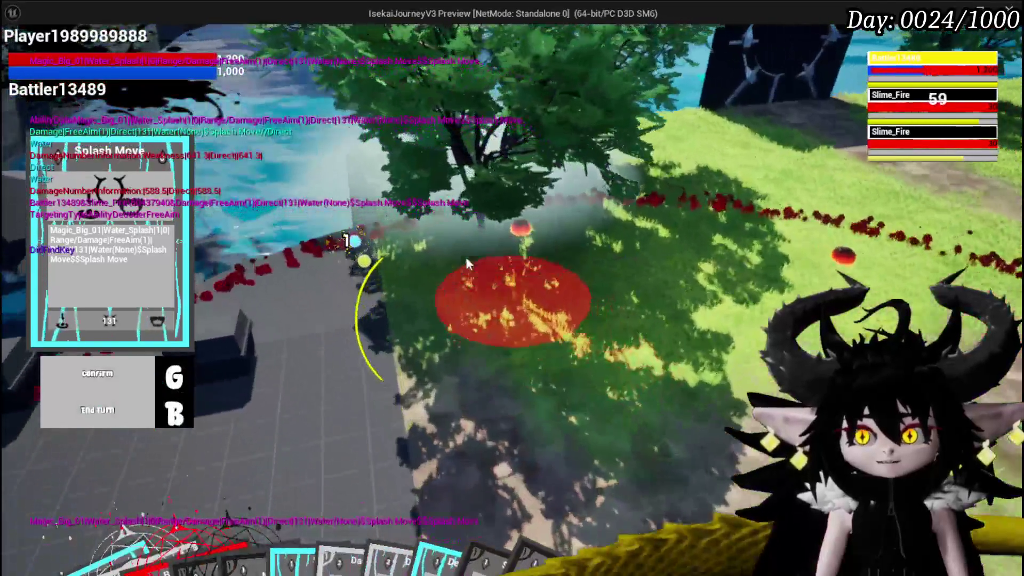
pyautogui.click(466, 260)
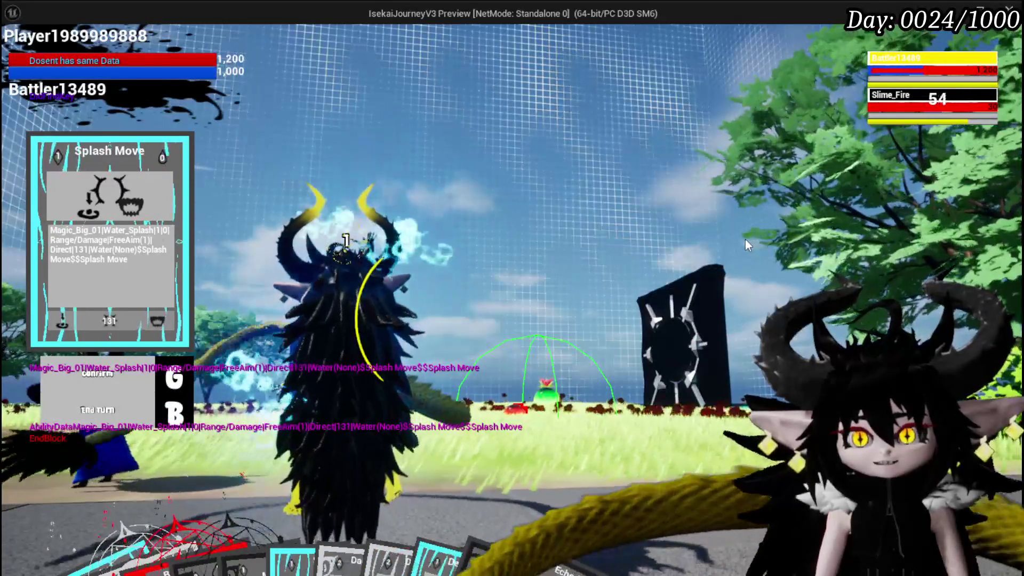
pyautogui.press('g')
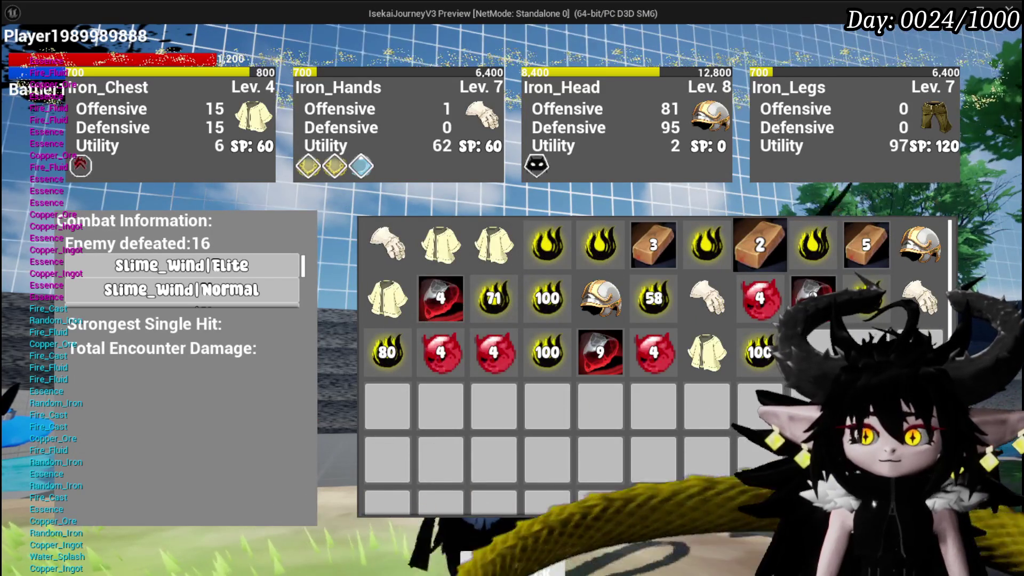
# Remove the copper ingots, save the game from the settings menu, and stop the play session.
pyautogui.click(613, 555)
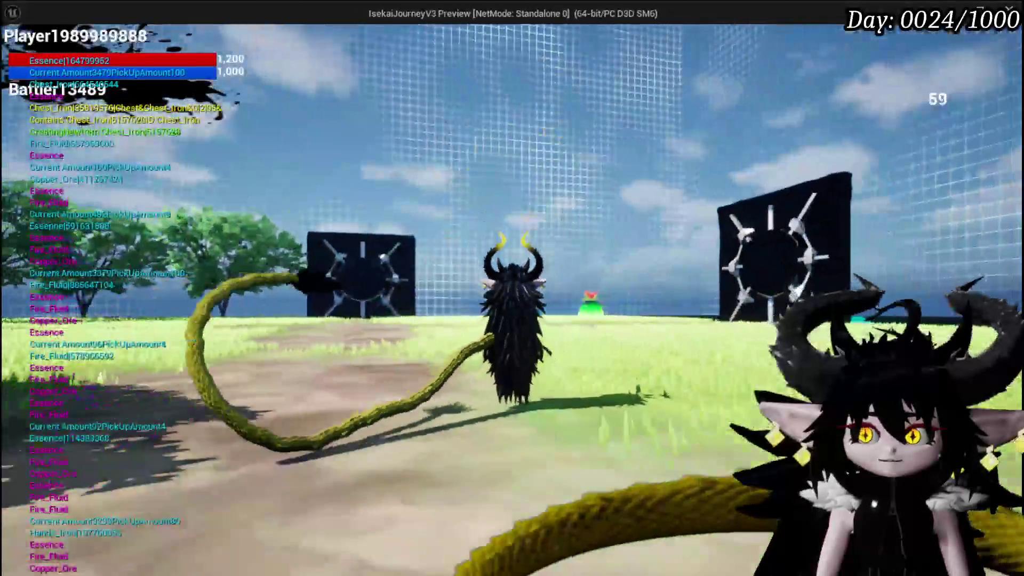
pyautogui.press('Tab')
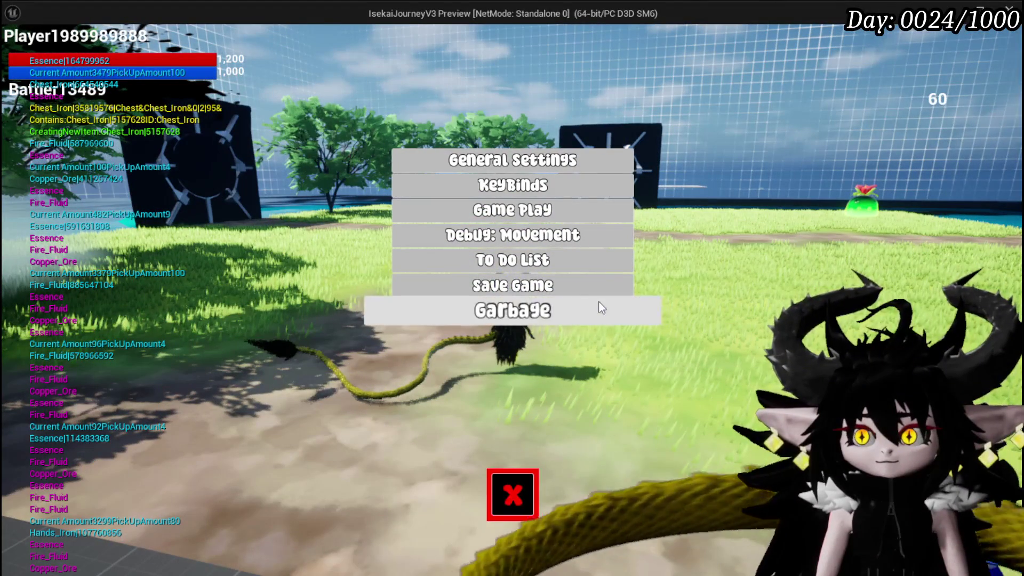
pyautogui.click(585, 290)
pyautogui.click(532, 506)
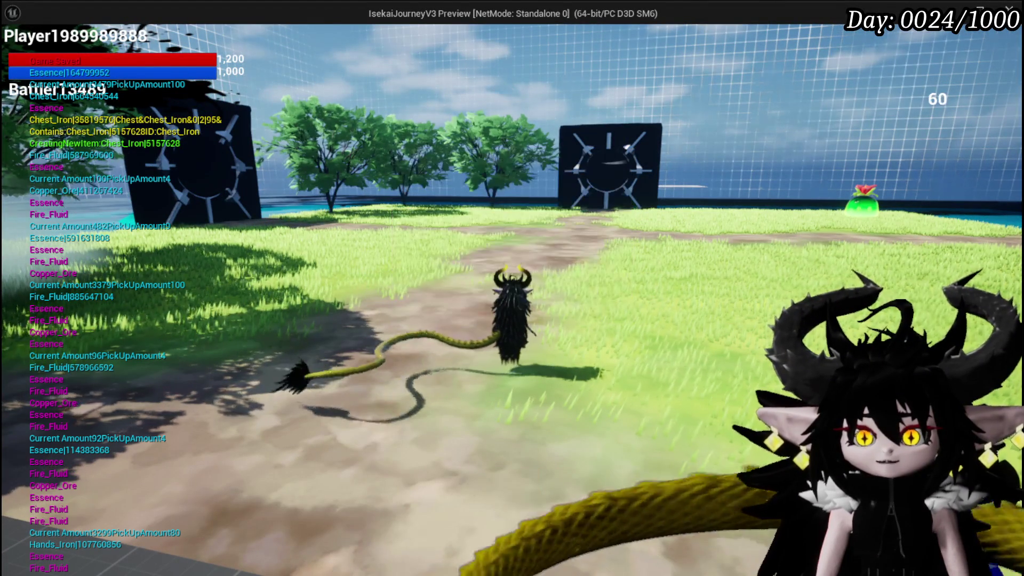
pyautogui.press('Escape')
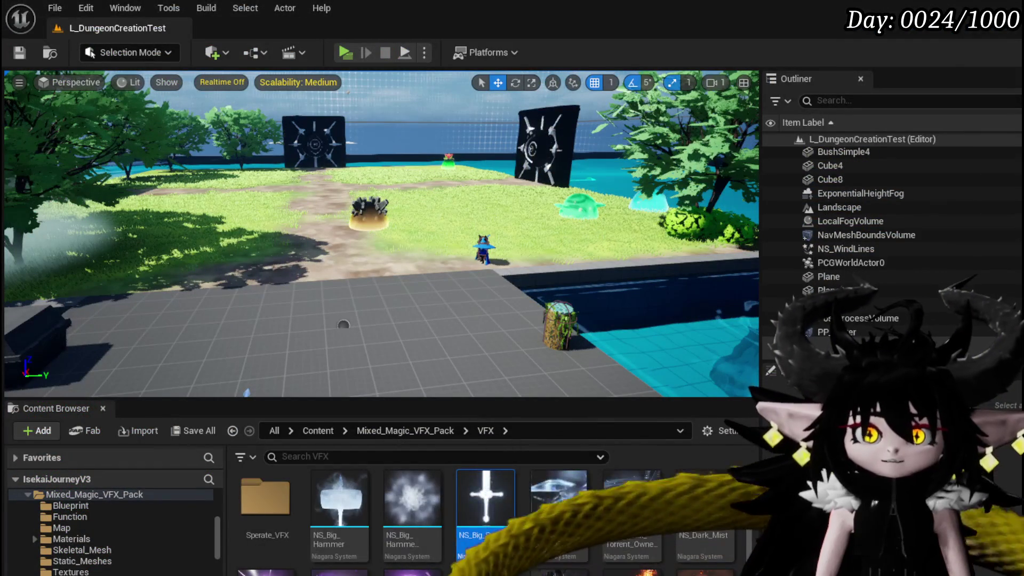
# Save all modified assets and inspect the Gem&Tank and Gem&Dead_Energy rows.
pyautogui.click(21, 54)
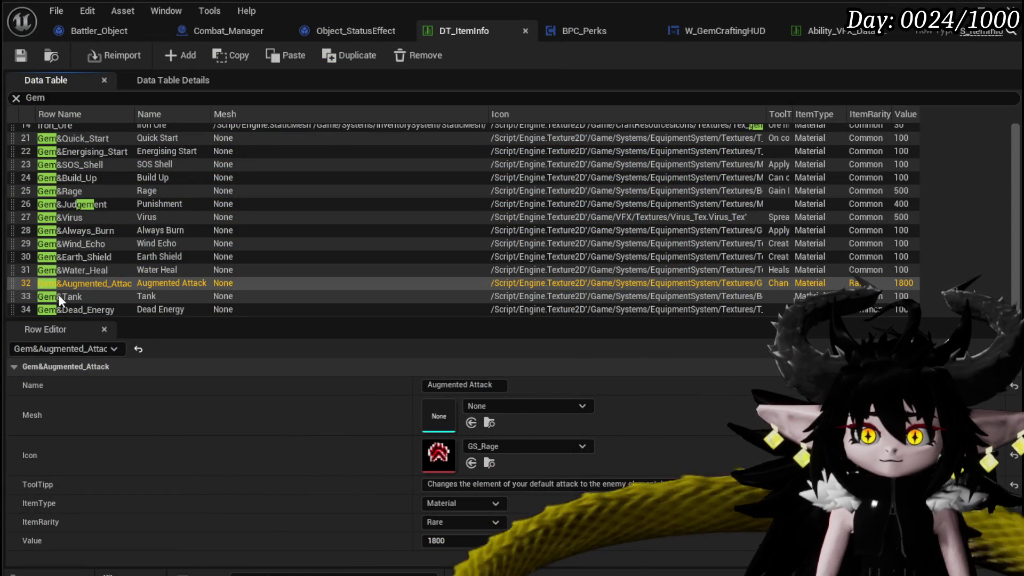
pyautogui.click(75, 297)
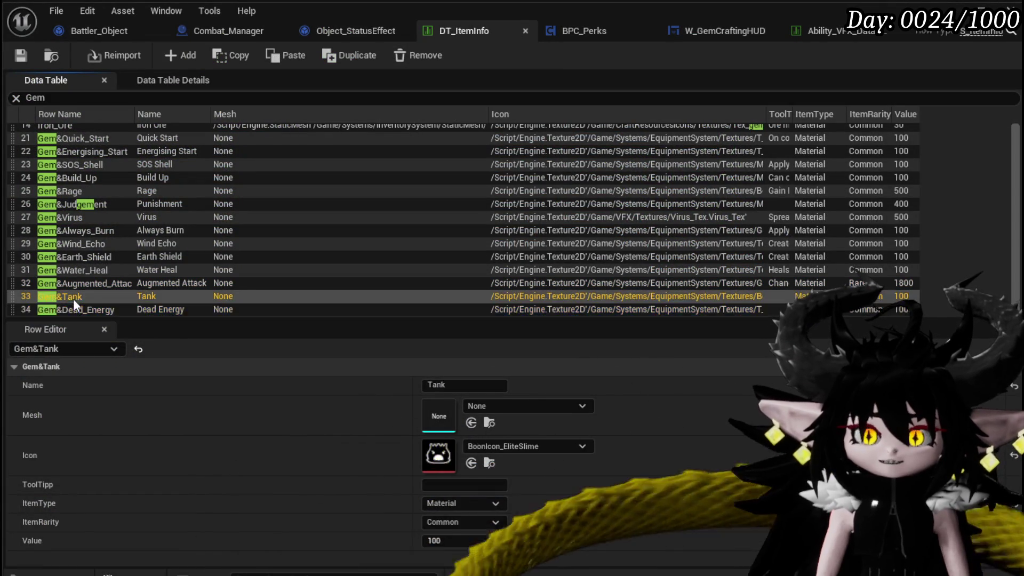
pyautogui.press('Down')
pyautogui.press('Up')
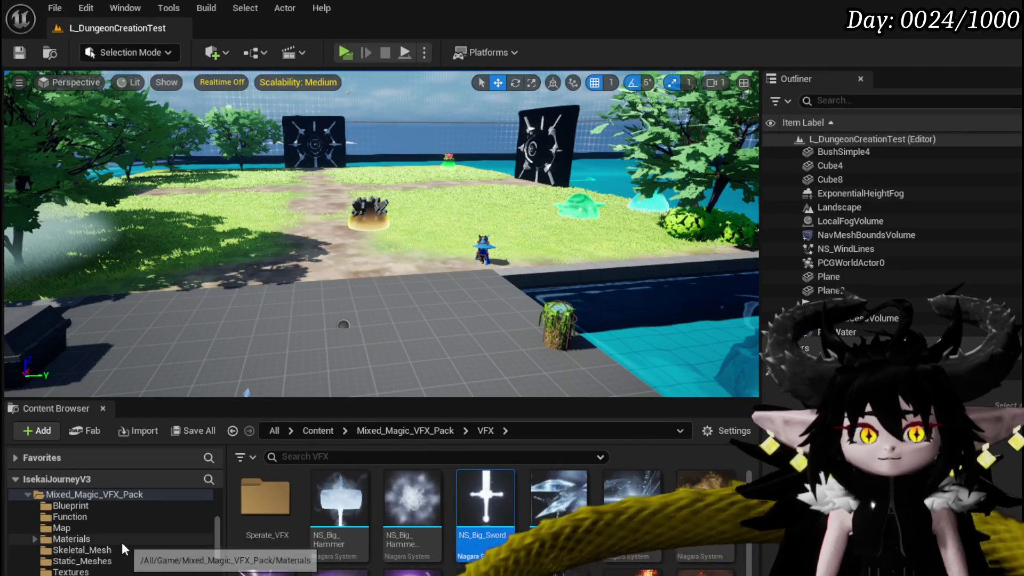
pyautogui.scroll(-2, 121, 543)
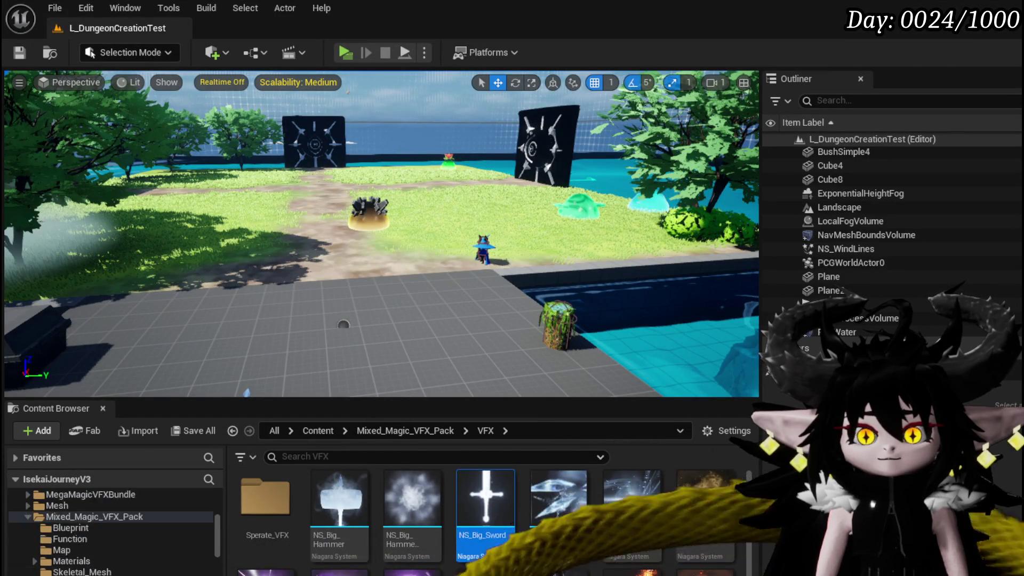
pyautogui.scroll(1, 112, 528)
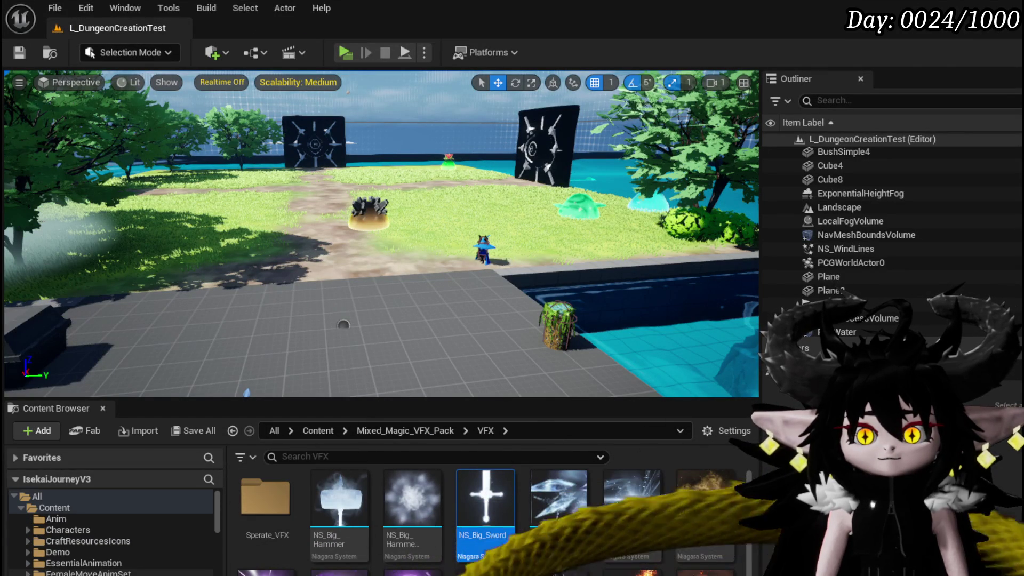
pyautogui.scroll(-15, 79, 527)
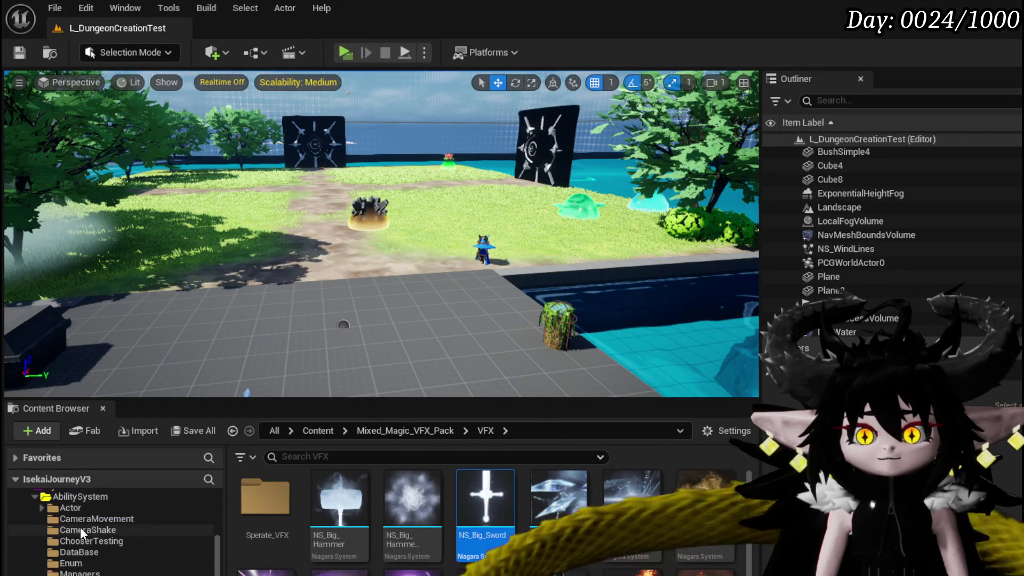
pyautogui.scroll(3, 120, 534)
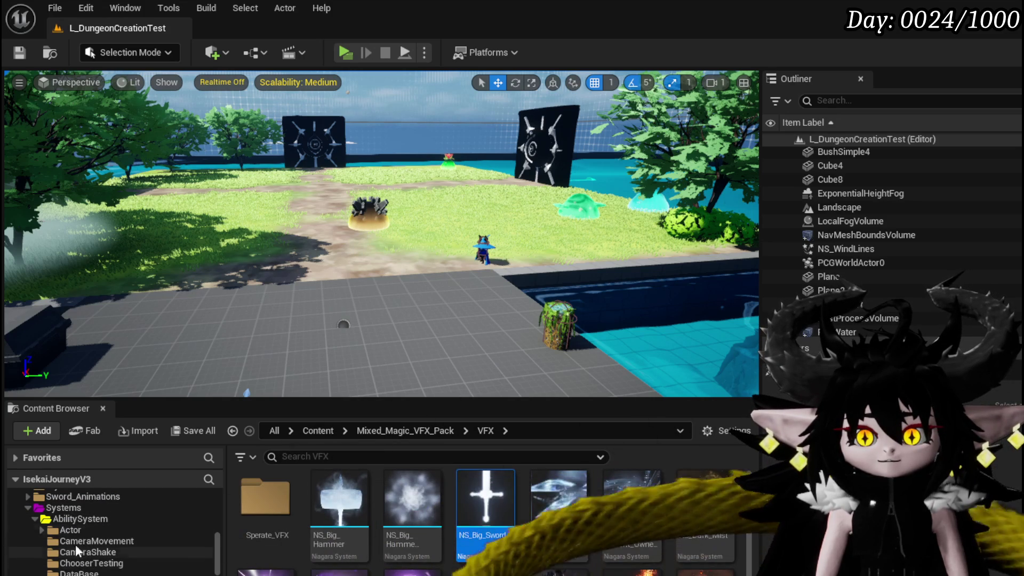
# Browse to Systems > EquipmentSystem > DataTable and open DT_Perks.
pyautogui.click(79, 573)
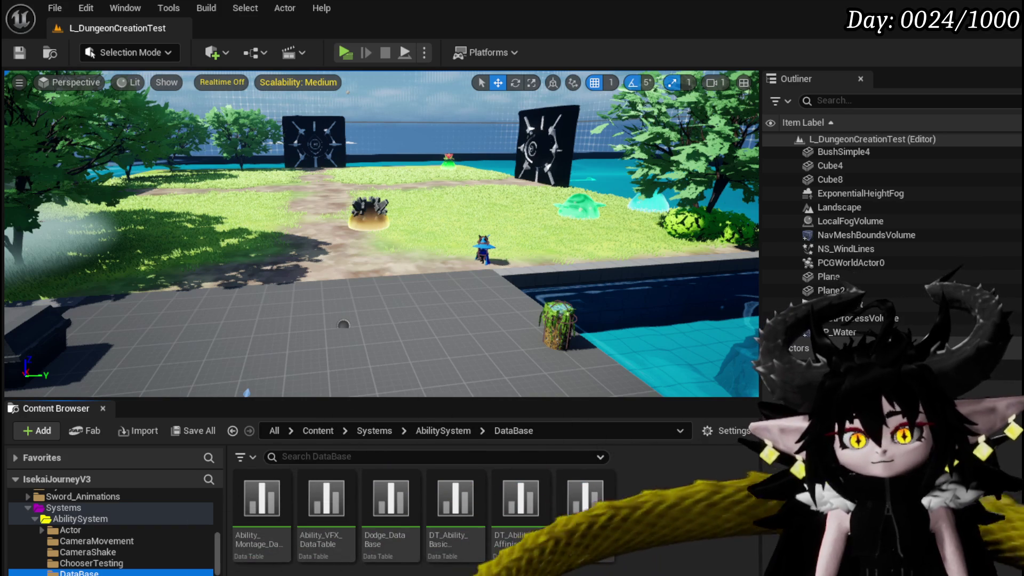
pyautogui.scroll(-2, 112, 528)
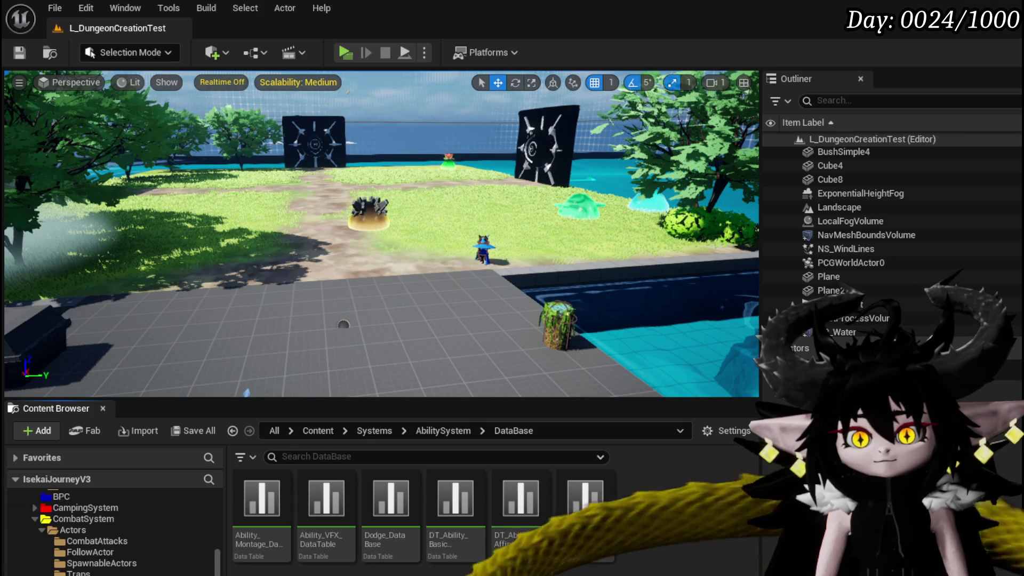
pyautogui.scroll(-2, 112, 528)
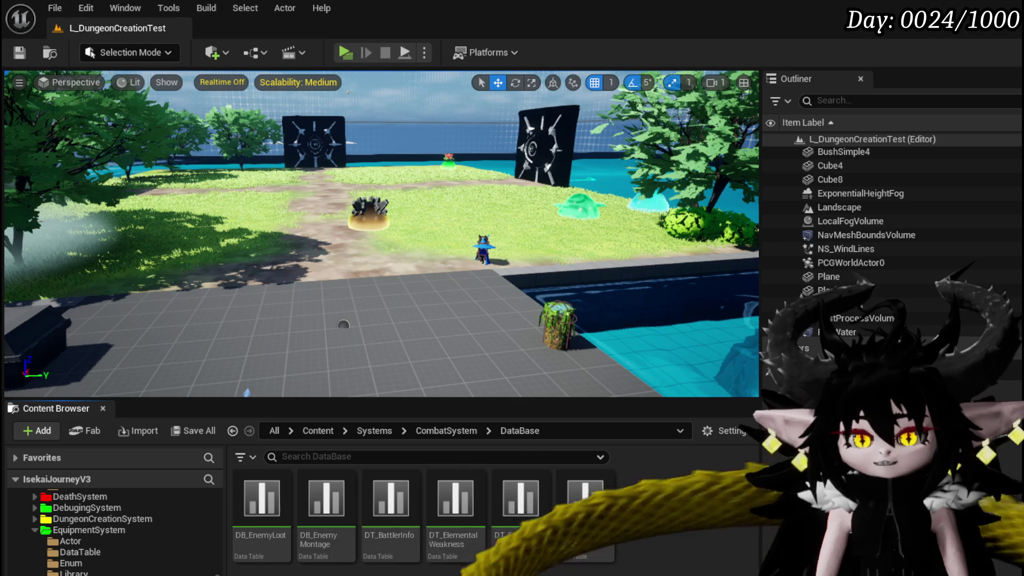
pyautogui.click(80, 552)
pyautogui.doubleClick(254, 515)
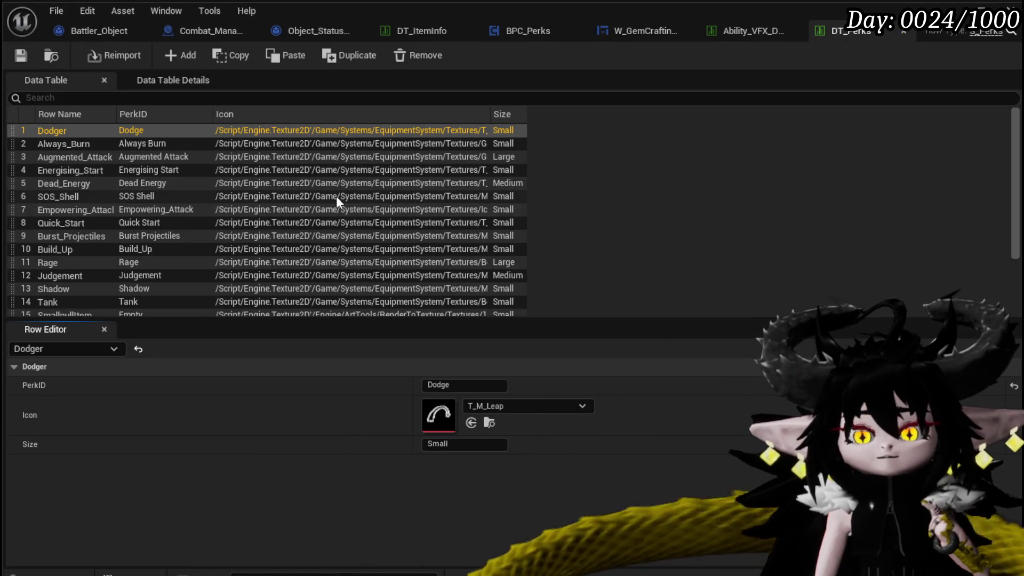
# Copy the Empowering_Attack row name in DT_Perks.
pyautogui.click(88, 197)
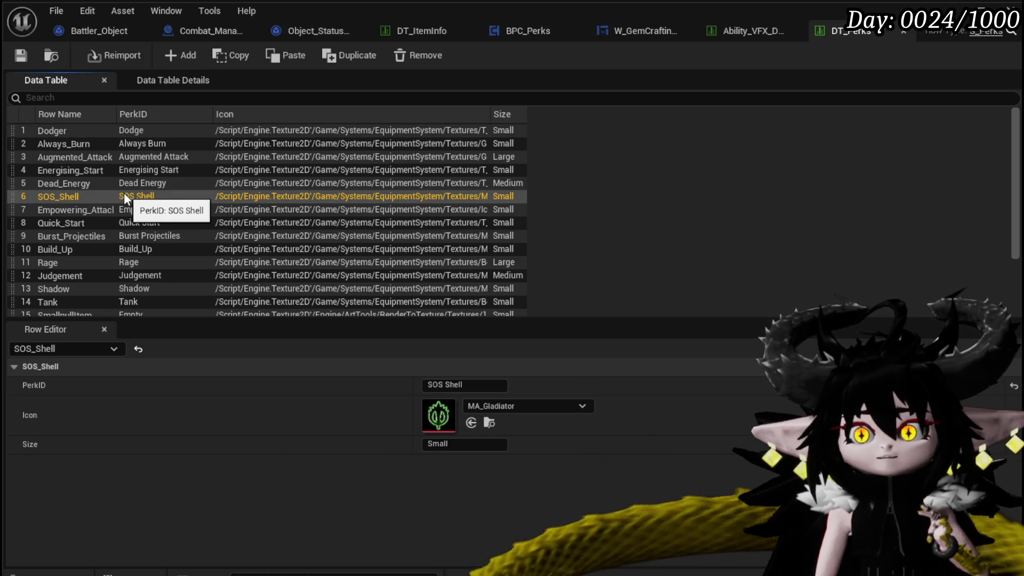
pyautogui.scroll(-1, 160, 197)
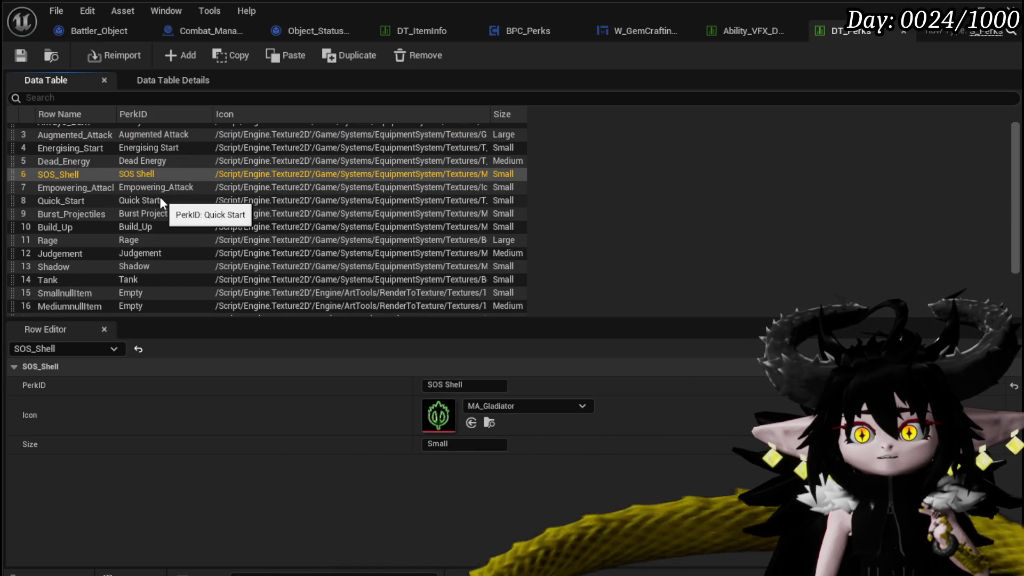
pyautogui.click(110, 187)
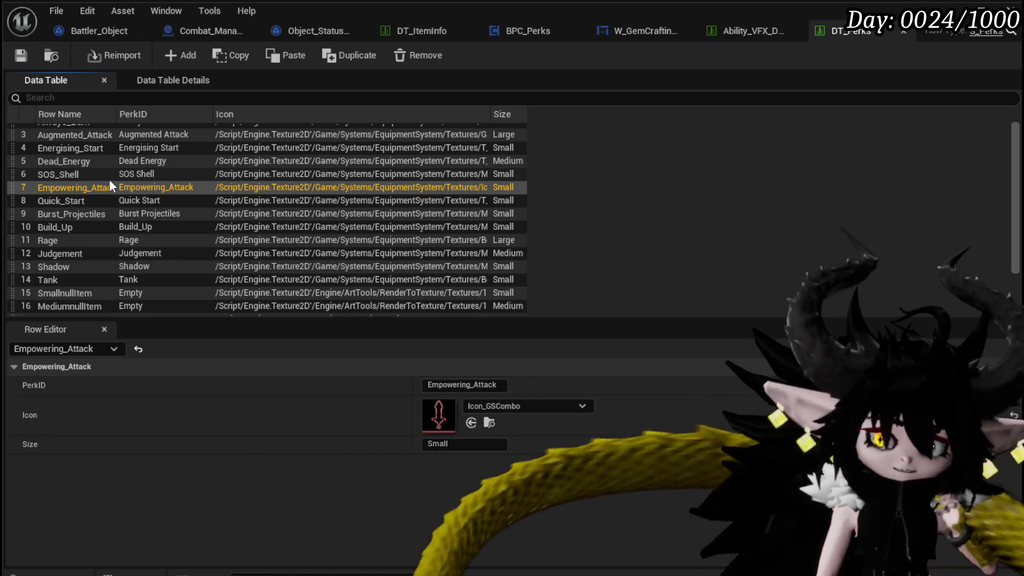
pyautogui.doubleClick(107, 189)
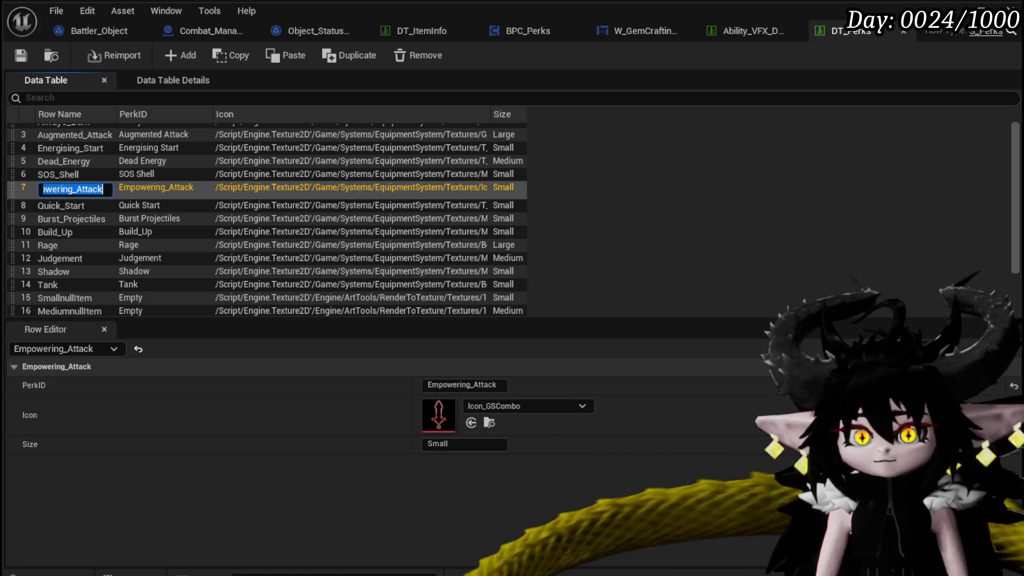
pyautogui.press('Return')
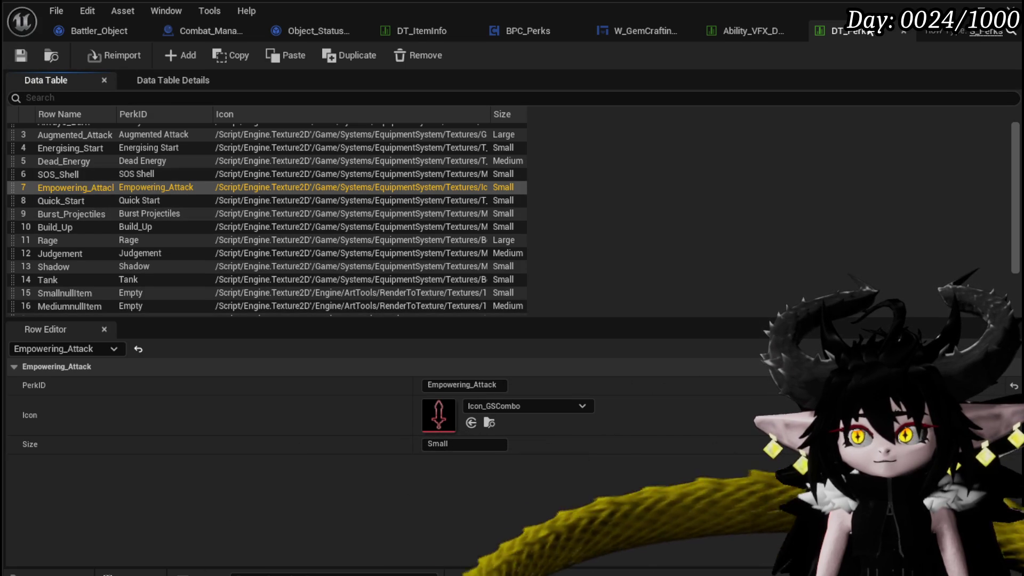
# Close the Ability VFX table and dock DT_Perks beside DT_ItemInfo.
pyautogui.click(737, 30)
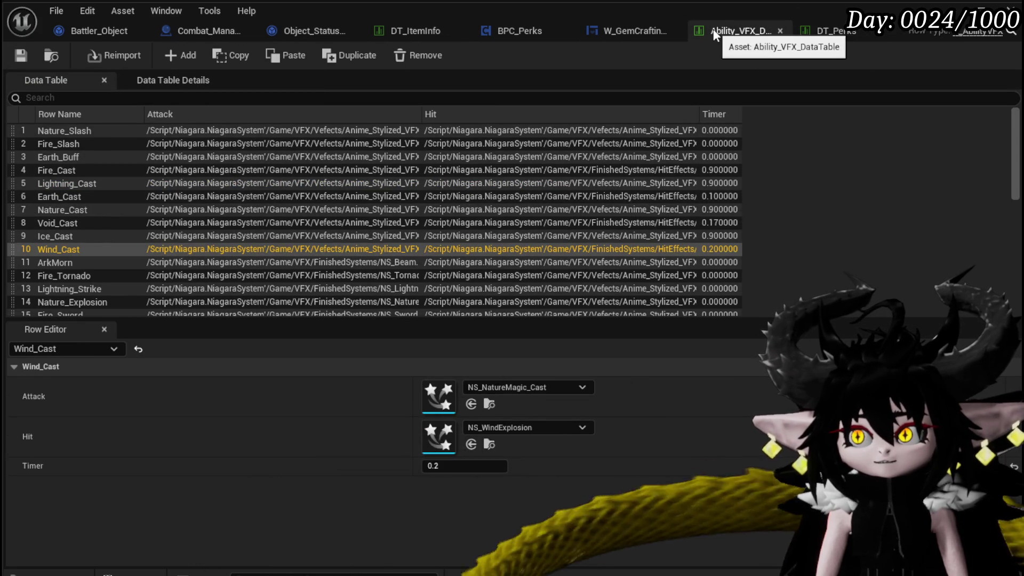
pyautogui.click(779, 31)
pyautogui.click(479, 35)
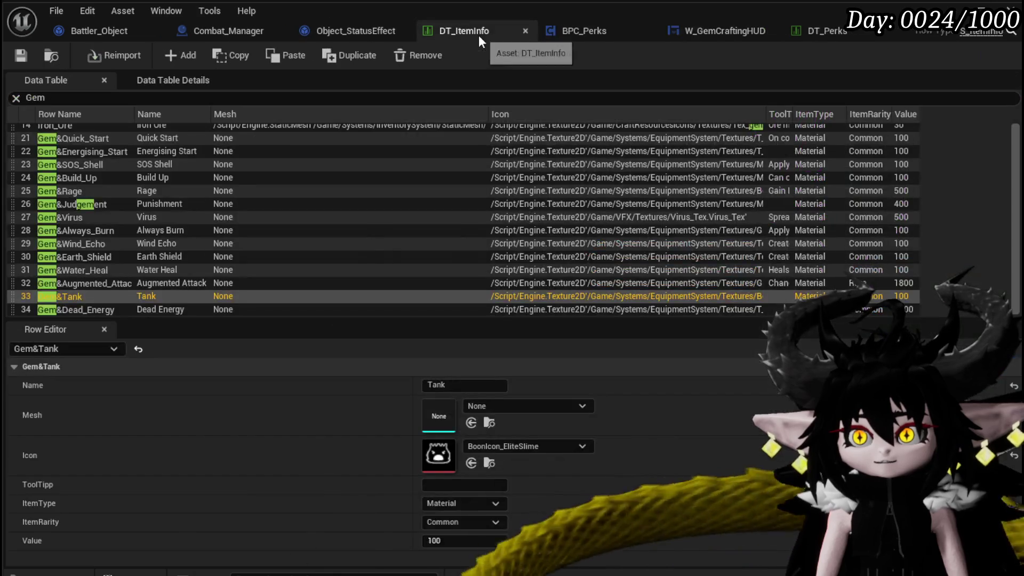
pyautogui.moveTo(791, 29); pyautogui.dragTo(700, 28)
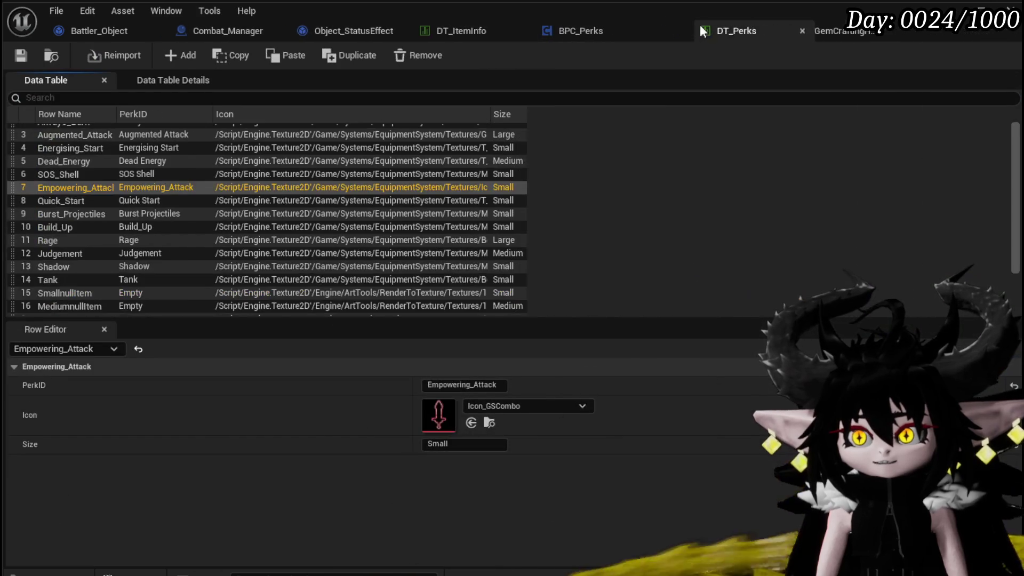
pyautogui.click(471, 32)
# Add row 43 to DT_ItemInfo and name it Gem&Empowering_Attack.
pyautogui.click(166, 55)
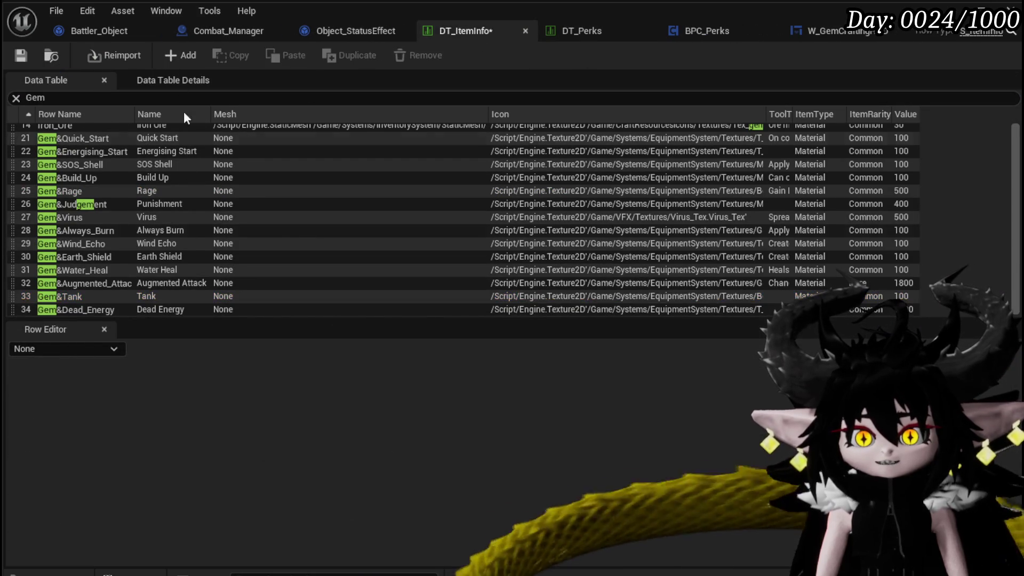
pyautogui.click(16, 98)
pyautogui.scroll(-8, 74, 284)
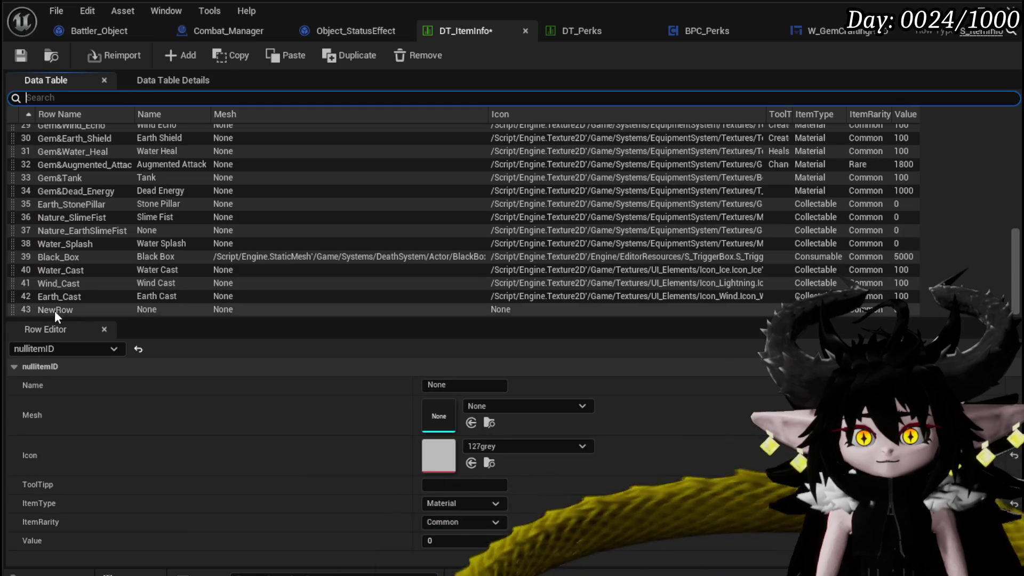
pyautogui.doubleClick(55, 310)
pyautogui.write('Gem&')
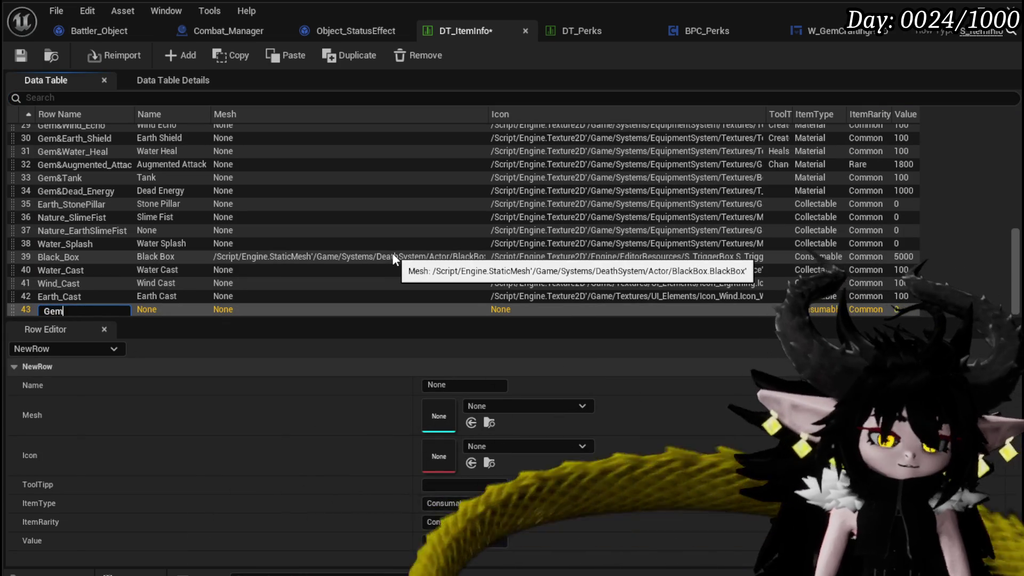
pyautogui.write('Empowering_Attack')
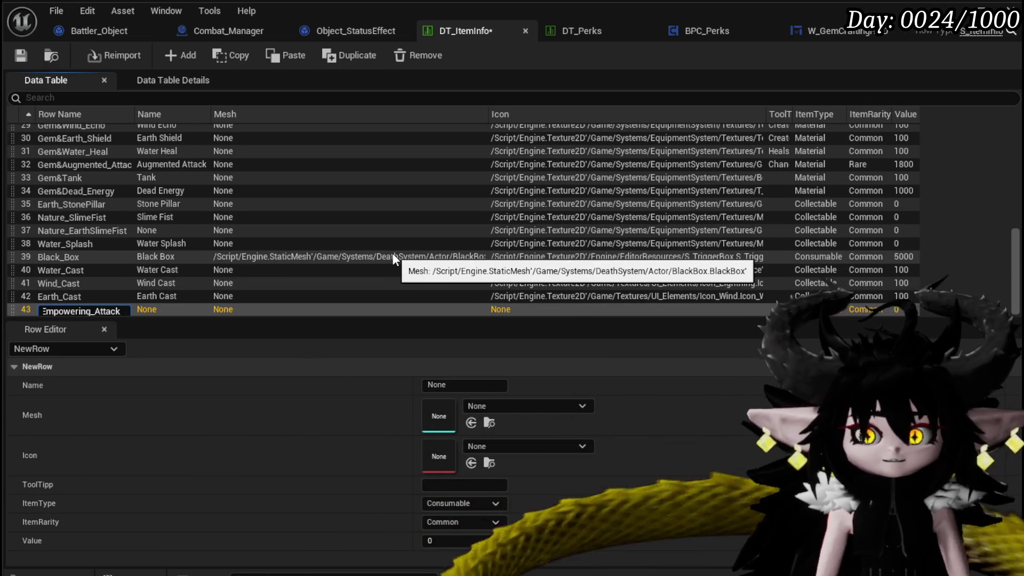
pyautogui.press('Return')
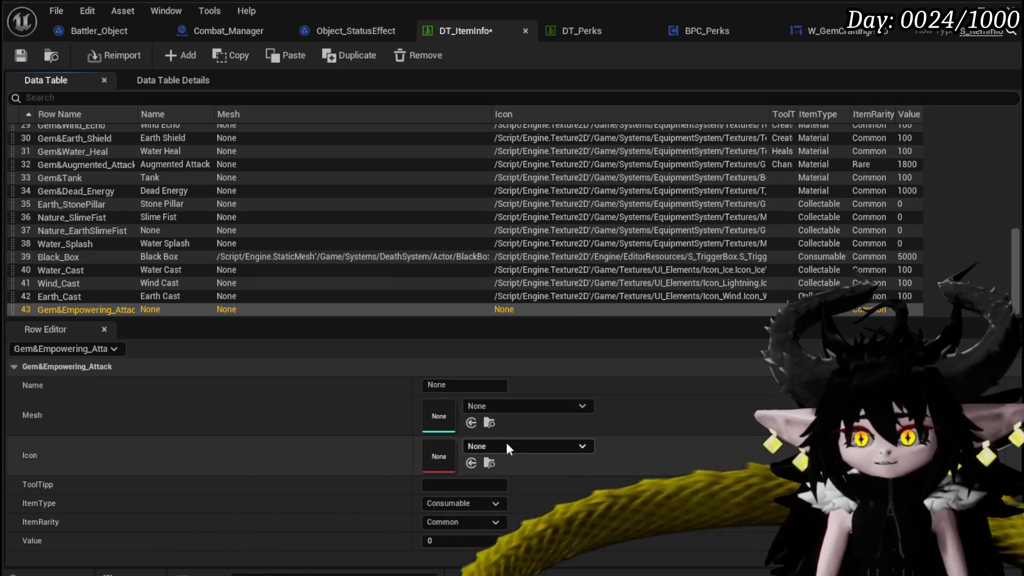
# Copy the Empowering_Attack perk's Icon_GSCombo icon and paste it into row 43's Icon.
pyautogui.click(512, 446)
pyautogui.click(581, 30)
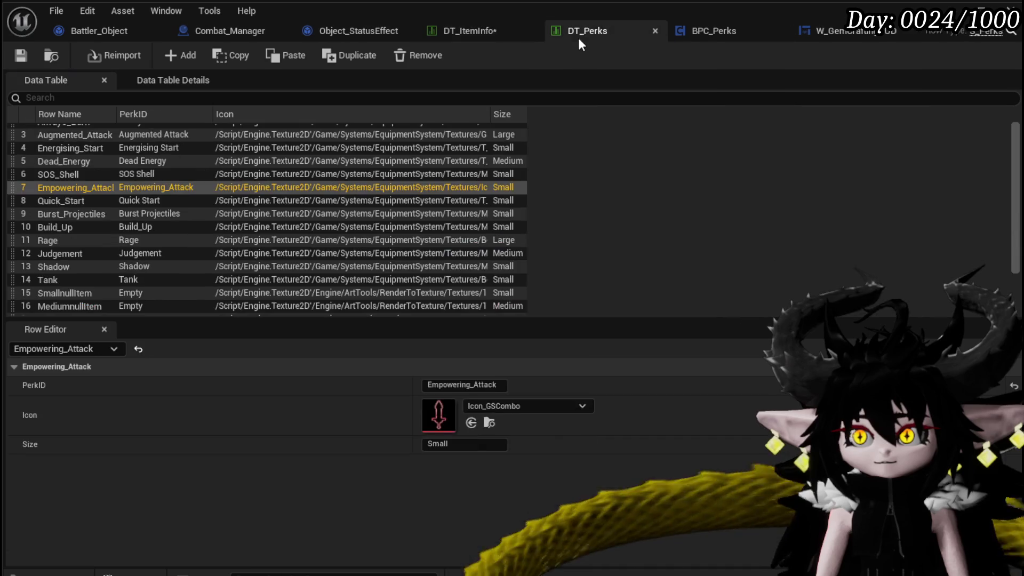
pyautogui.rightClick(441, 428)
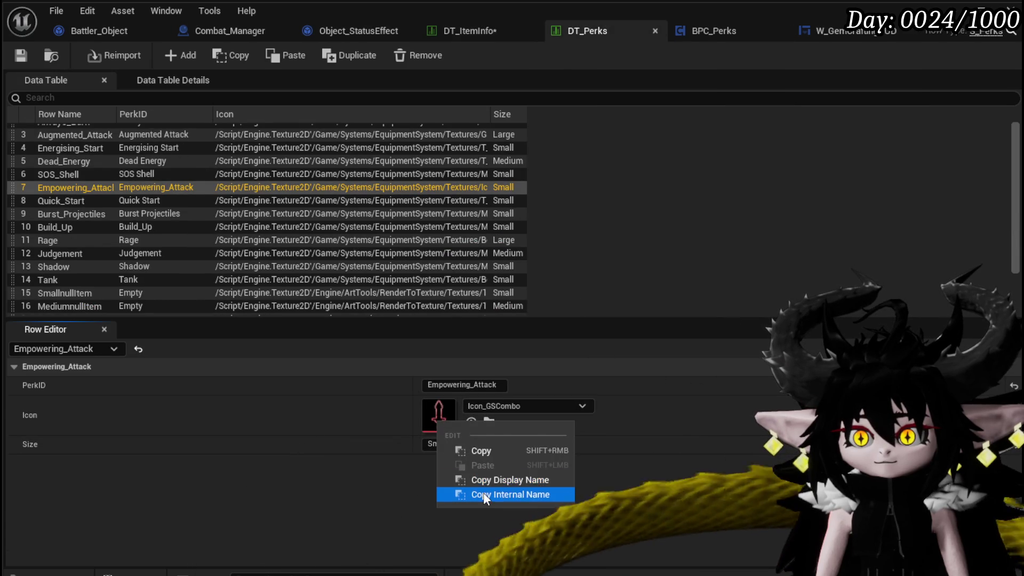
pyautogui.click(477, 450)
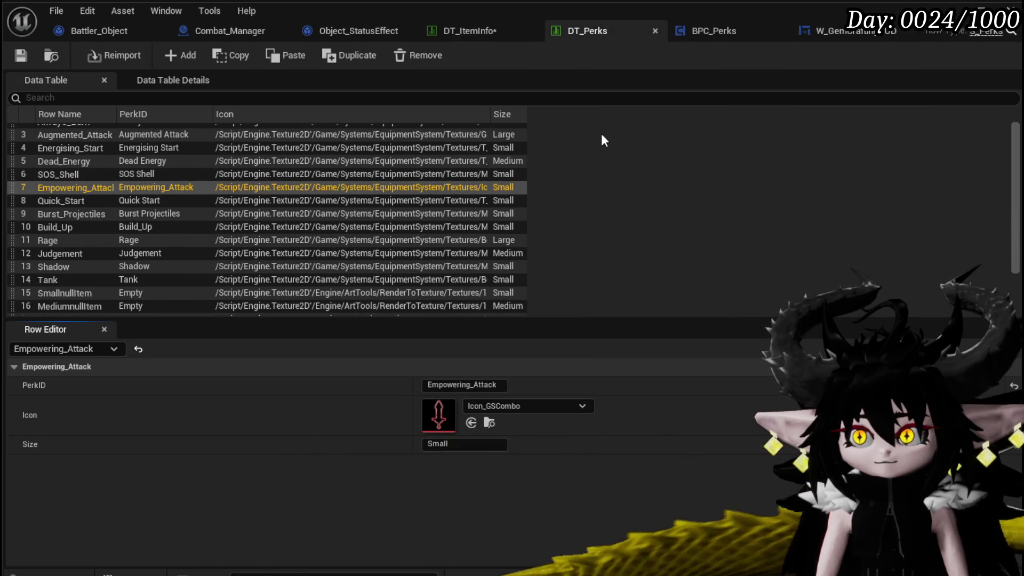
pyautogui.click(448, 30)
pyautogui.rightClick(447, 452)
pyautogui.click(483, 497)
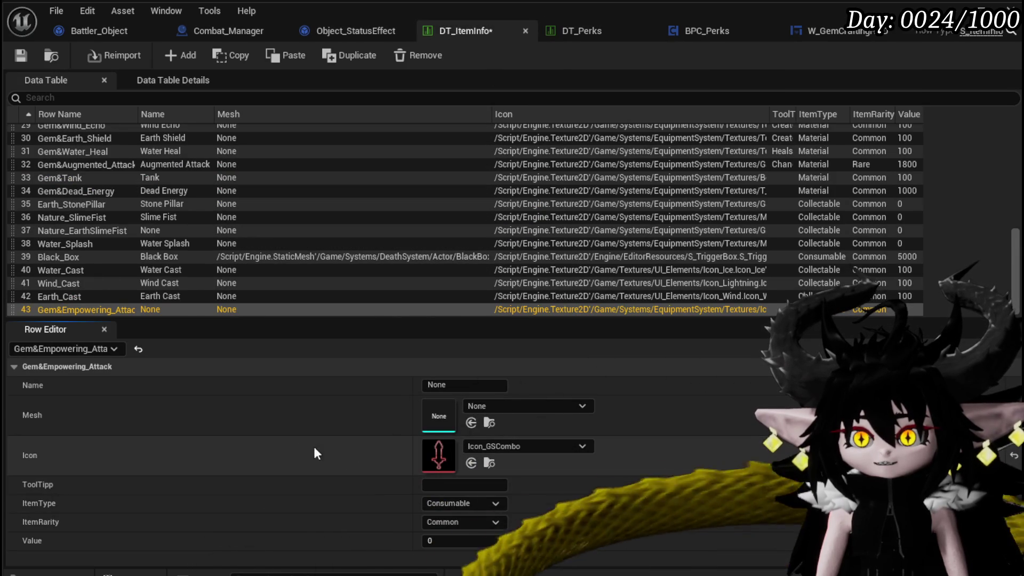
# Set the row's ItemType to Material and Value to 400, then save.
pyautogui.click(468, 504)
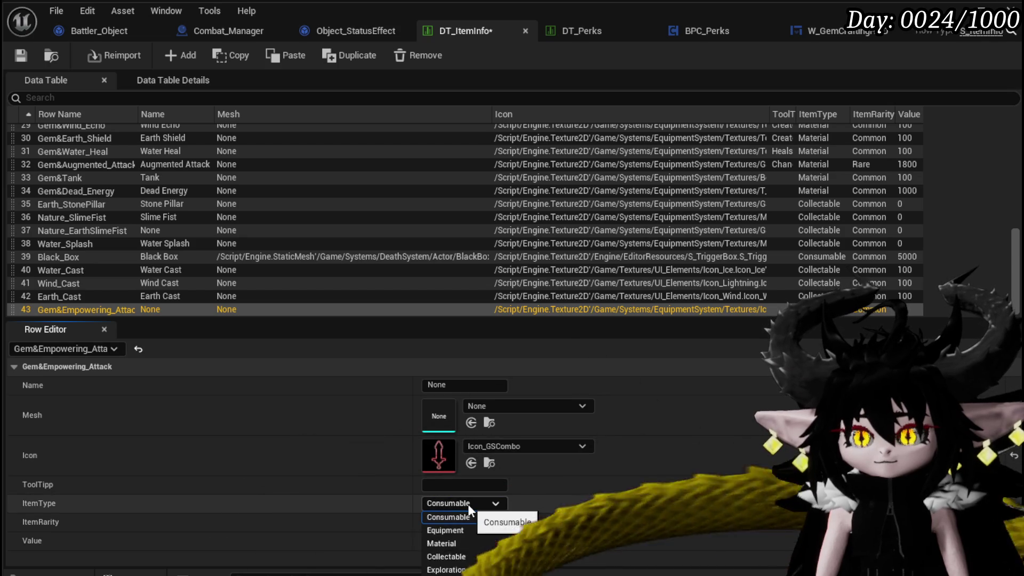
pyautogui.click(442, 543)
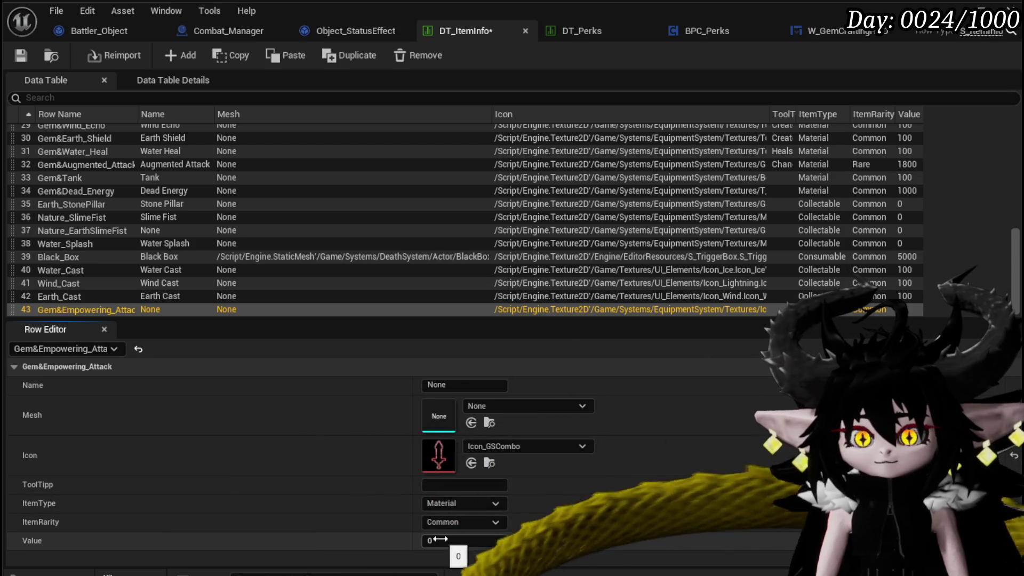
pyautogui.click(452, 542)
pyautogui.write('400')
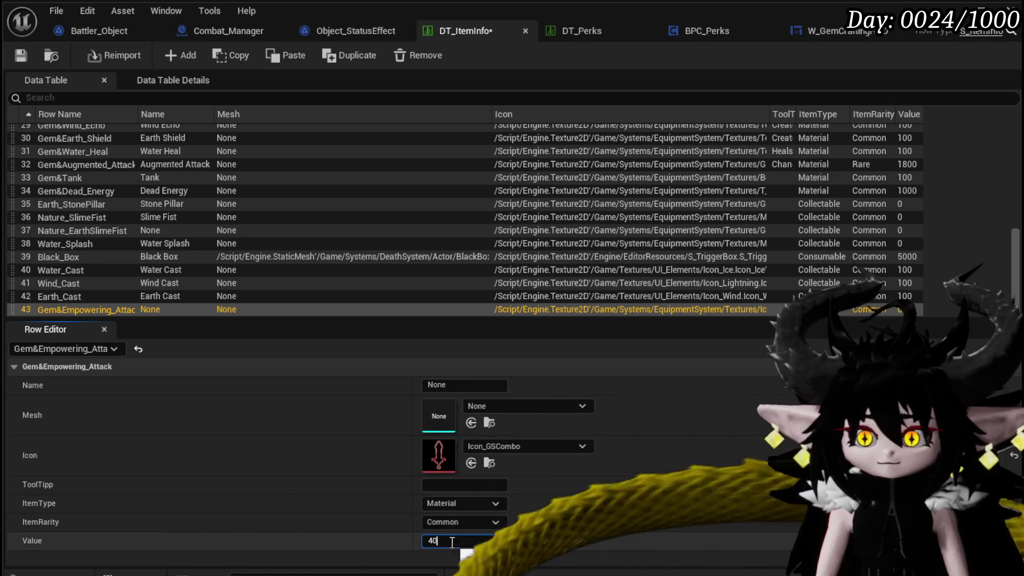
pyautogui.click(19, 56)
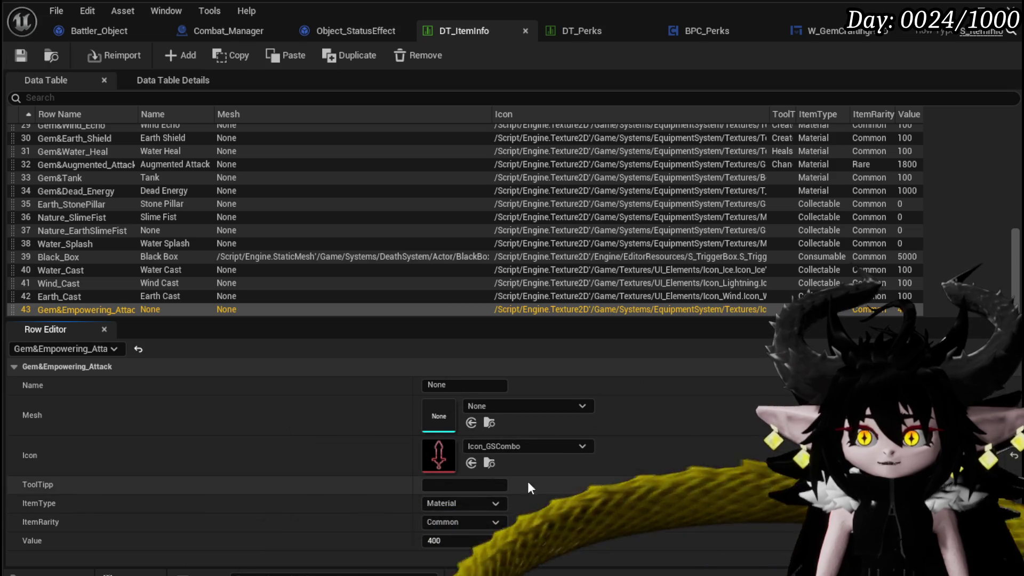
# Set the tooltip to "Increases weakness damage multiplier.".
pyautogui.click(464, 485)
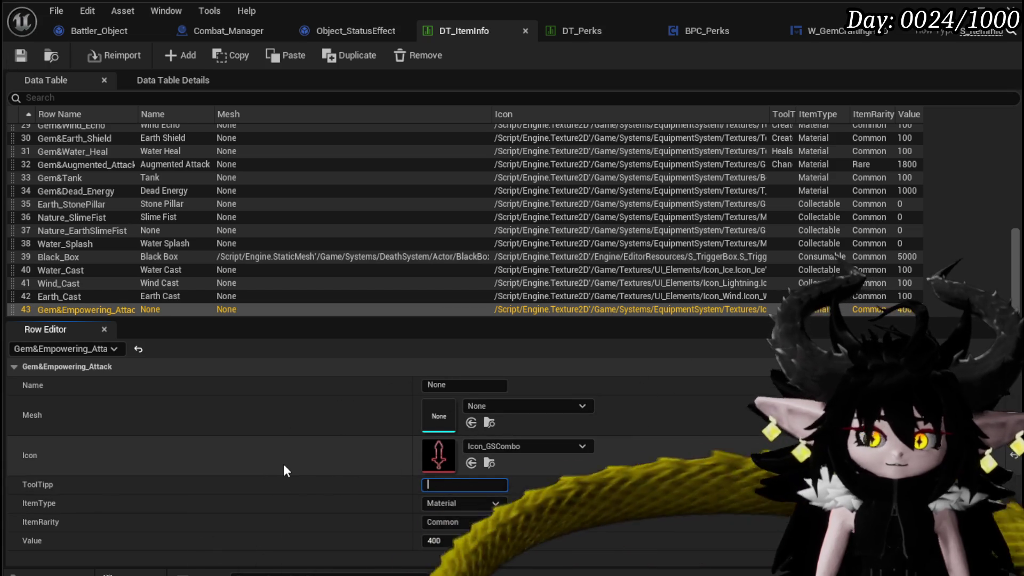
pyautogui.write('Increases Weak')
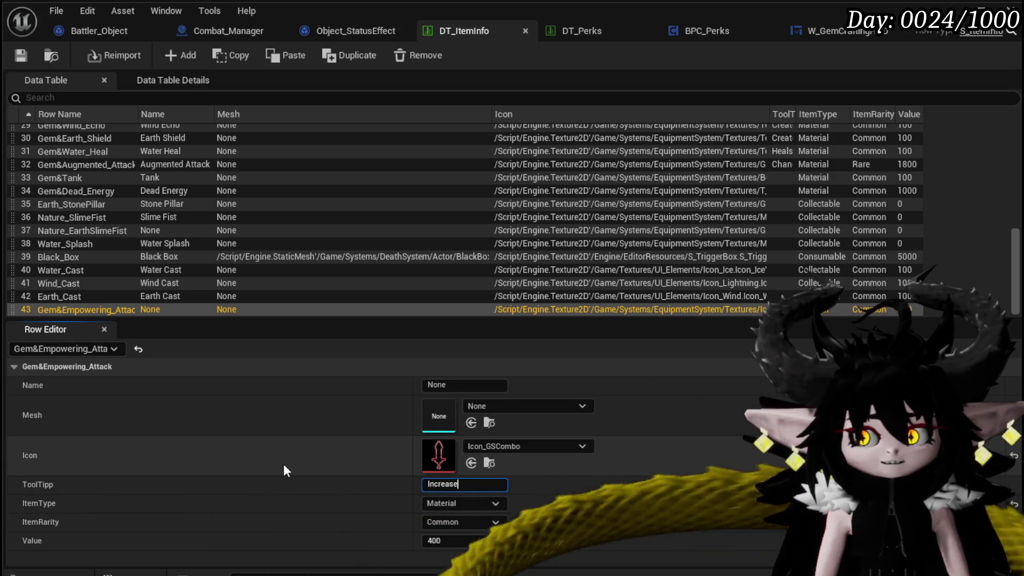
pyautogui.write('ness Da')
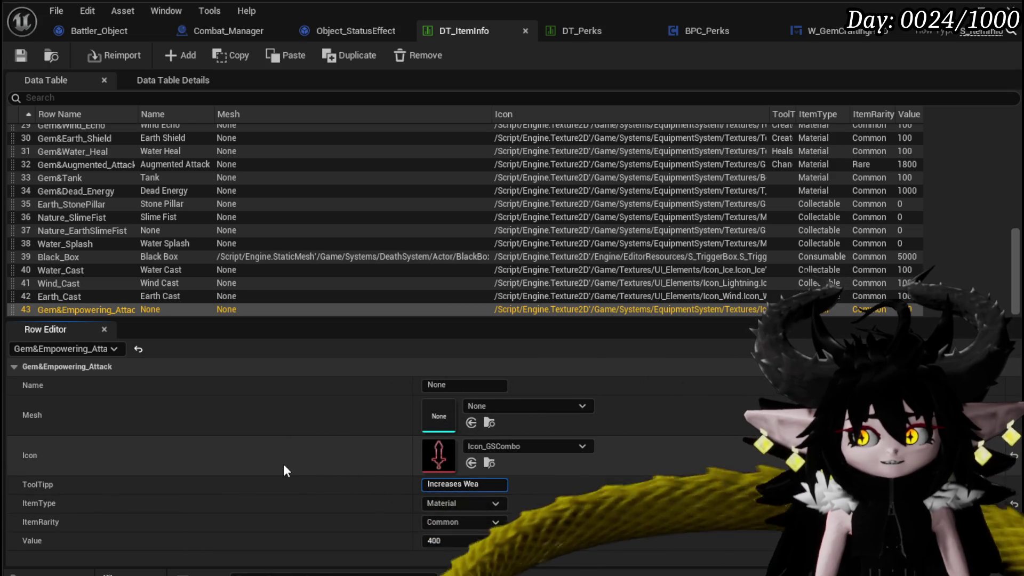
pyautogui.write('mage M')
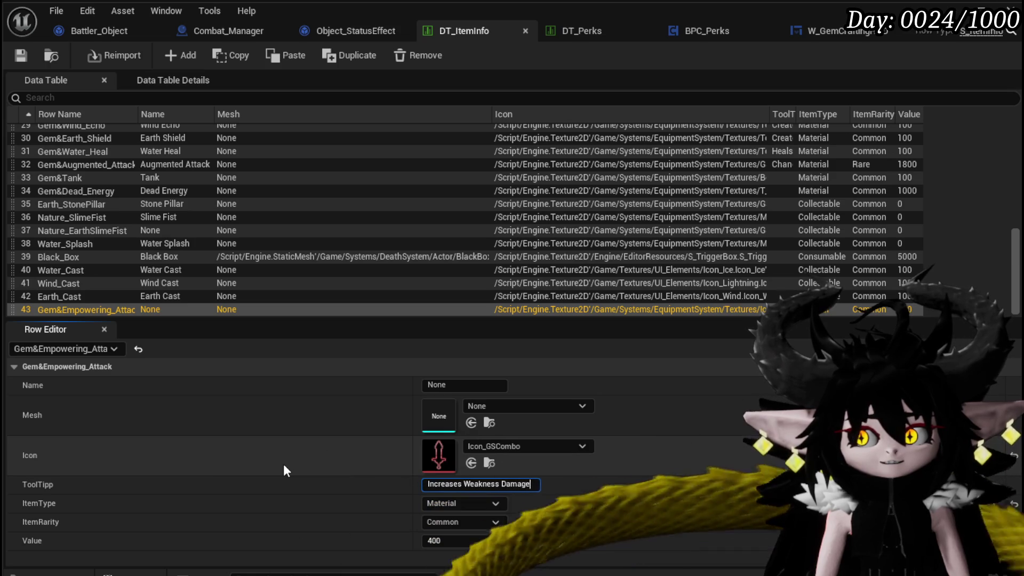
pyautogui.press('BackSpace')
pyautogui.press('BackSpace')
pyautogui.press('BackSpace')
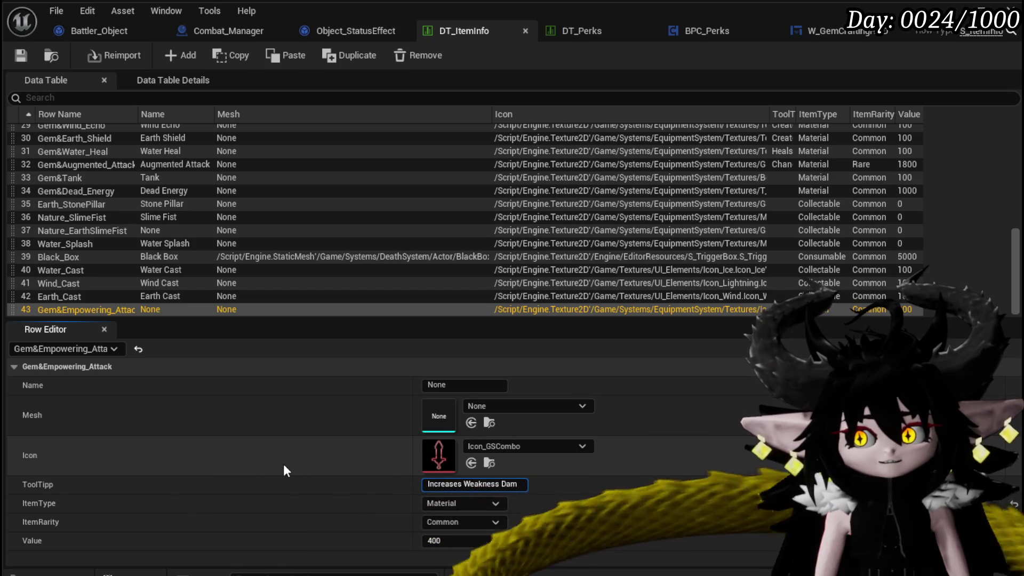
pyautogui.write('wak')
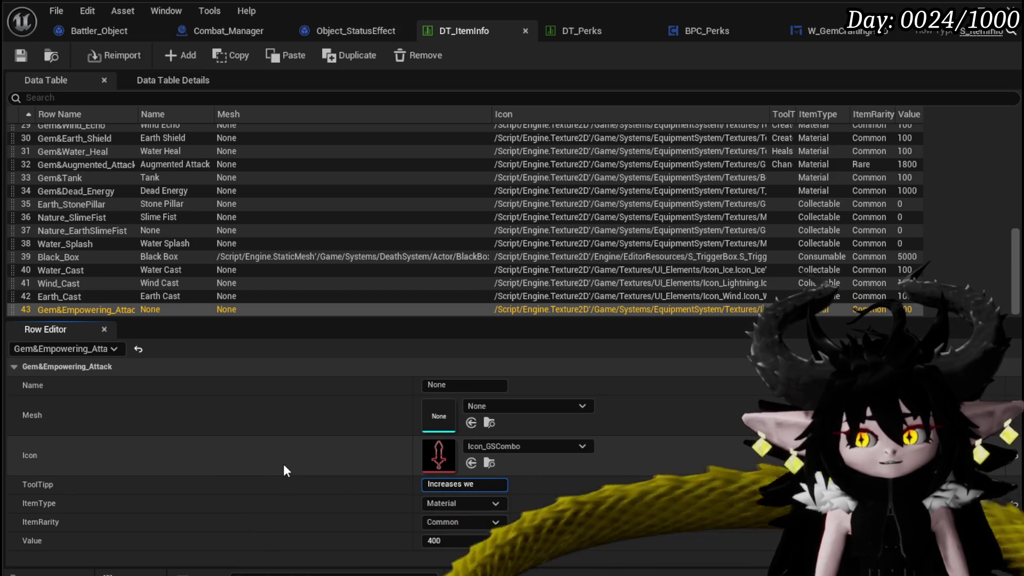
pyautogui.write('ss')
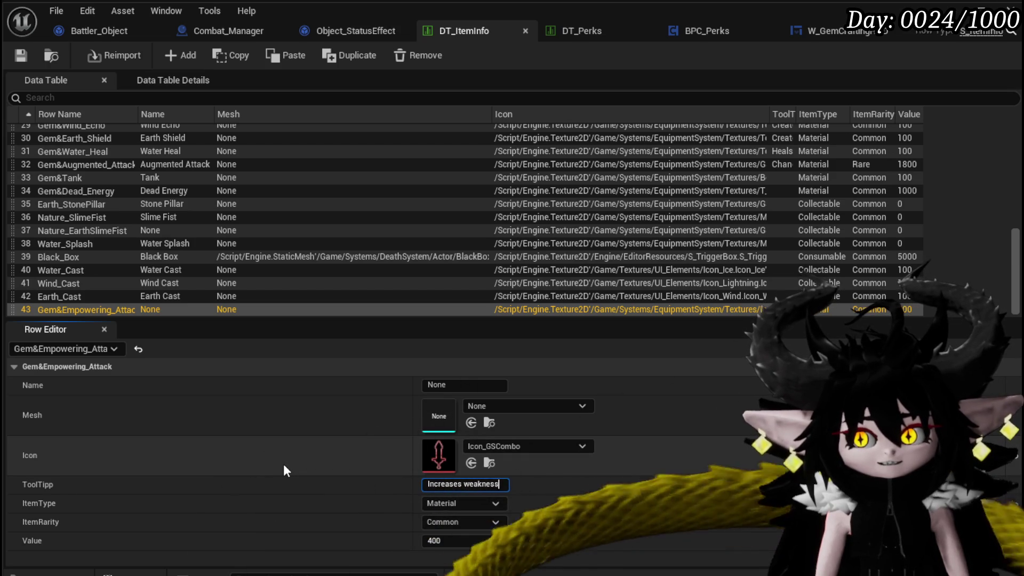
pyautogui.write(' damagul')
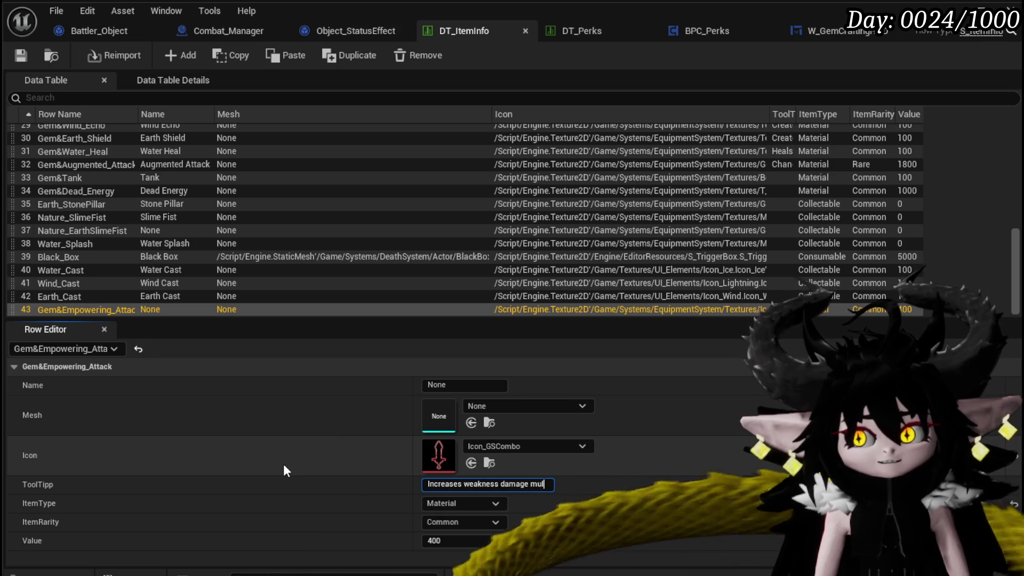
pyautogui.write('tilier')
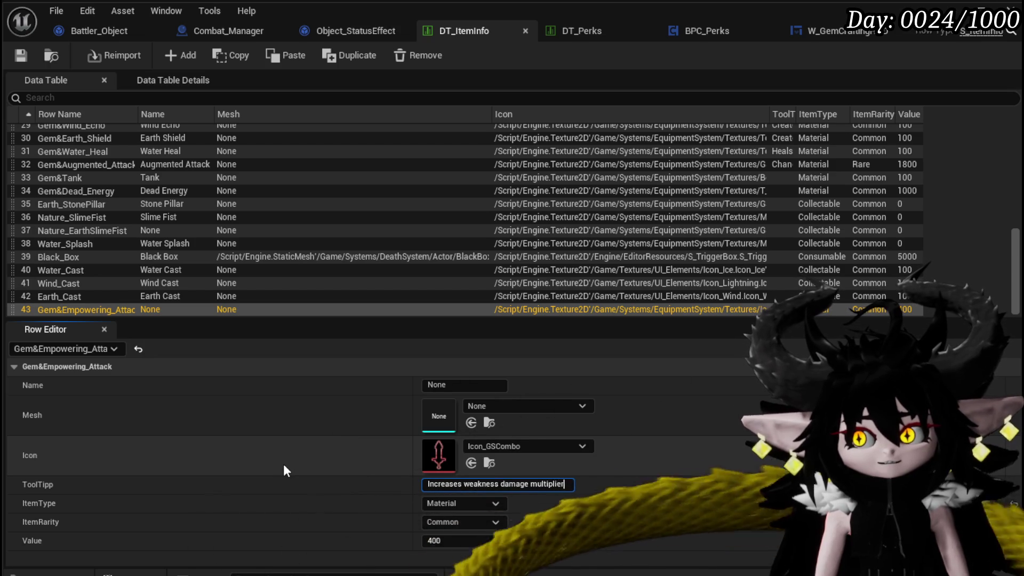
pyautogui.write(',.')
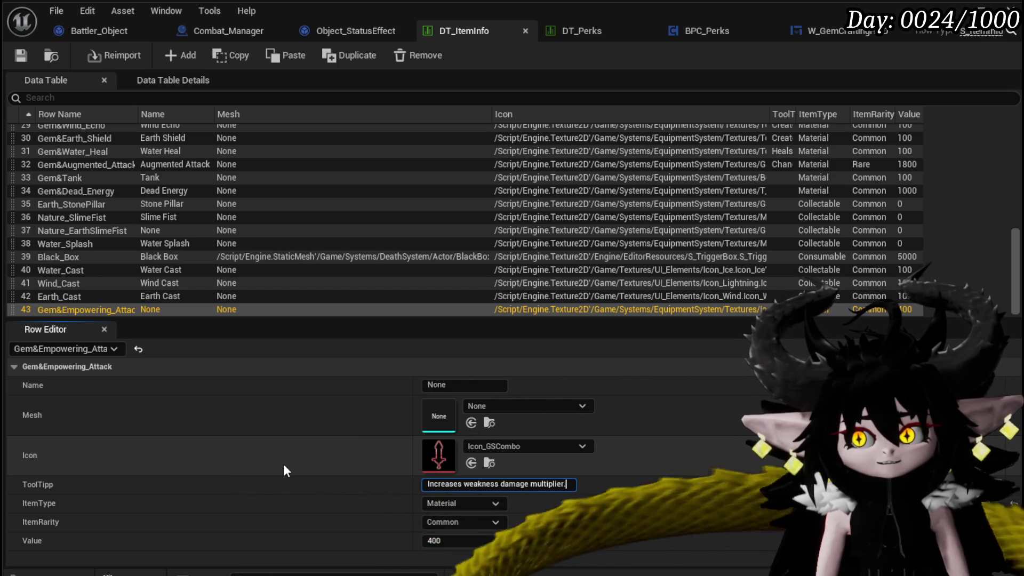
pyautogui.press('Return')
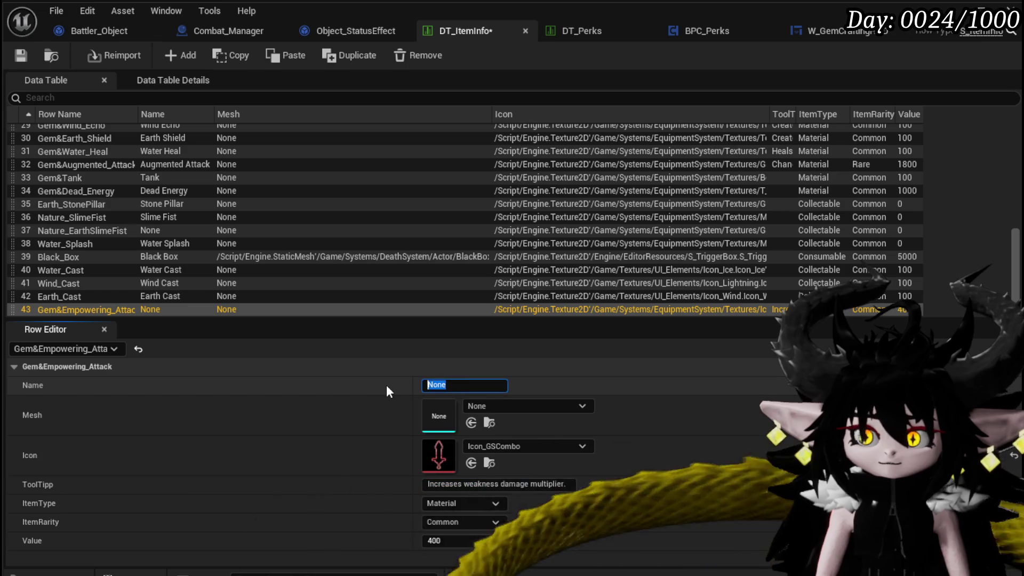
# Name the item Elemental Power and save DT_ItemInfo.
pyautogui.write('E')
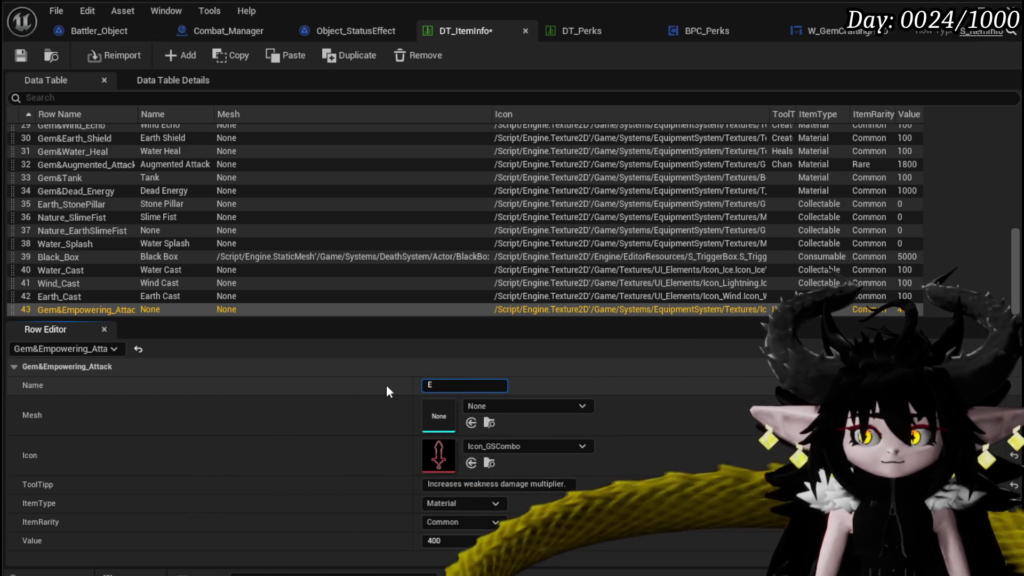
pyautogui.write('le')
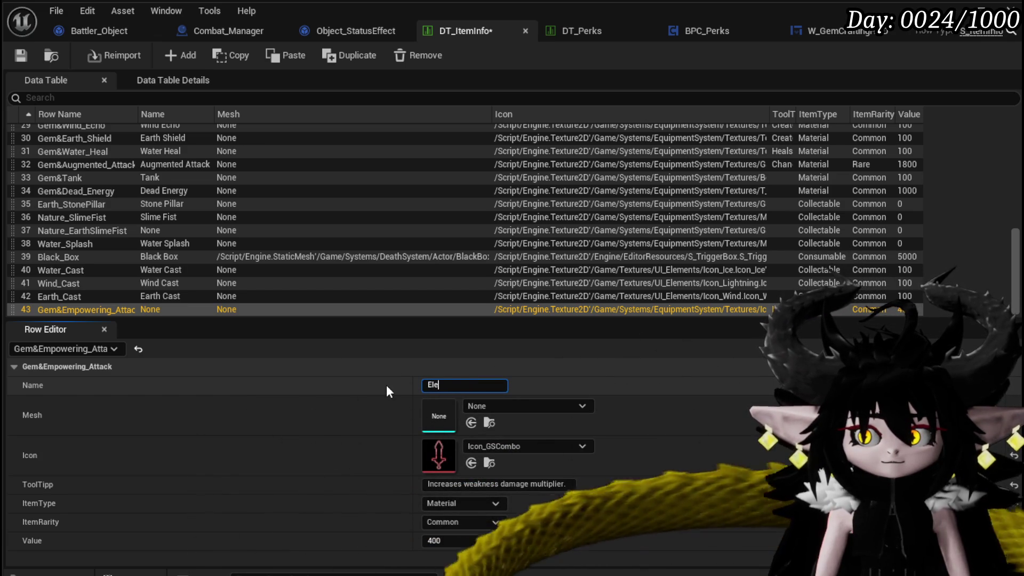
pyautogui.write('mental')
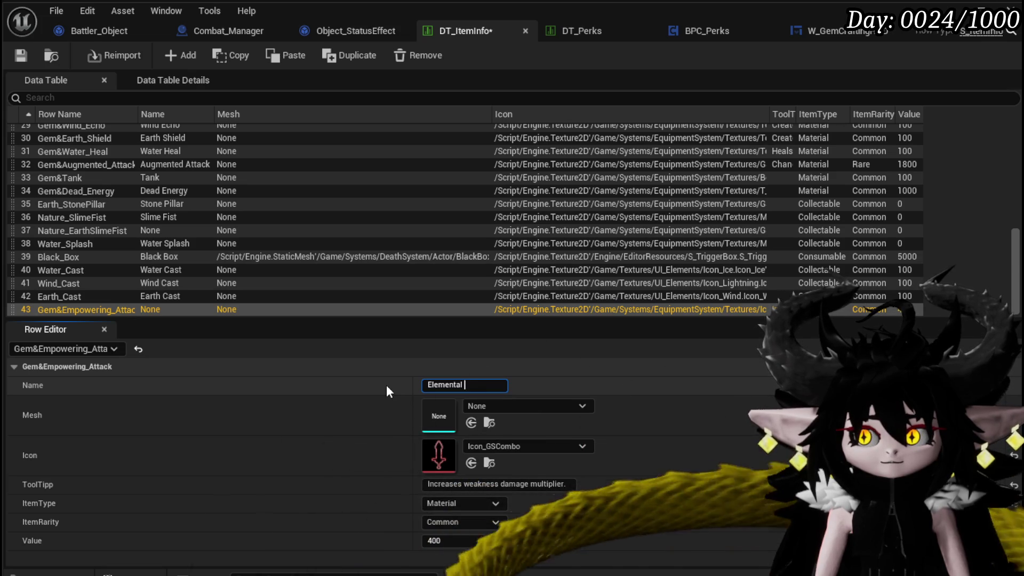
pyautogui.write('M')
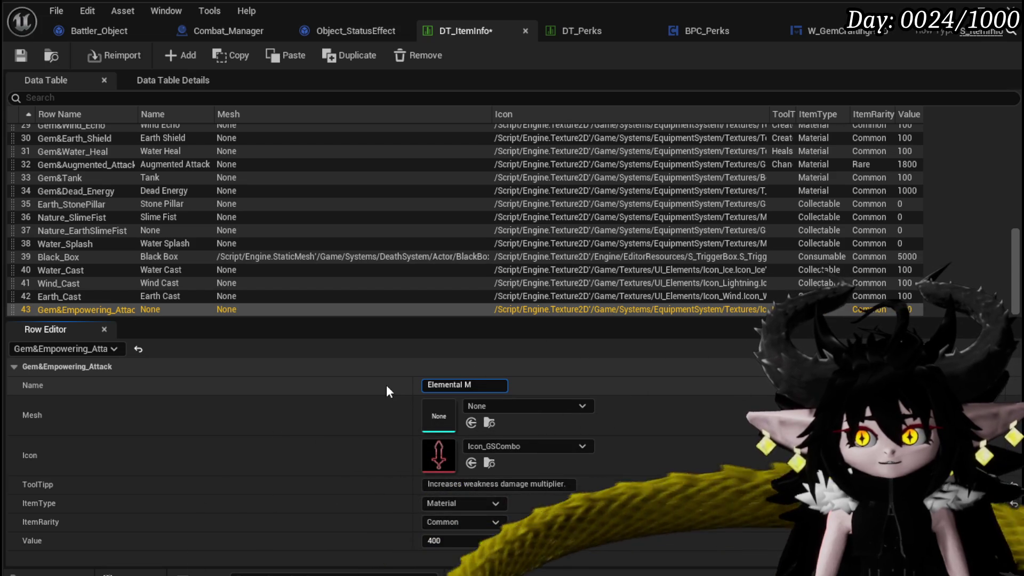
pyautogui.press('BackSpace')
pyautogui.write('Power')
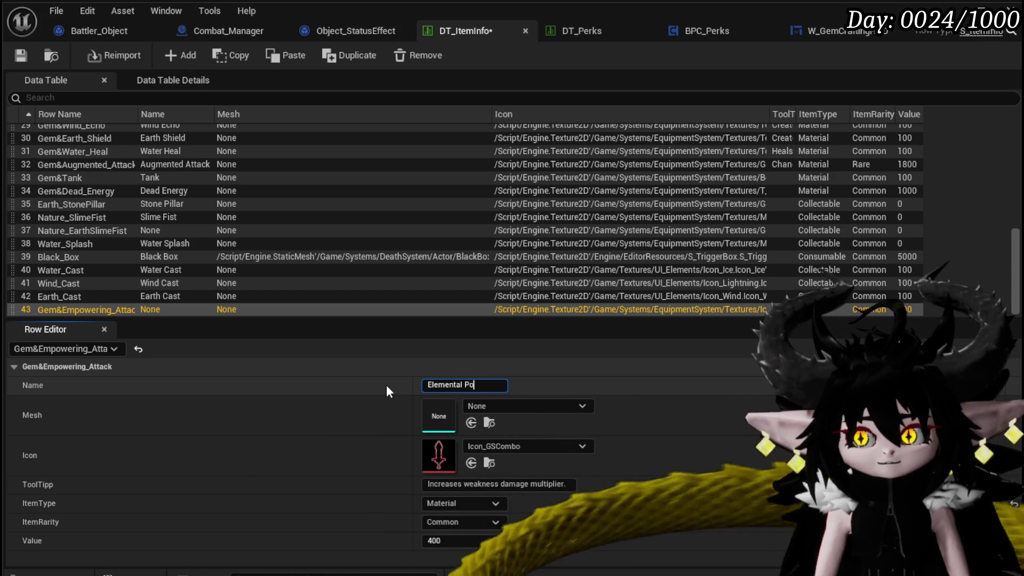
pyautogui.press('Return')
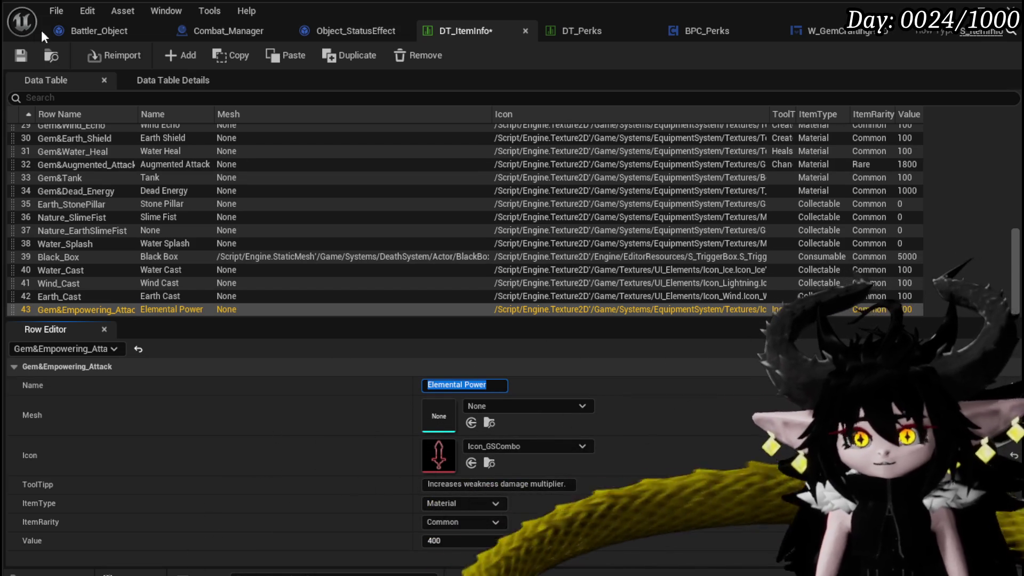
pyautogui.click(21, 56)
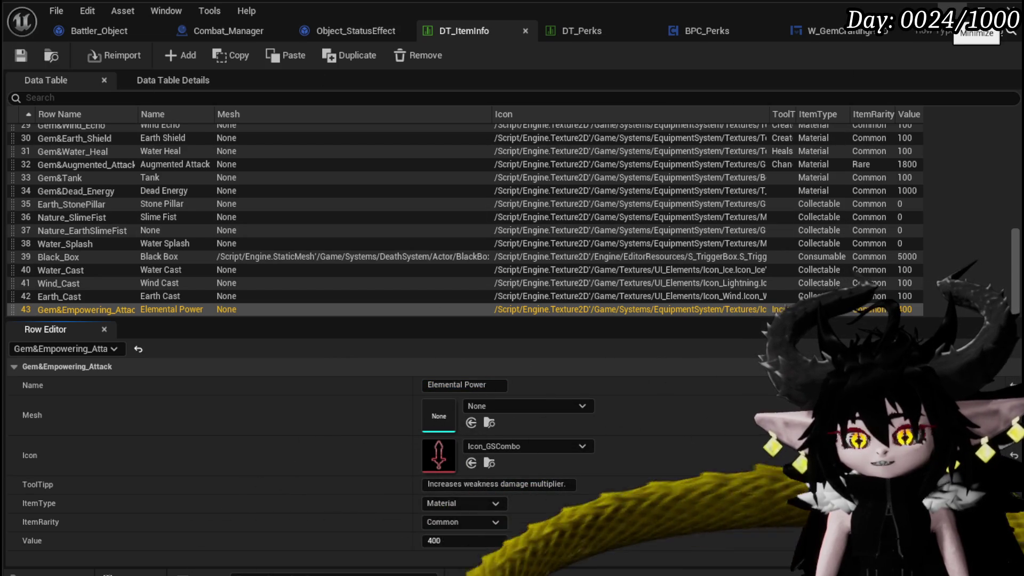
# Play-test the game and craft the Elemental Power gem for 400 essence.
pyautogui.click(979, 12)
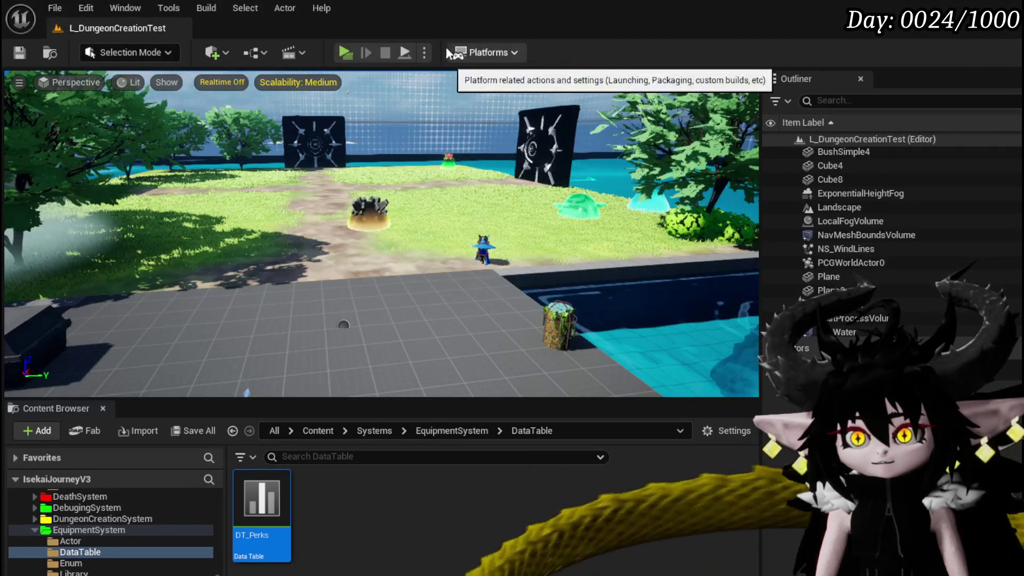
pyautogui.click(355, 49)
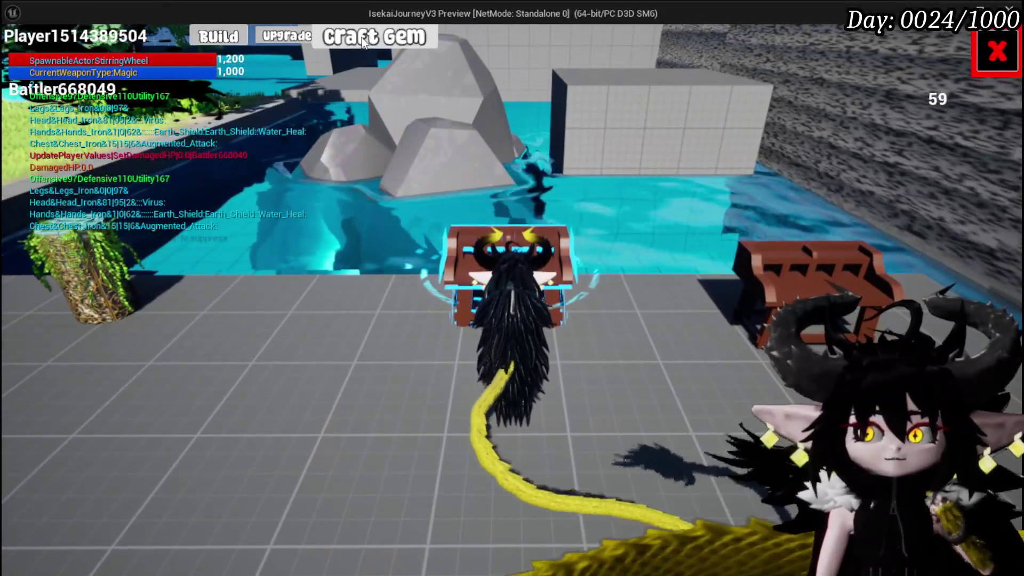
pyautogui.click(374, 36)
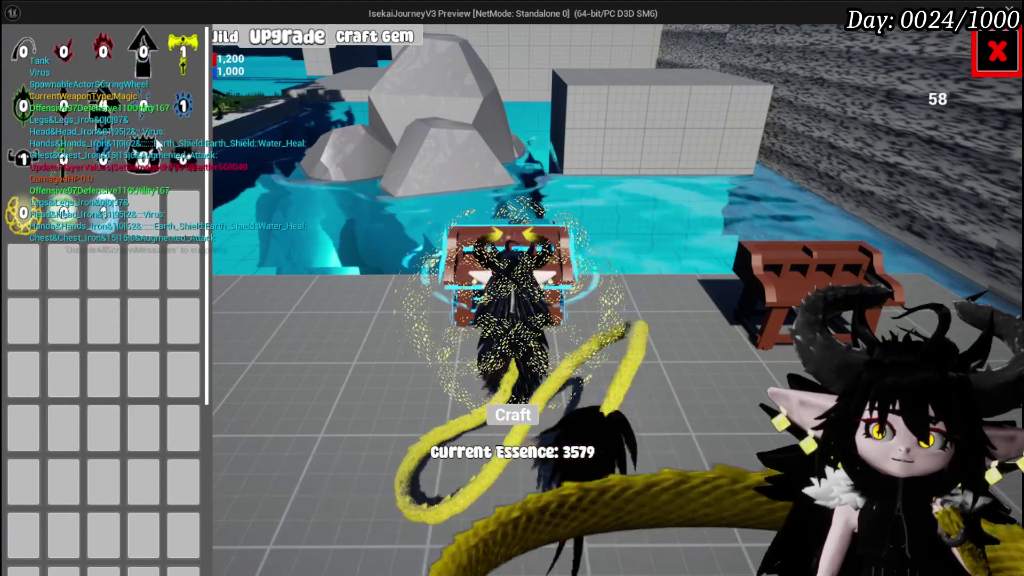
pyautogui.click(50, 97)
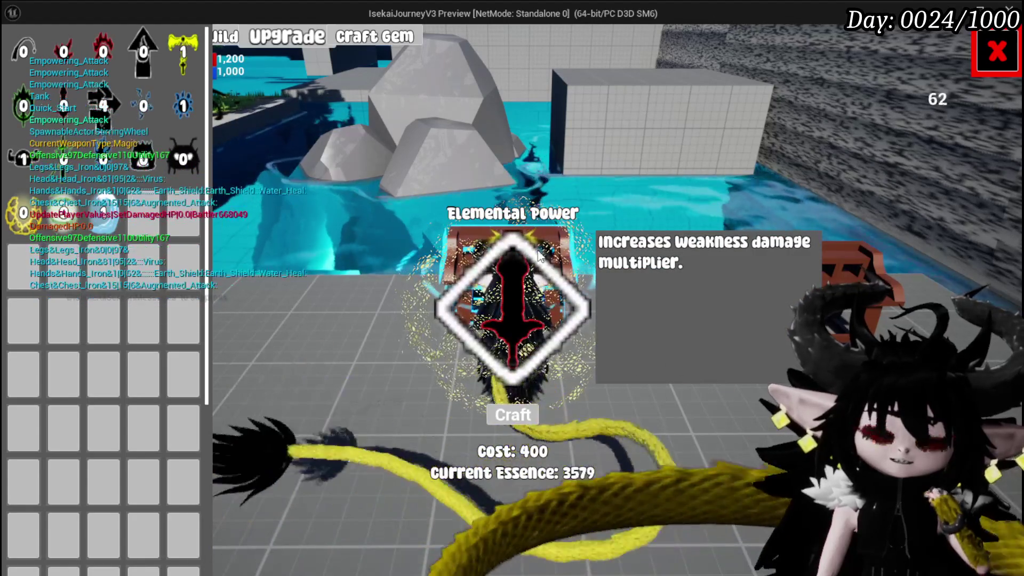
pyautogui.click(512, 415)
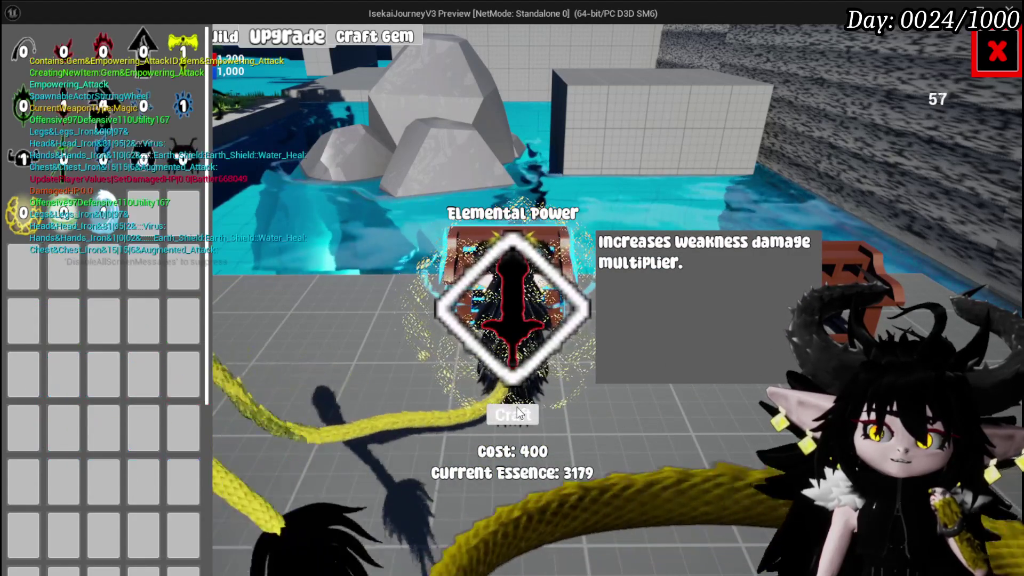
pyautogui.click(997, 51)
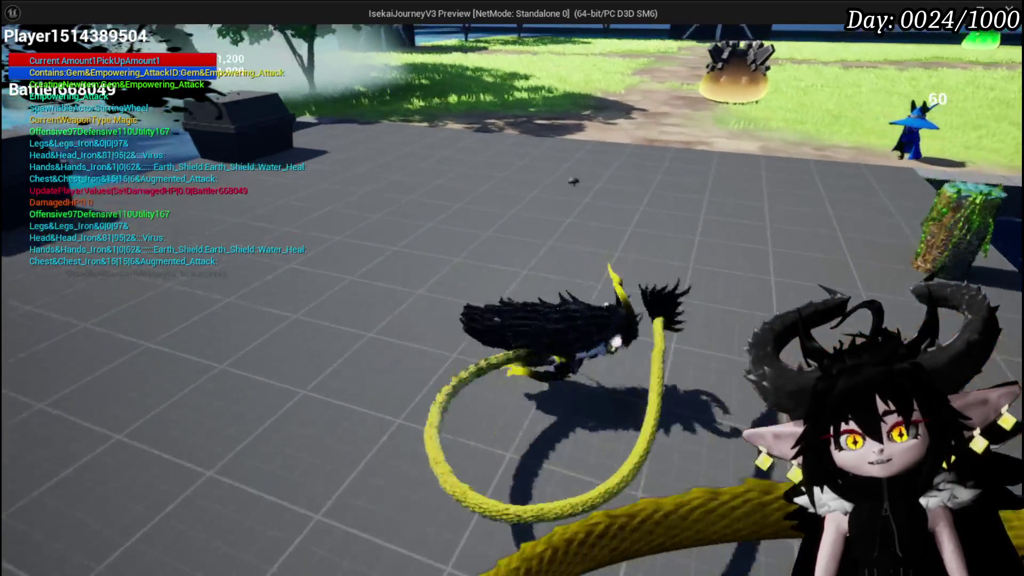
pyautogui.press('w')
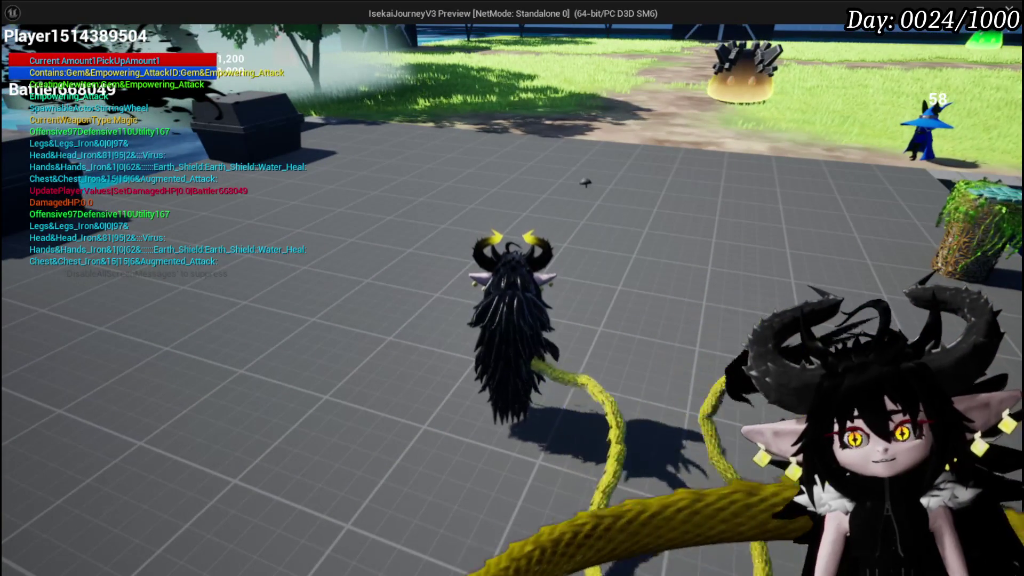
# Save the game from the in-game menu, stop the preview, and save the level map.
pyautogui.press('Escape')
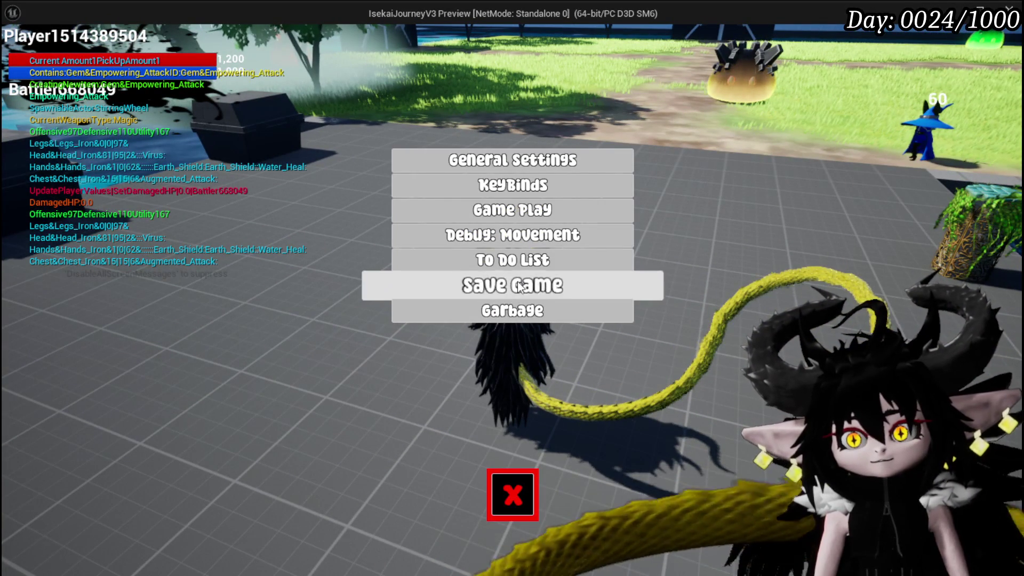
pyautogui.click(512, 285)
pyautogui.click(513, 495)
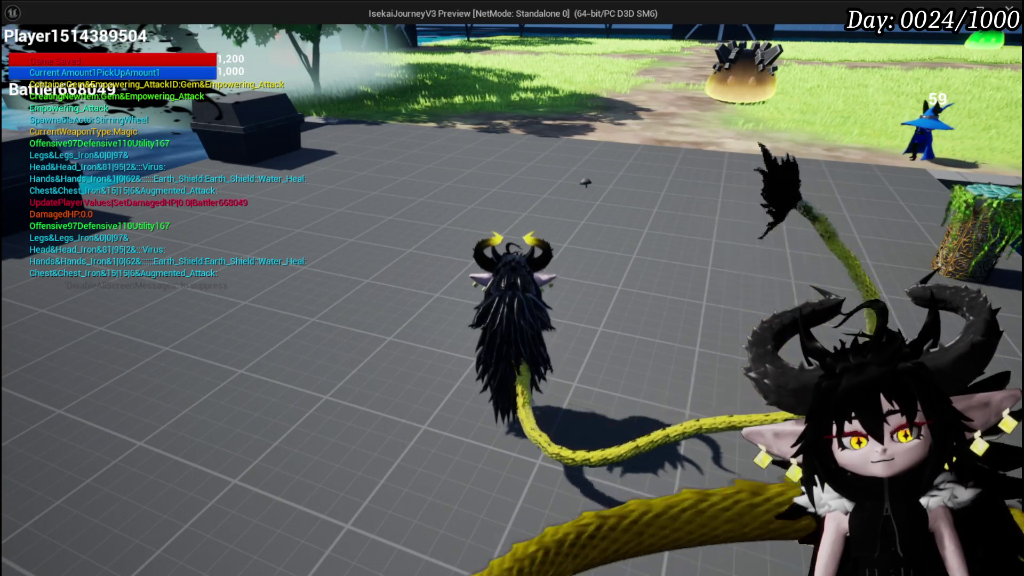
pyautogui.click(1009, 8)
pyautogui.click(19, 53)
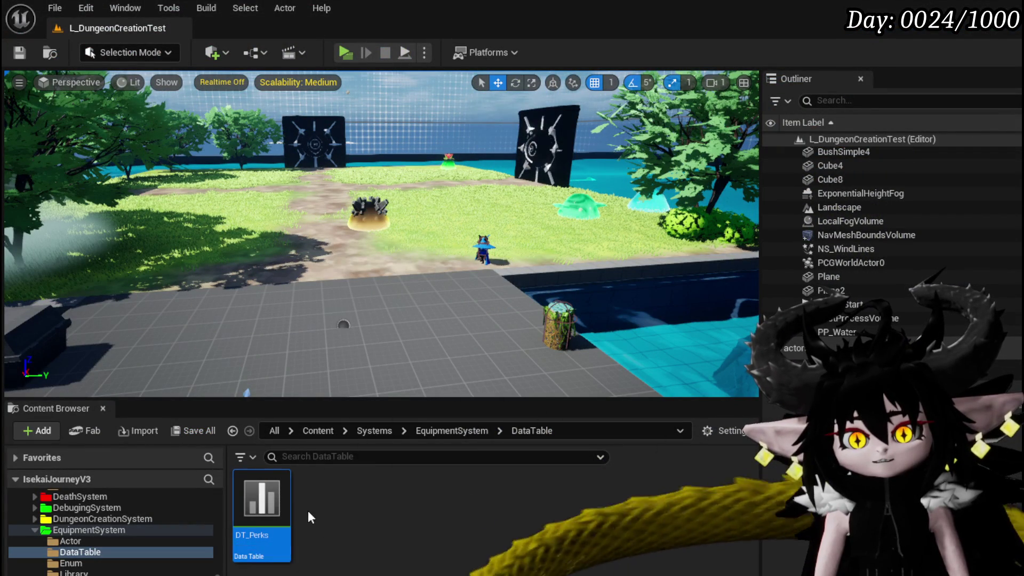
# Browse the Content Browser through AbilitySystem and DataBase to the Systems/BPC blueprints, where BPC_Perks is.
pyautogui.scroll(10, 103, 533)
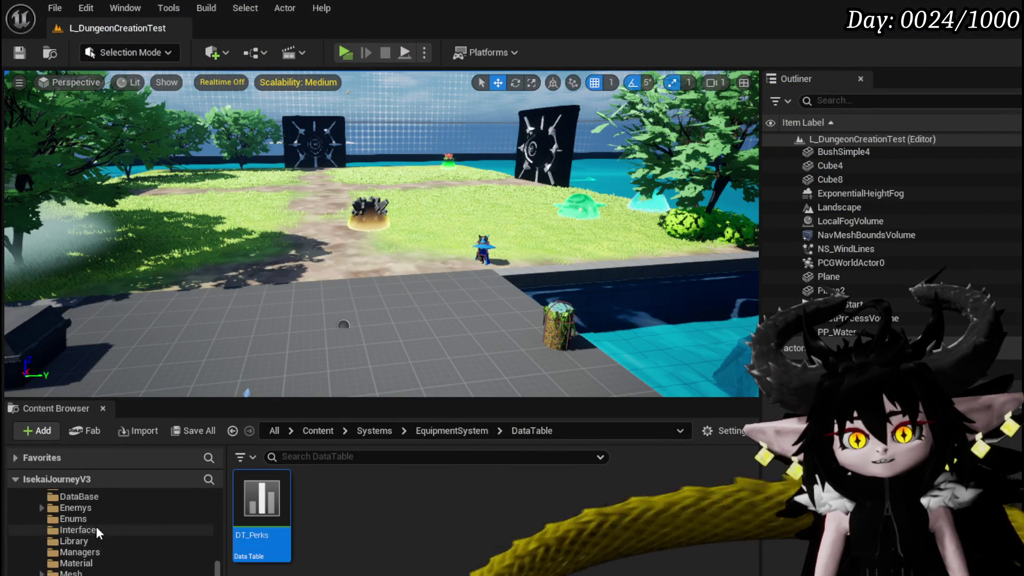
pyautogui.scroll(3, 107, 540)
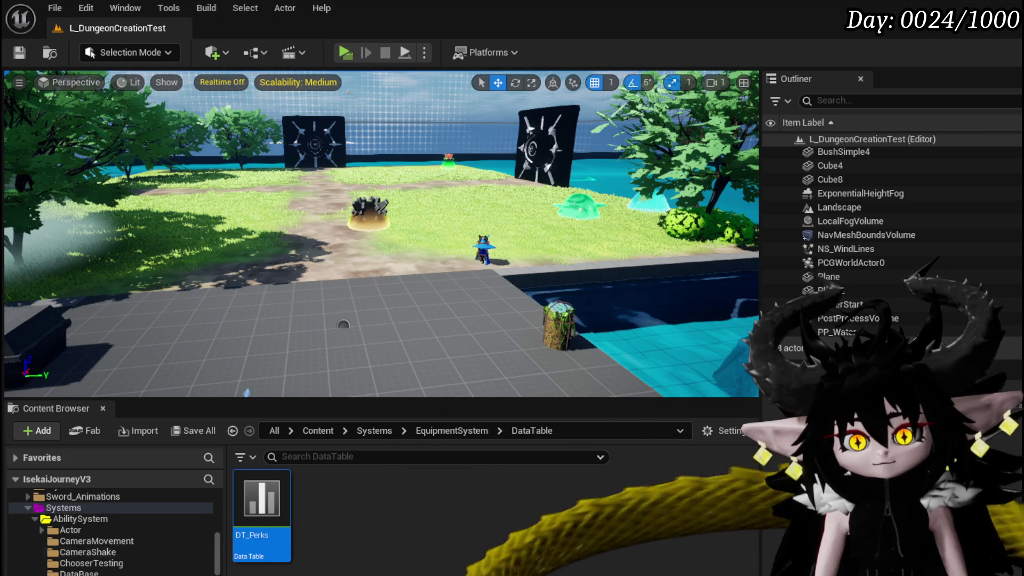
pyautogui.click(80, 519)
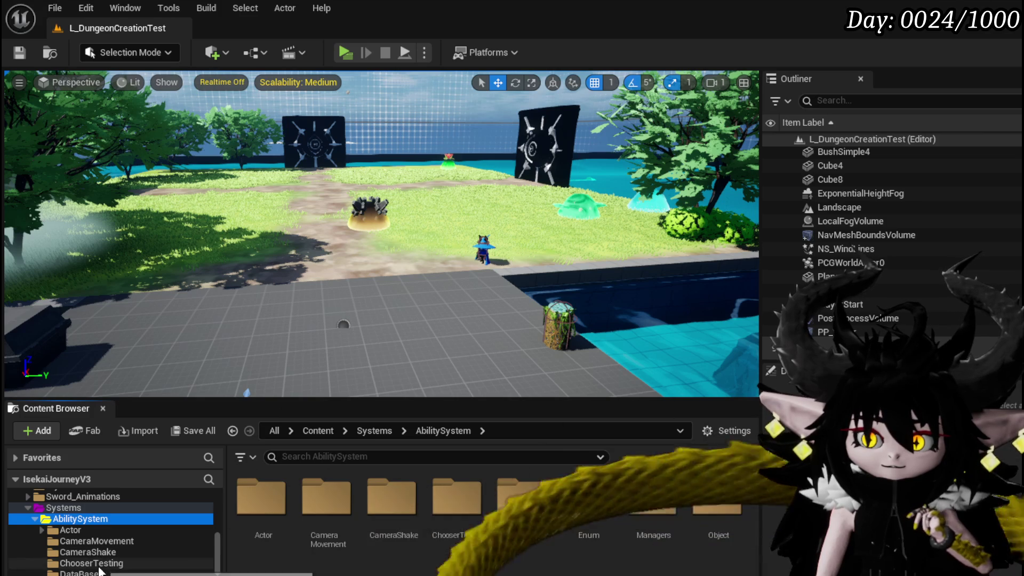
pyautogui.click(100, 572)
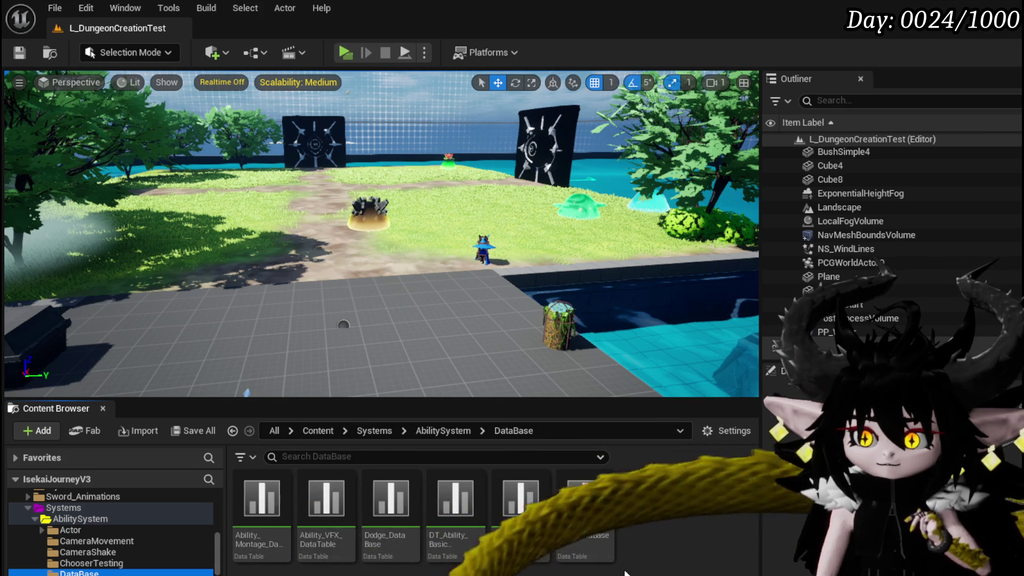
pyautogui.click(171, 555)
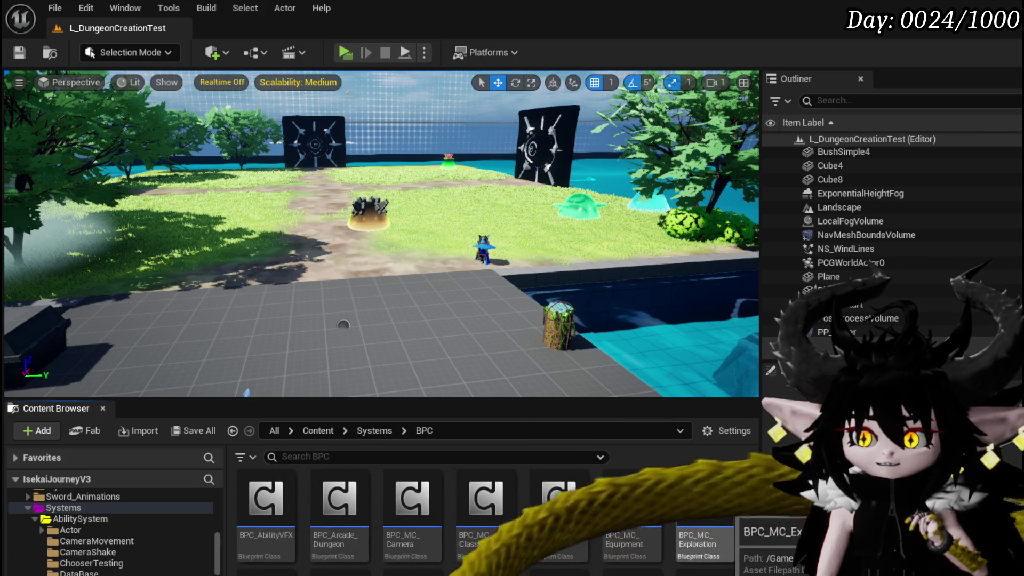
pyautogui.scroll(-2, 698, 512)
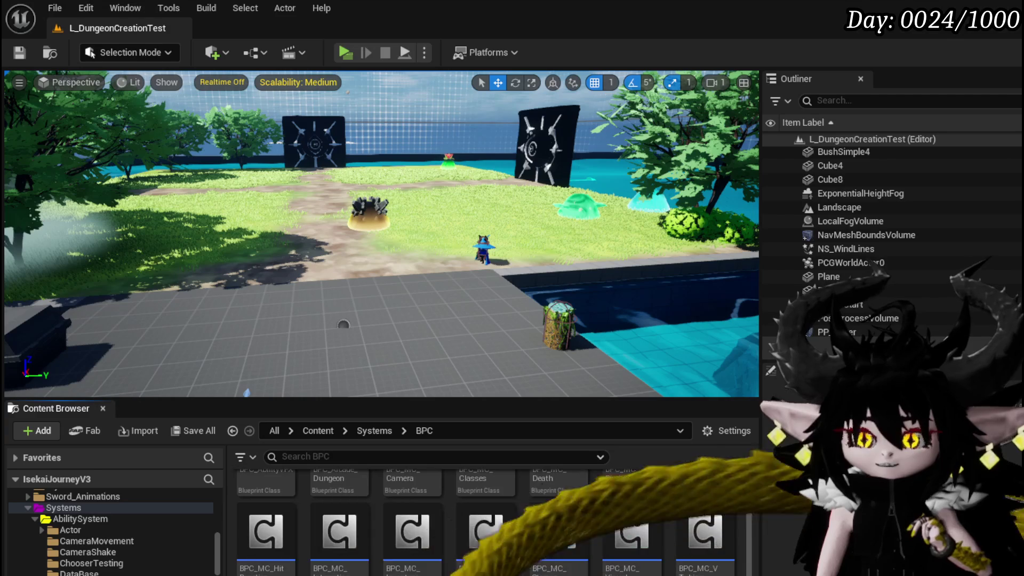
pyautogui.scroll(-1, 480, 523)
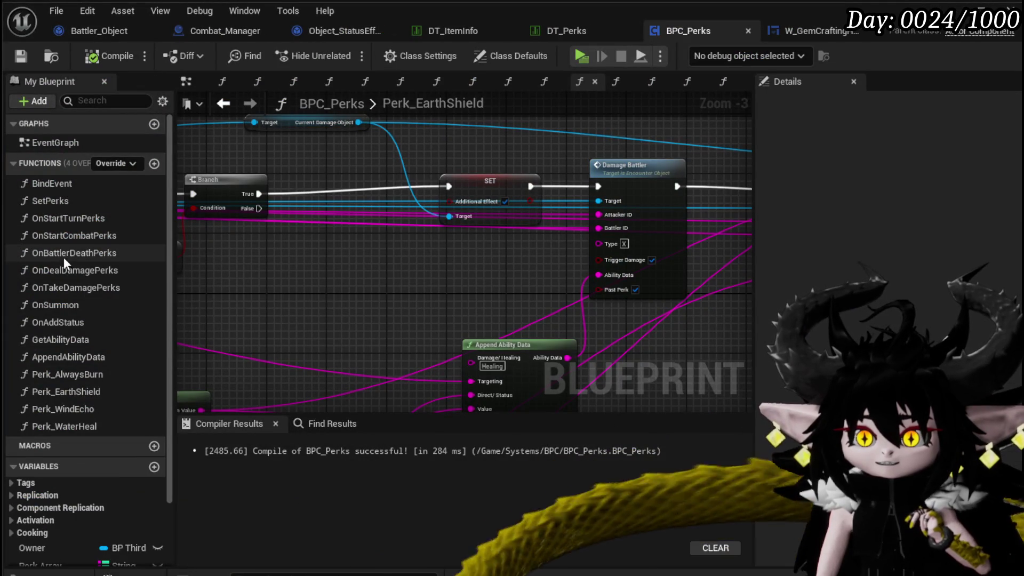
# In OnDealDamagePerks, break the Augmented_Attack exec wire and save BPC_Perks.
pyautogui.doubleClick(64, 270)
pyautogui.scroll(-6, 356, 198)
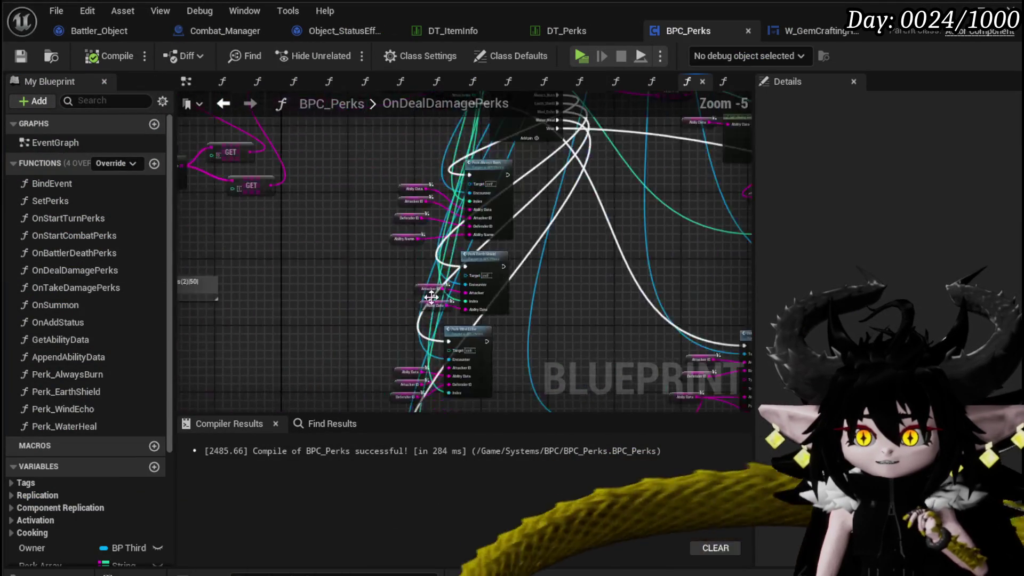
pyautogui.scroll(4, 439, 270)
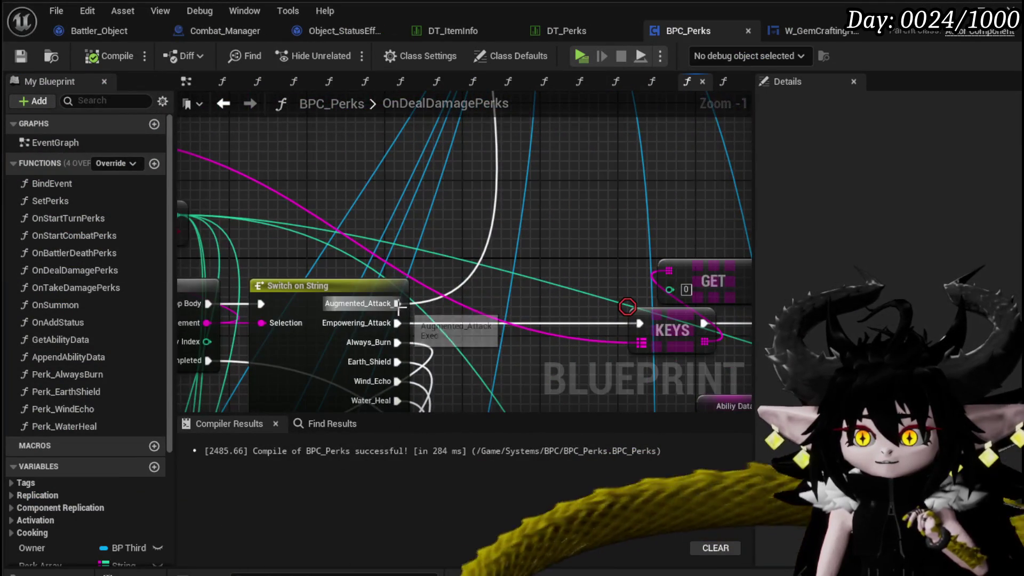
pyautogui.moveTo(393, 314); pyautogui.dragTo(388, 399)
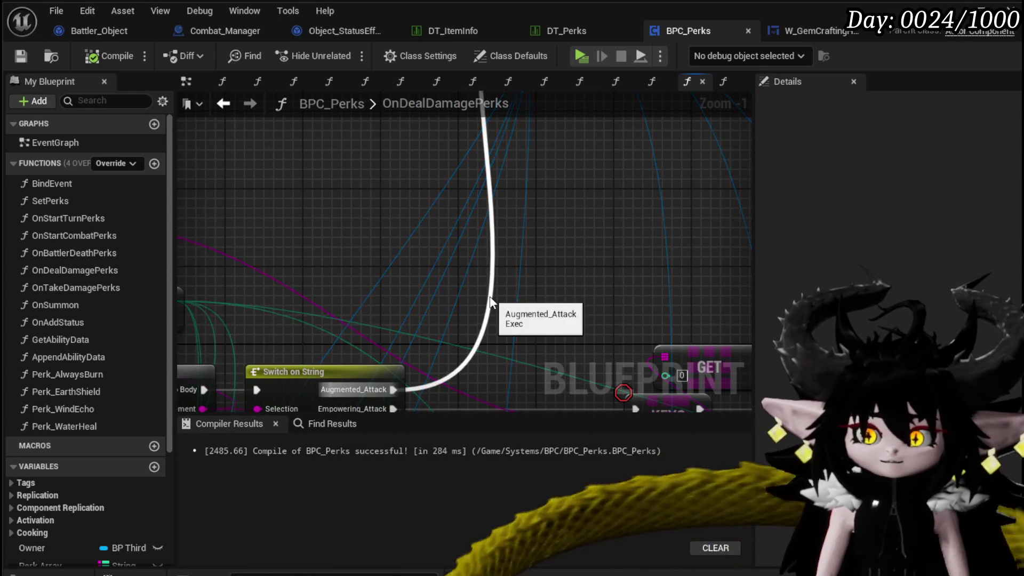
pyautogui.keyDown('alt'); pyautogui.click(489, 299); pyautogui.keyUp('alt')
pyautogui.scroll(-2, 490, 300)
pyautogui.moveTo(460, 295)
pyautogui.mouseDown()
pyautogui.moveTo(402, 267)
pyautogui.moveTo(350, 379)
pyautogui.mouseUp()
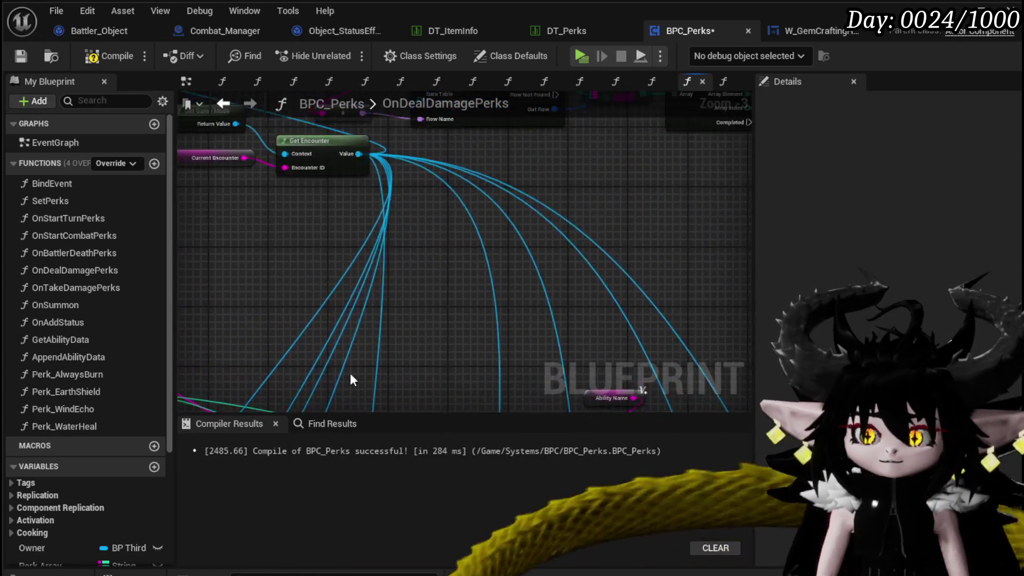
pyautogui.scroll(-2, 200, 172)
pyautogui.click(20, 57)
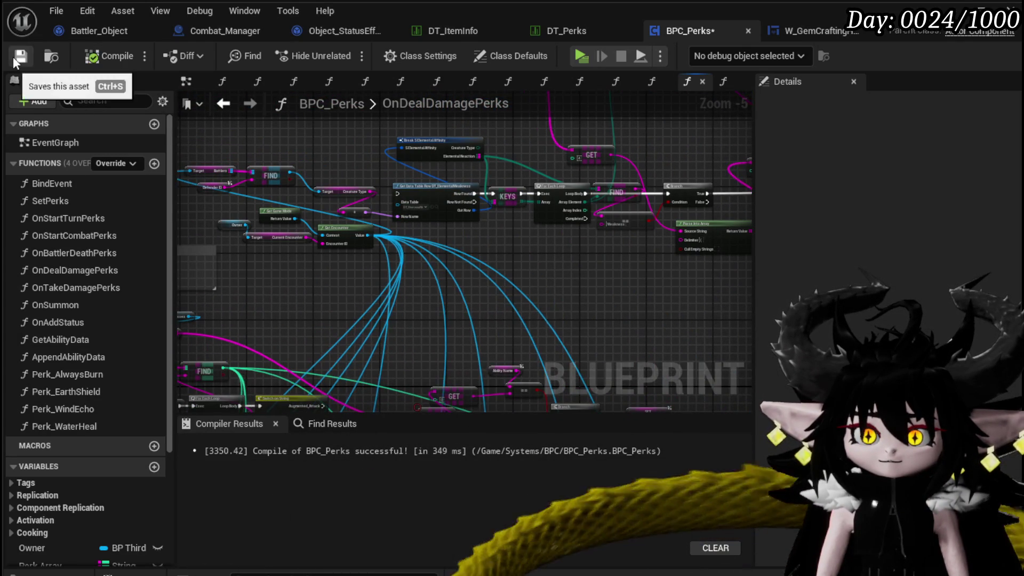
# Move the top node cluster up and right, save, and close BPC_Perks.
pyautogui.scroll(-3, 452, 306)
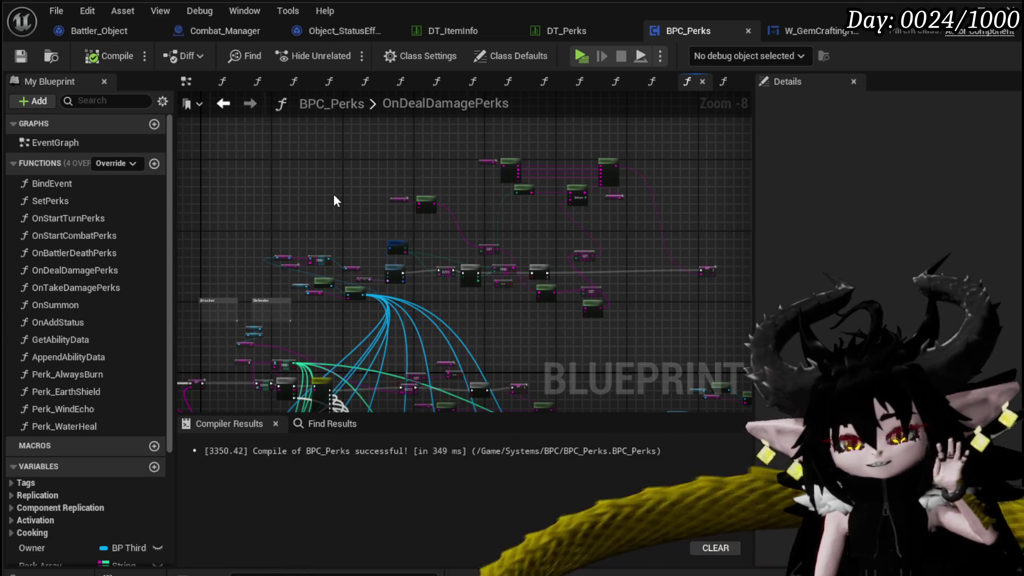
pyautogui.moveTo(301, 179); pyautogui.dragTo(439, 313)
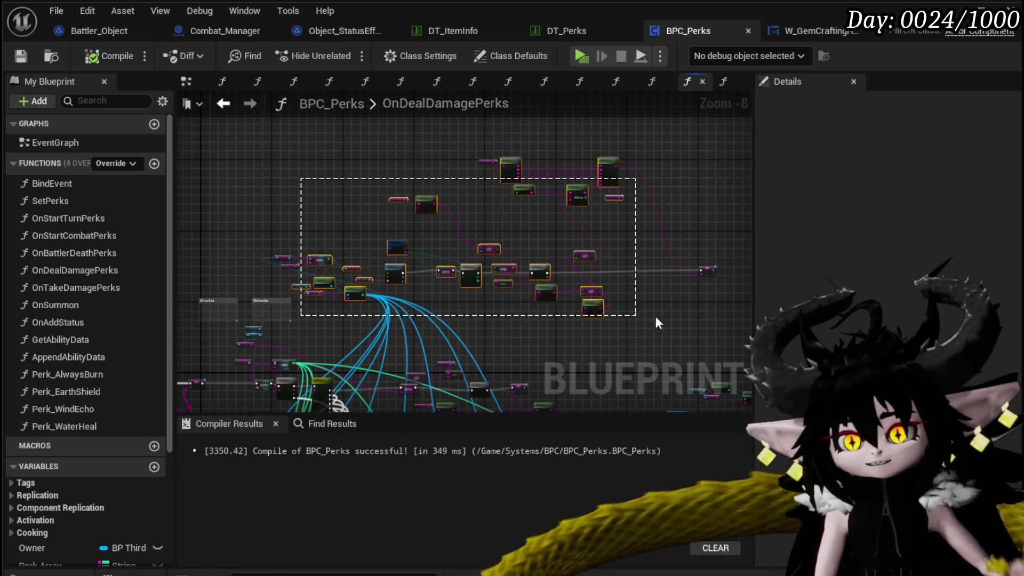
pyautogui.moveTo(722, 320); pyautogui.dragTo(722, 320)
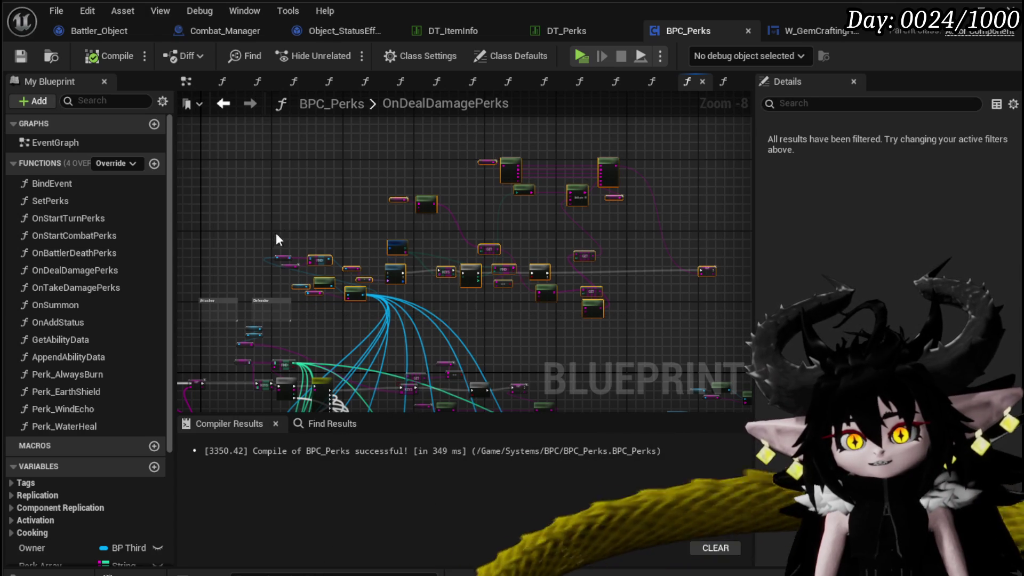
pyautogui.moveTo(345, 284); pyautogui.dragTo(454, 204)
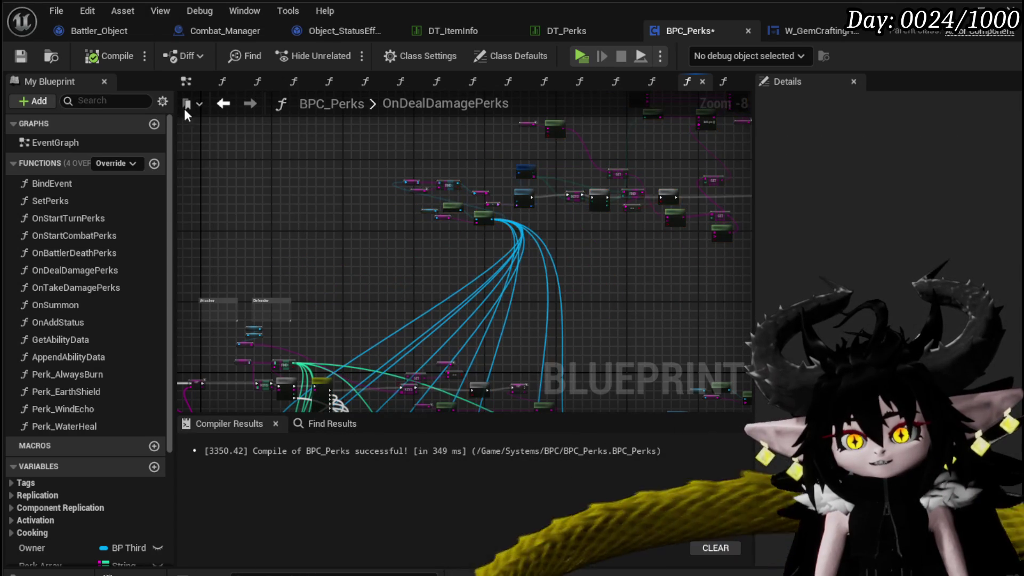
pyautogui.hotkey('ctrl', 's')
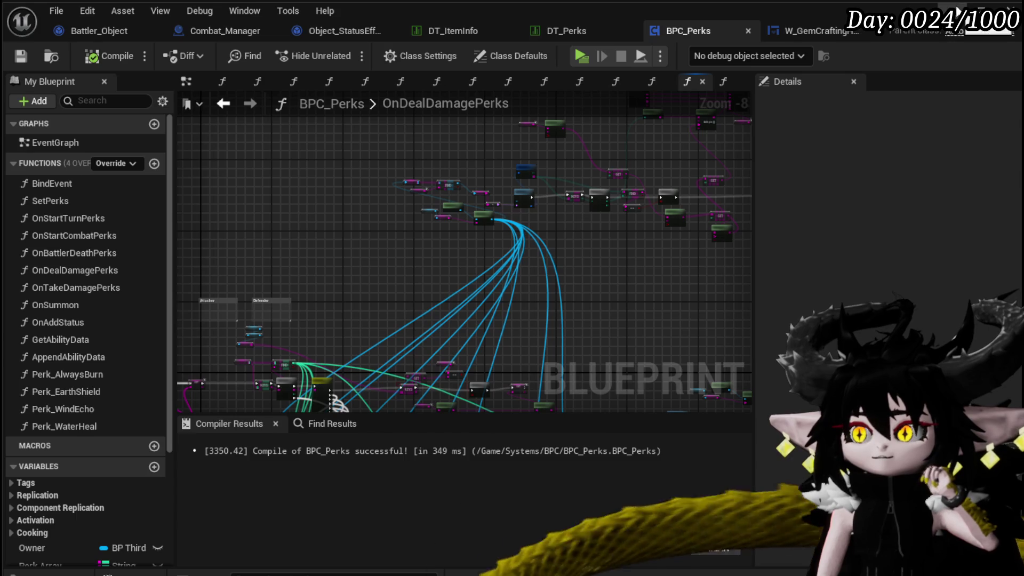
pyautogui.click(958, 12)
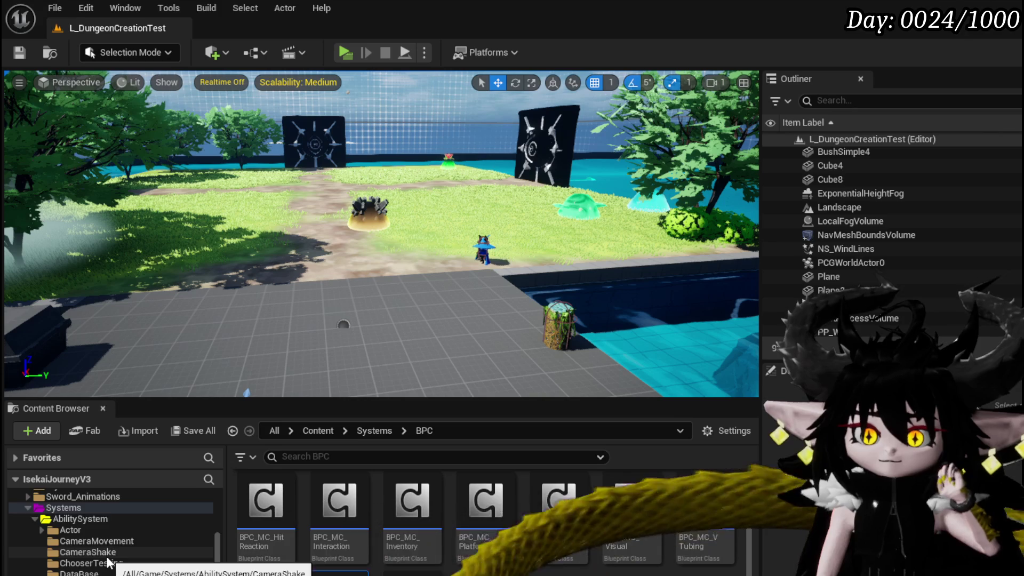
# In CombatSystem/Object, open the Encounter_Object and Object_DamageSequence blueprints.
pyautogui.scroll(-5, 109, 563)
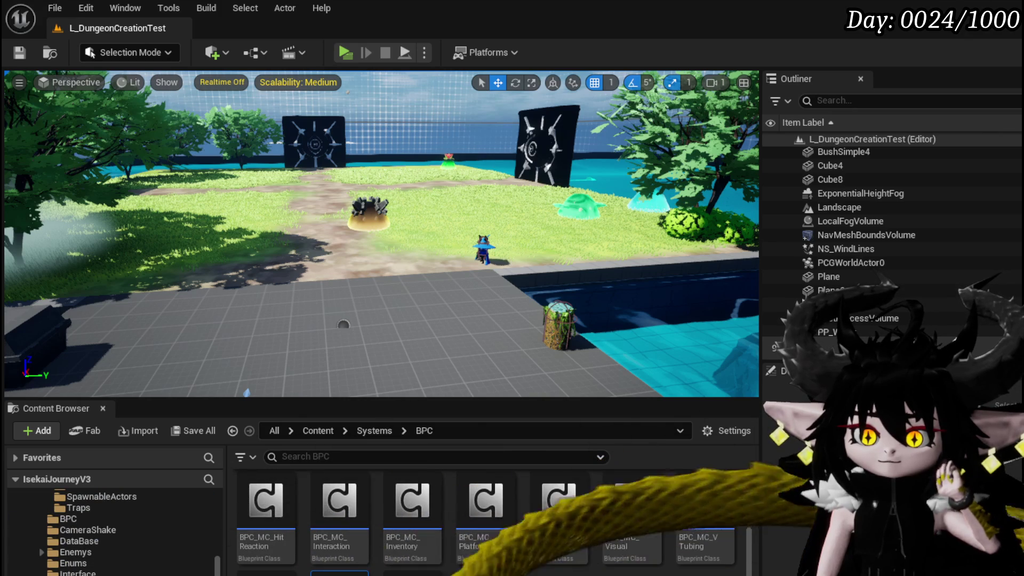
pyautogui.hotkey('alt', 'Left')
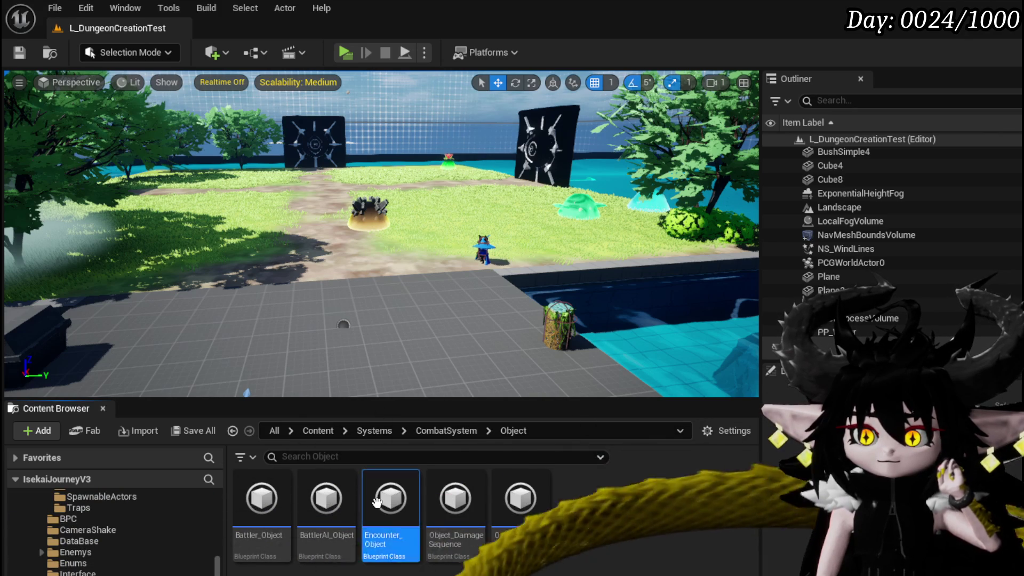
pyautogui.doubleClick(376, 501)
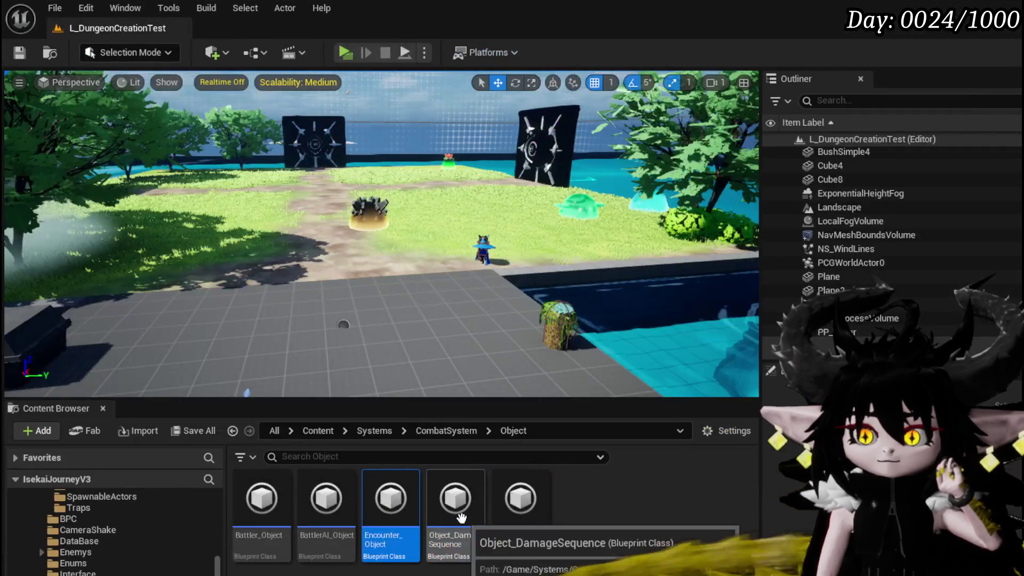
pyautogui.doubleClick(455, 498)
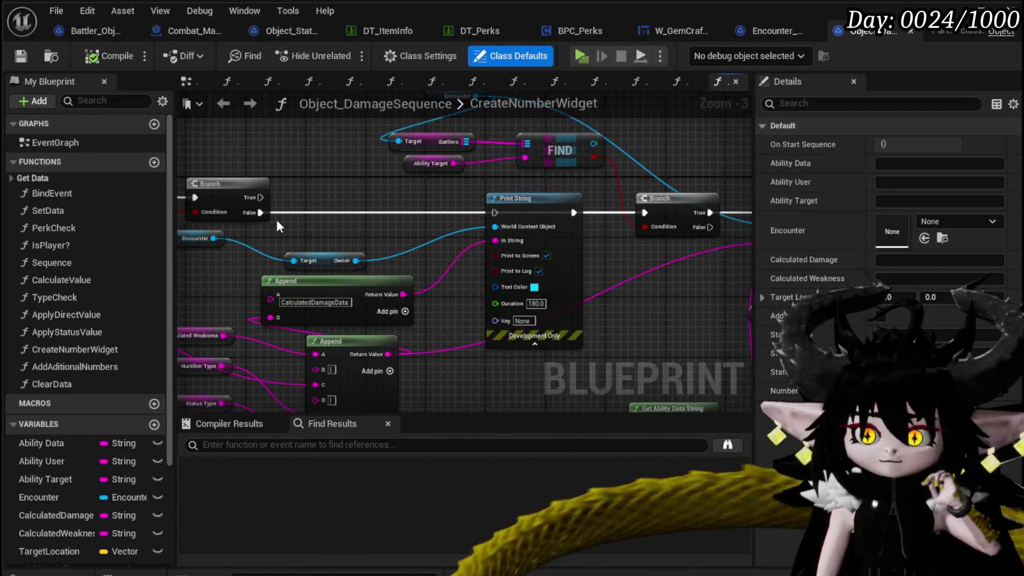
# Look through the PerkCheck and TypeCheck graphs, then center CalculateValue's damage calculation nodes.
pyautogui.doubleClick(107, 228)
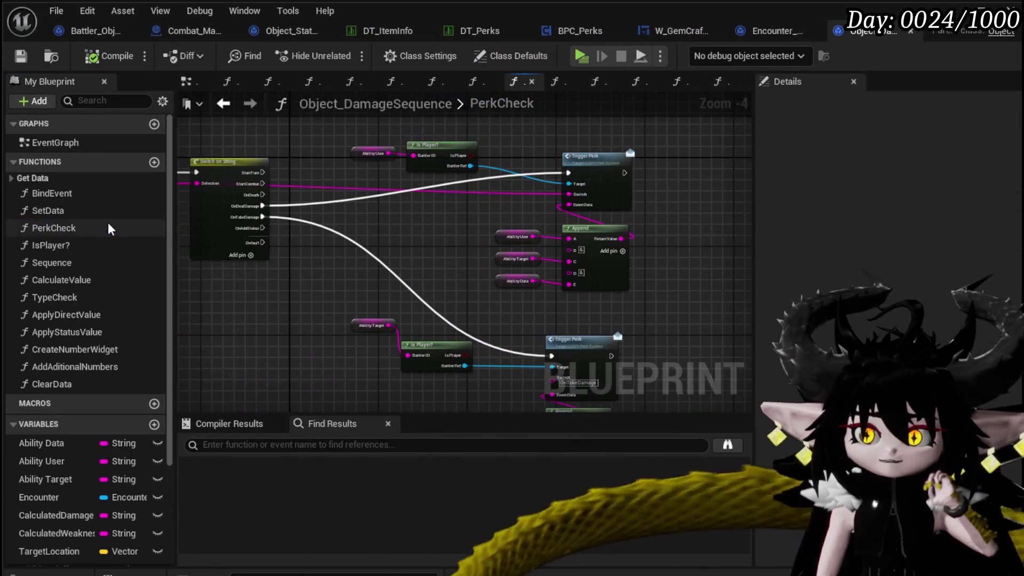
pyautogui.scroll(1, 410, 222)
pyautogui.moveTo(410, 223)
pyautogui.mouseDown()
pyautogui.moveTo(506, 236)
pyautogui.moveTo(293, 229)
pyautogui.moveTo(313, 139)
pyautogui.mouseUp()
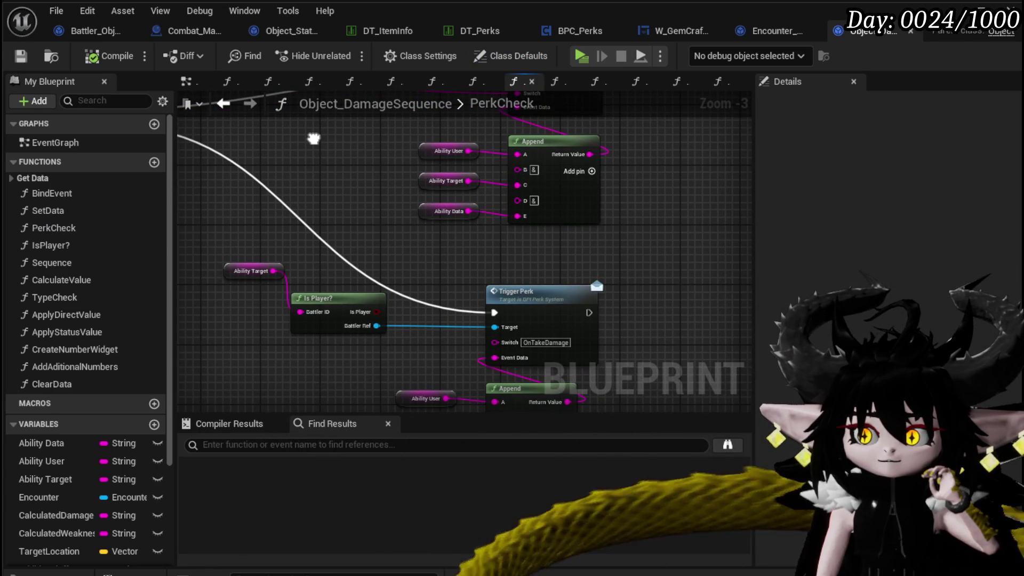
pyautogui.moveTo(314, 139); pyautogui.dragTo(489, 229)
pyautogui.scroll(-1, 489, 229)
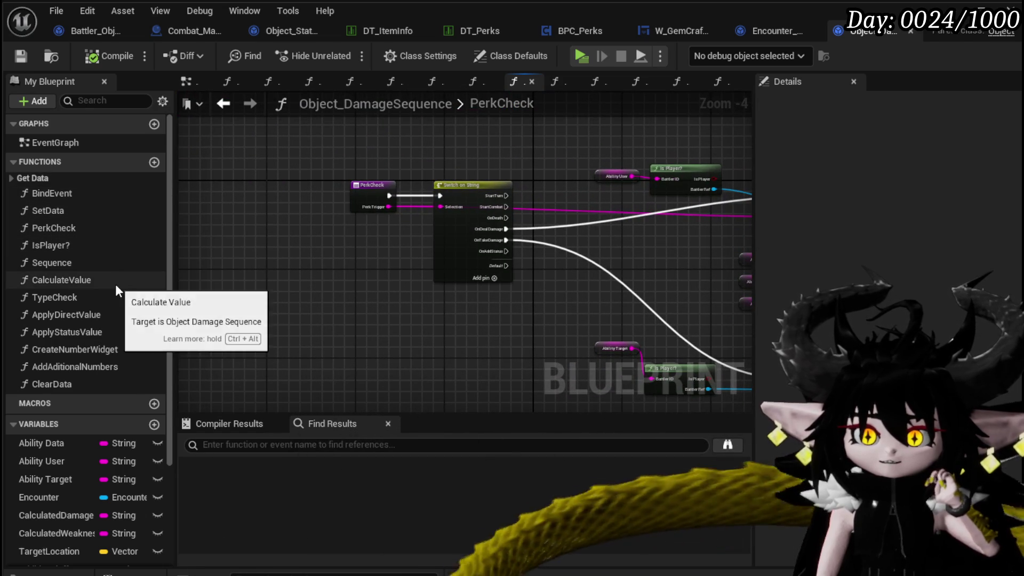
pyautogui.click(110, 298)
pyautogui.doubleClick(109, 294)
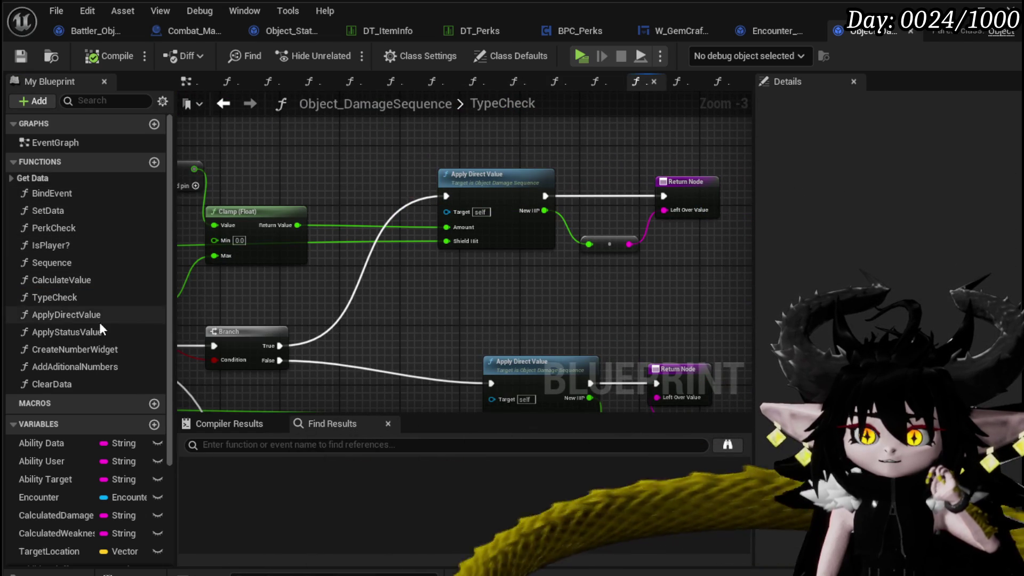
pyautogui.doubleClick(86, 283)
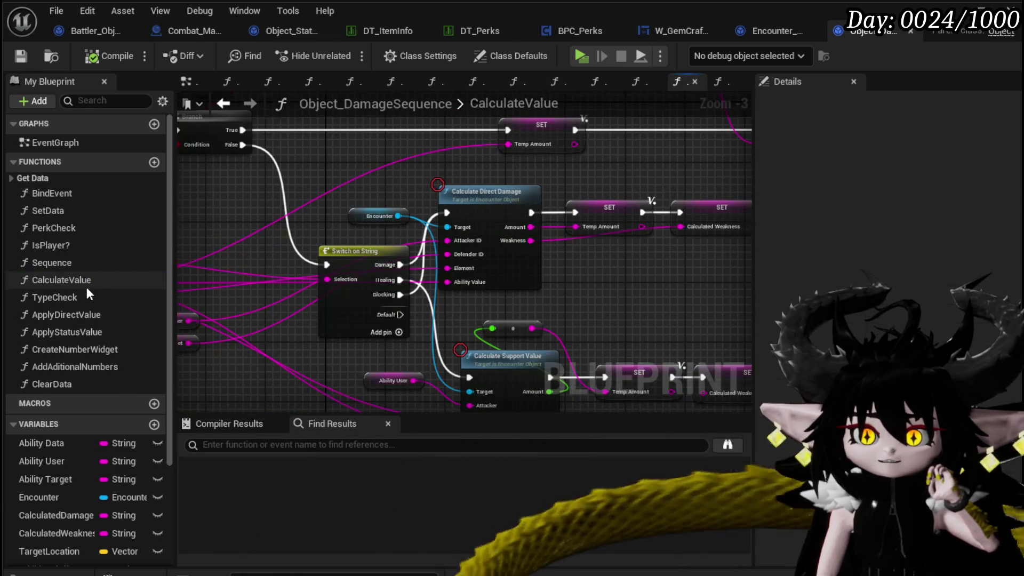
pyautogui.moveTo(450, 216)
pyautogui.mouseDown()
pyautogui.moveTo(410, 257)
pyautogui.moveTo(341, 202)
pyautogui.moveTo(357, 168)
pyautogui.moveTo(413, 122)
pyautogui.moveTo(640, 250)
pyautogui.moveTo(375, 174)
pyautogui.moveTo(260, 222)
pyautogui.moveTo(107, 222)
pyautogui.moveTo(306, 184)
pyautogui.mouseUp()
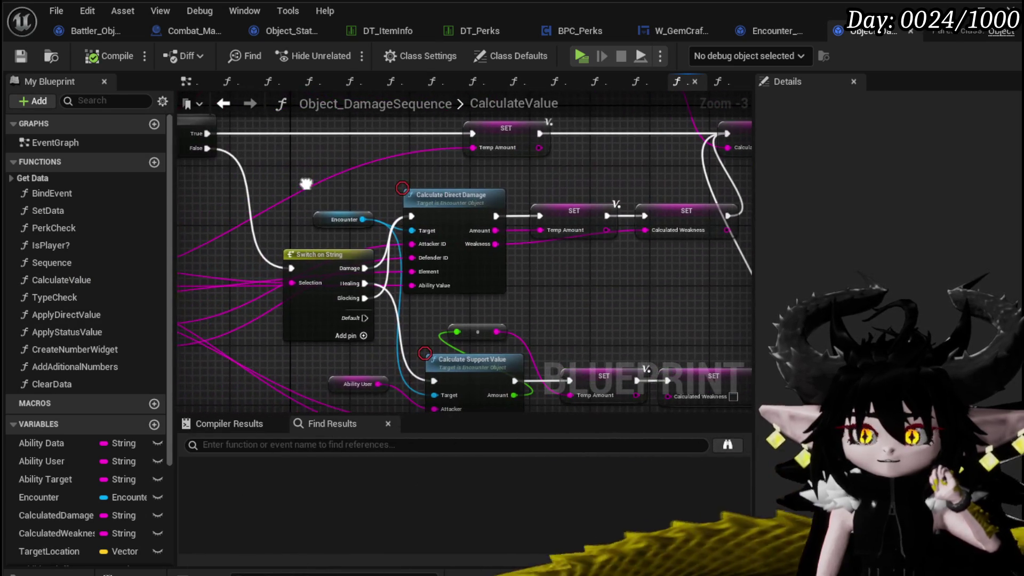
# In Encounter_Object's CalculateDirectDamage graph, delete the leftover add and divide nodes.
pyautogui.click(446, 204)
pyautogui.doubleClick(447, 204)
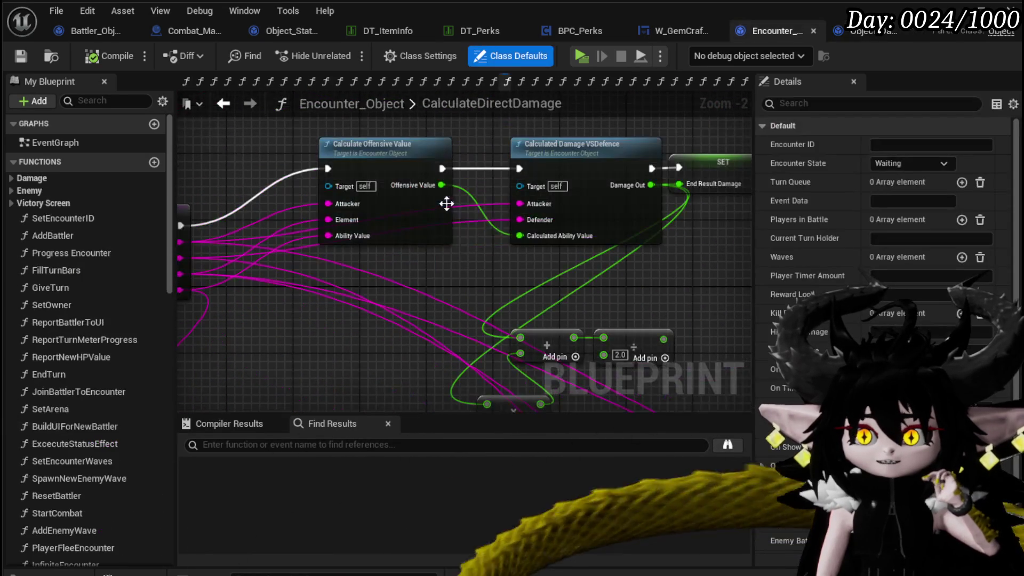
pyautogui.moveTo(500, 302)
pyautogui.mouseDown()
pyautogui.moveTo(334, 281)
pyautogui.moveTo(379, 181)
pyautogui.mouseUp()
pyautogui.scroll(-3, 599, 197)
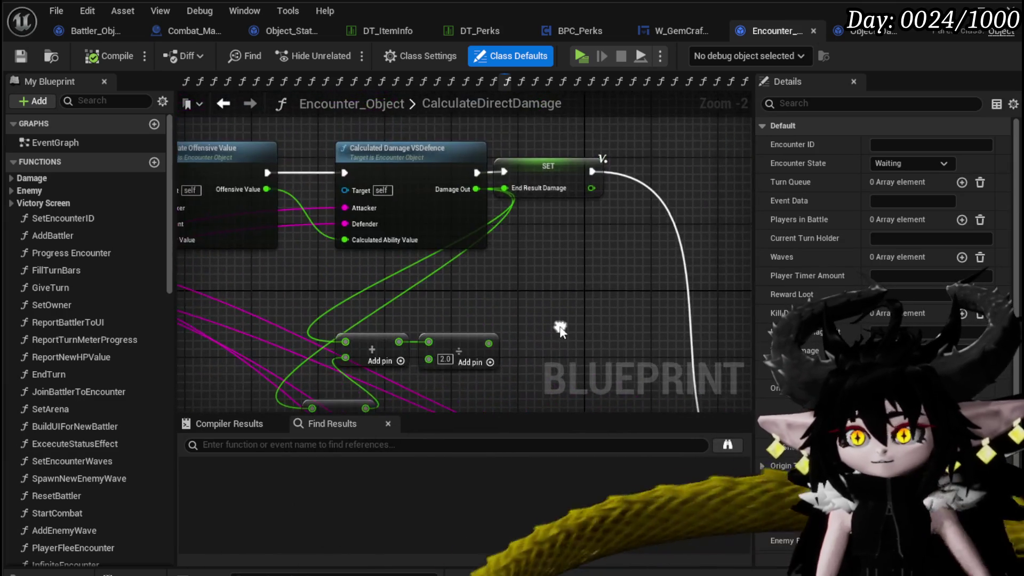
pyautogui.moveTo(584, 257); pyautogui.dragTo(463, 291)
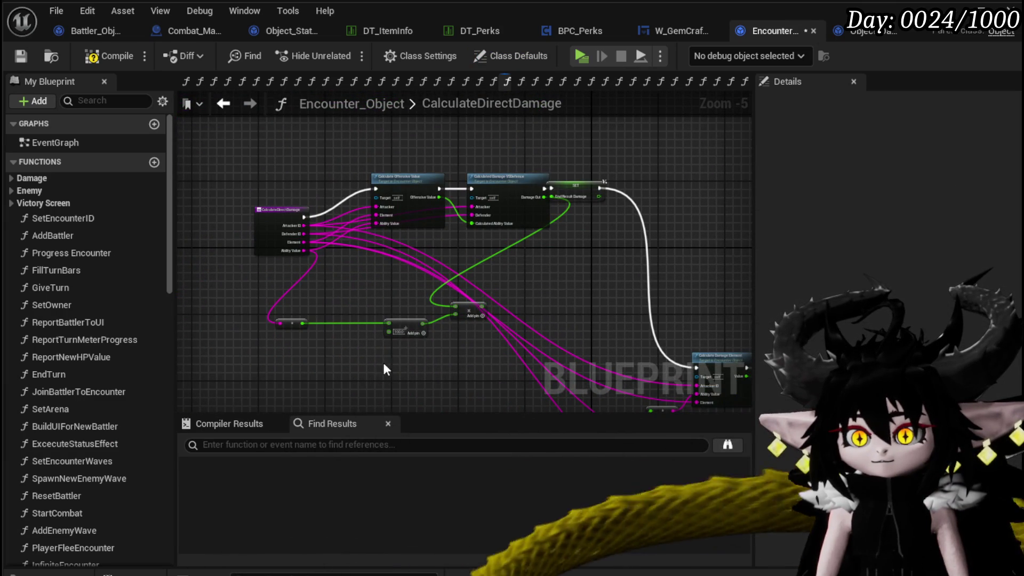
pyautogui.moveTo(384, 365); pyautogui.dragTo(495, 296)
pyautogui.press('Delete')
pyautogui.press('Delete')
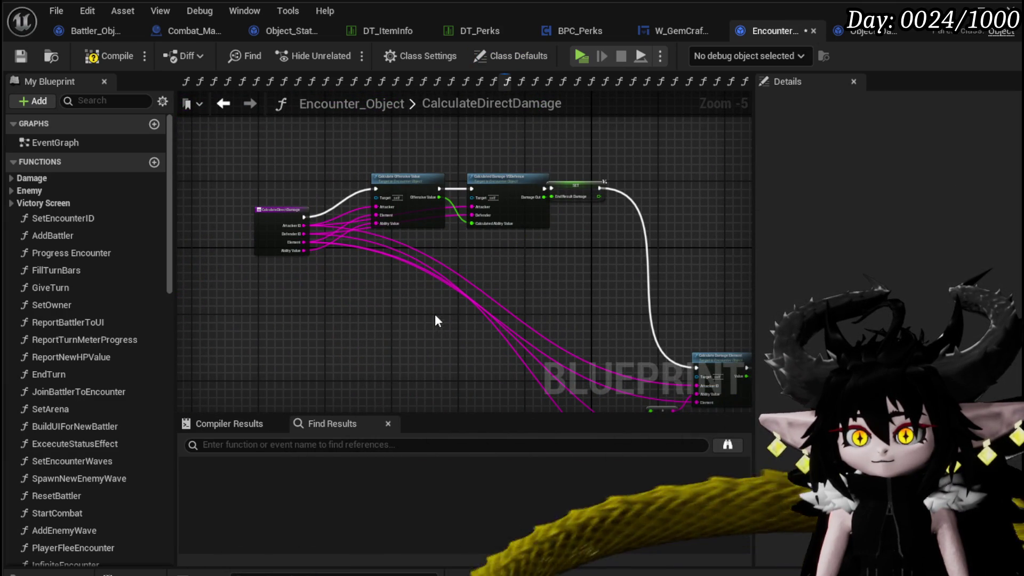
# Shift the GET, Parse Into Array and FIND node group to the left.
pyautogui.scroll(2, 334, 332)
pyautogui.moveTo(386, 338)
pyautogui.mouseDown()
pyautogui.moveTo(437, 239)
pyautogui.moveTo(224, 146)
pyautogui.mouseUp()
pyautogui.moveTo(490, 186); pyautogui.dragTo(384, 156)
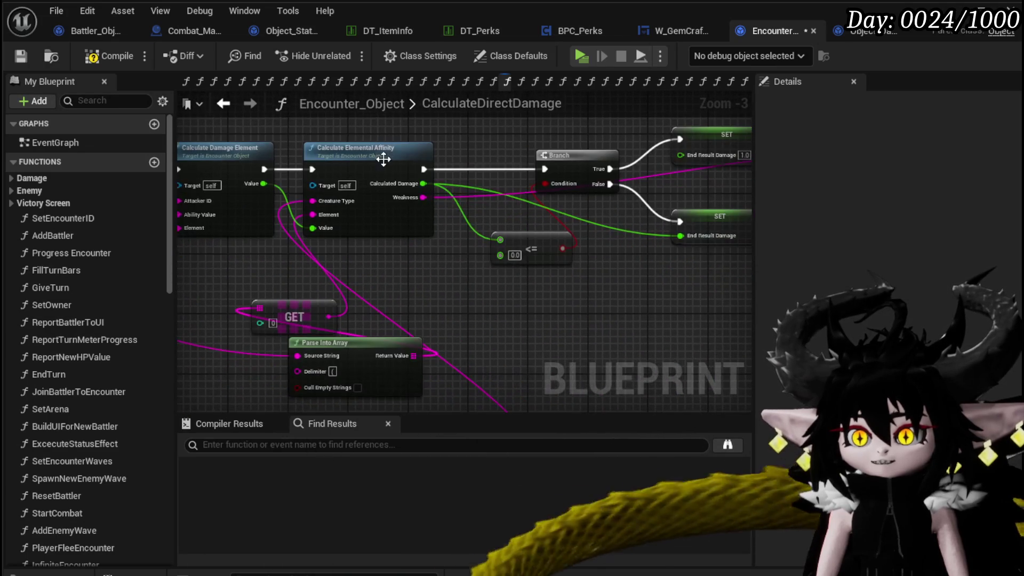
pyautogui.click(384, 156)
pyautogui.moveTo(337, 330)
pyautogui.mouseDown()
pyautogui.moveTo(407, 275)
pyautogui.moveTo(506, 292)
pyautogui.moveTo(492, 229)
pyautogui.mouseUp()
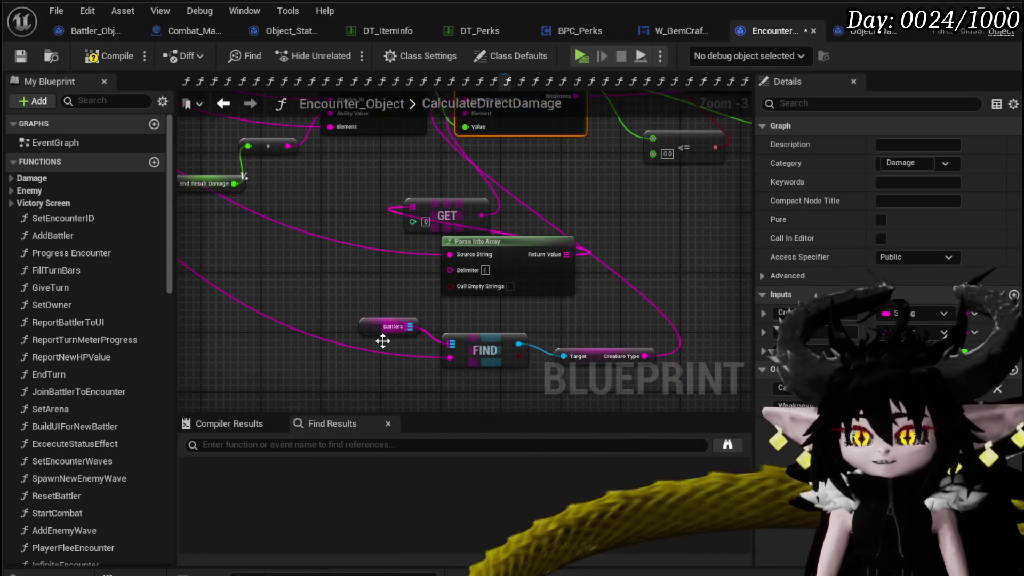
pyautogui.moveTo(349, 201)
pyautogui.mouseDown()
pyautogui.moveTo(590, 346)
pyautogui.moveTo(597, 368)
pyautogui.mouseUp()
pyautogui.moveTo(523, 247)
pyautogui.mouseDown()
pyautogui.moveTo(362, 263)
pyautogui.moveTo(329, 395)
pyautogui.mouseUp()
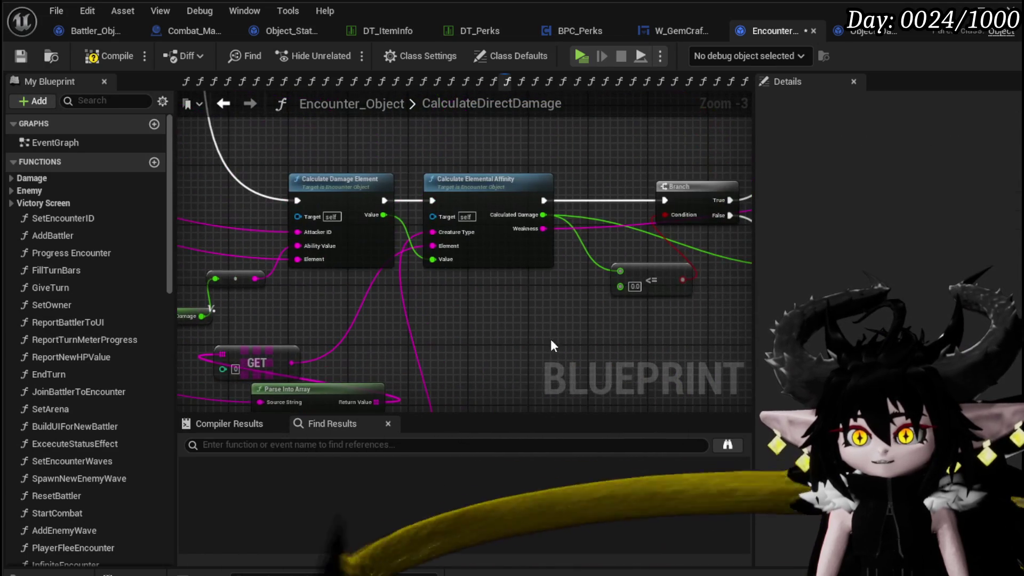
# Inspect CalculateElementalAffinity's Temp Float multiply/add math and save Encounter_Object.
pyautogui.doubleClick(495, 179)
pyautogui.moveTo(511, 183)
pyautogui.mouseDown()
pyautogui.moveTo(508, 160)
pyautogui.moveTo(422, 128)
pyautogui.moveTo(181, 211)
pyautogui.moveTo(231, 277)
pyautogui.moveTo(295, 201)
pyautogui.moveTo(311, 146)
pyautogui.moveTo(305, 194)
pyautogui.mouseUp()
pyautogui.scroll(3, 353, 222)
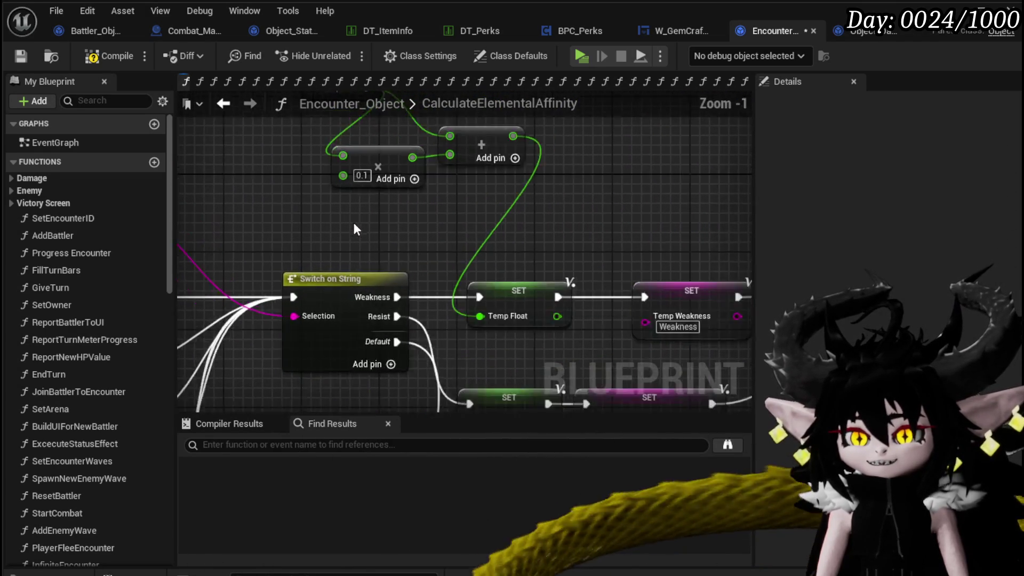
pyautogui.moveTo(370, 216); pyautogui.dragTo(352, 240)
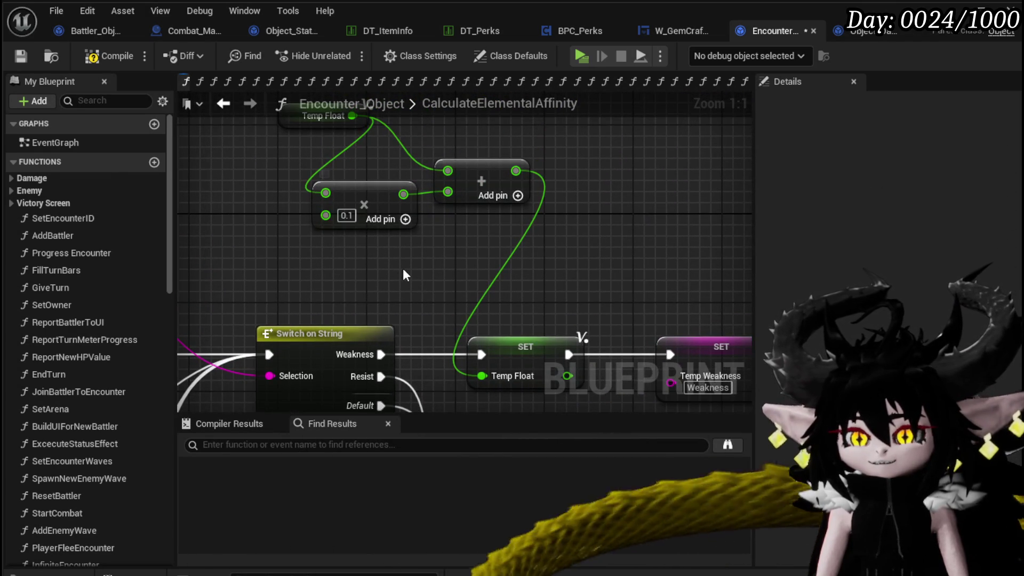
pyautogui.scroll(-4, 402, 268)
pyautogui.moveTo(443, 244); pyautogui.dragTo(449, 203)
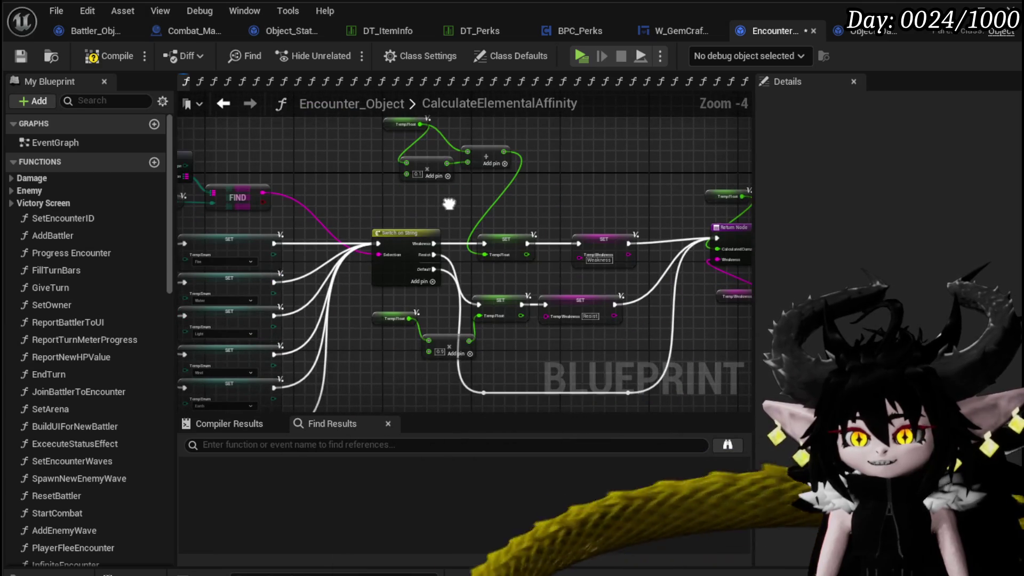
pyautogui.moveTo(371, 198)
pyautogui.mouseDown()
pyautogui.moveTo(528, 212)
pyautogui.moveTo(597, 206)
pyautogui.mouseUp()
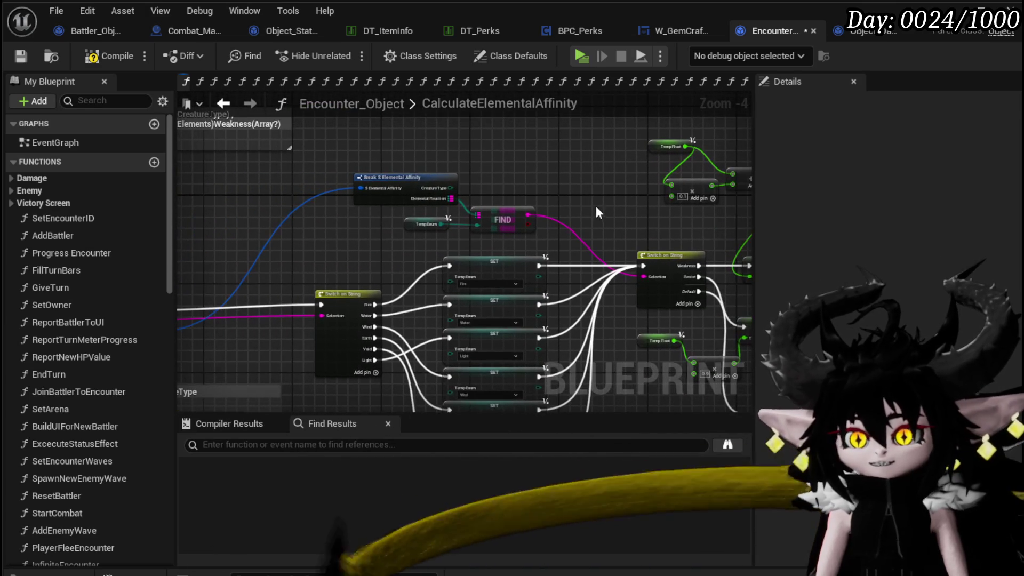
pyautogui.click(21, 63)
# Center the Switch on String node with its Weakness and Resist cases.
pyautogui.moveTo(655, 201)
pyautogui.mouseDown()
pyautogui.moveTo(496, 203)
pyautogui.moveTo(373, 139)
pyautogui.mouseUp()
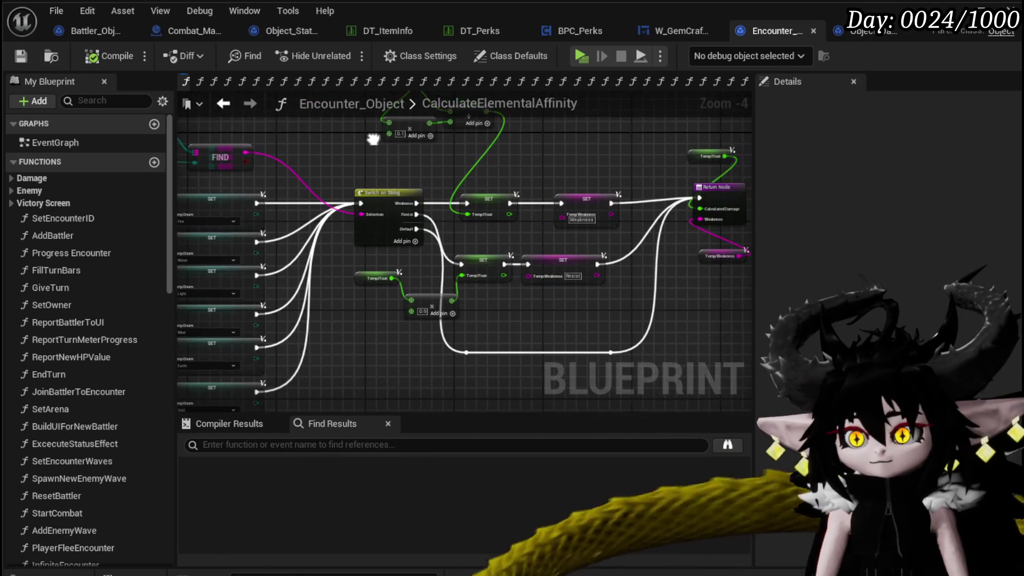
pyautogui.scroll(3, 406, 162)
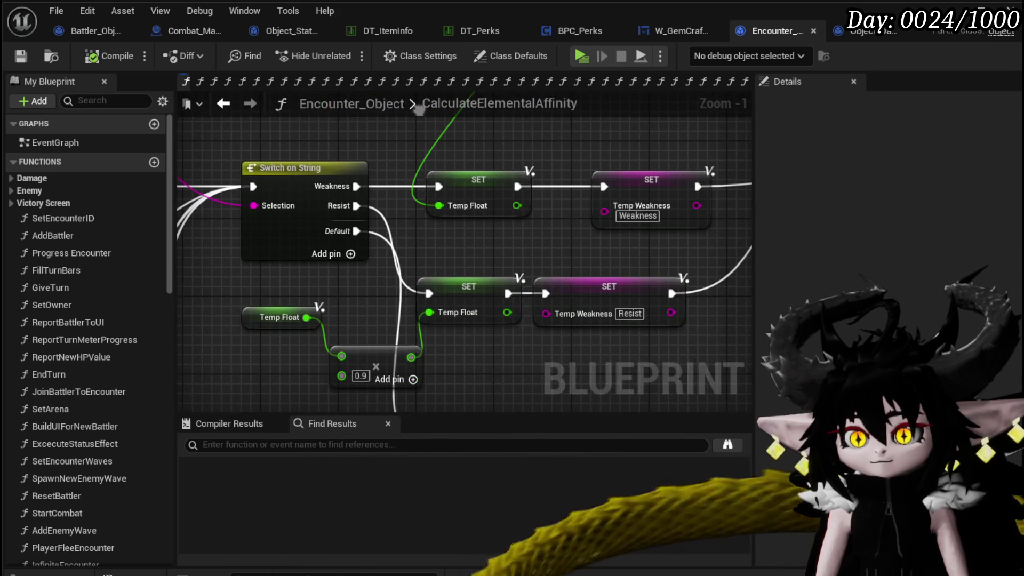
pyautogui.scroll(-2, 460, 201)
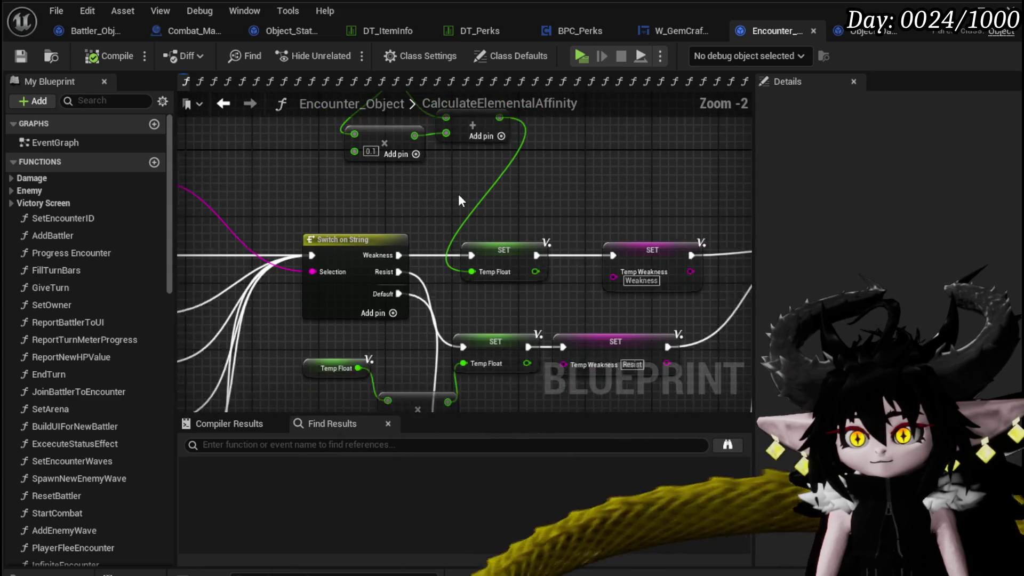
pyautogui.moveTo(459, 200); pyautogui.dragTo(592, 246)
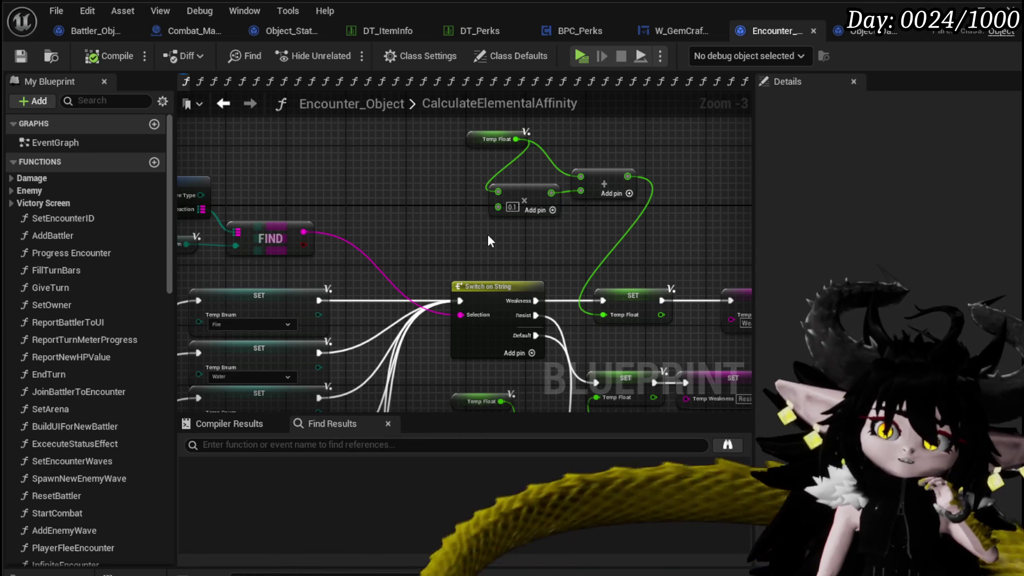
pyautogui.scroll(-10, 123, 254)
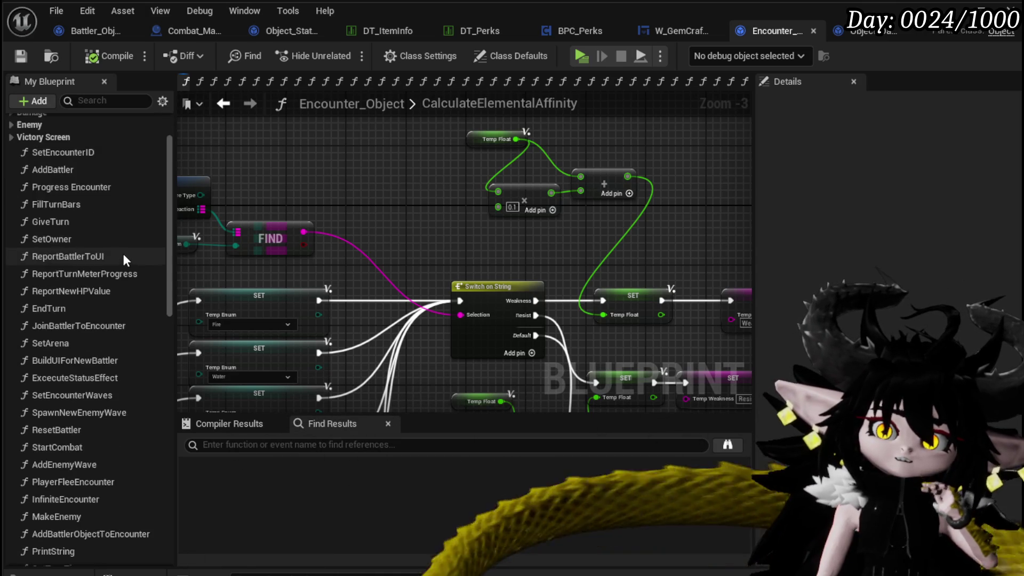
pyautogui.scroll(-10, 124, 254)
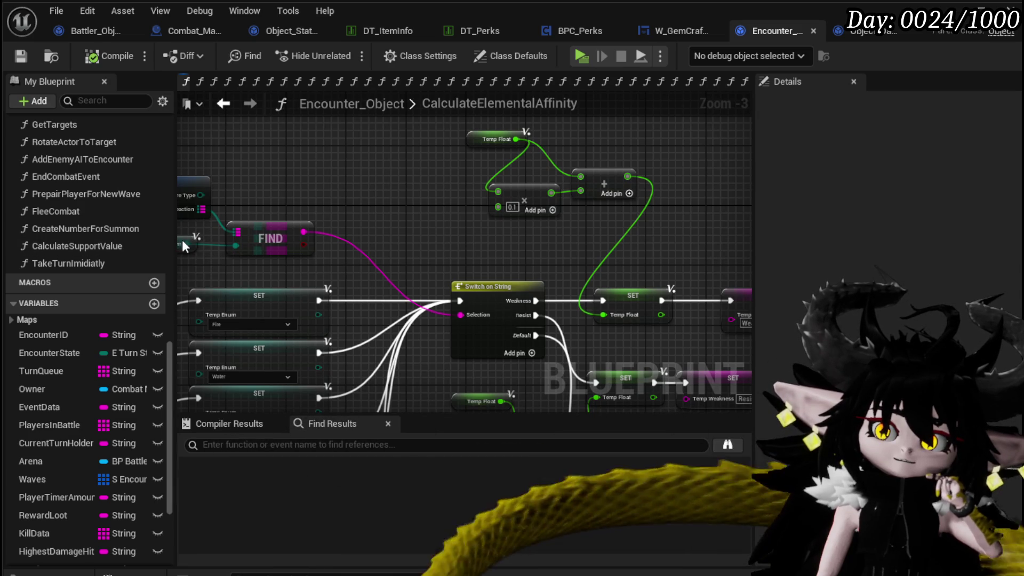
pyautogui.moveTo(176, 242); pyautogui.dragTo(231, 242)
pyautogui.scroll(-3, 213, 371)
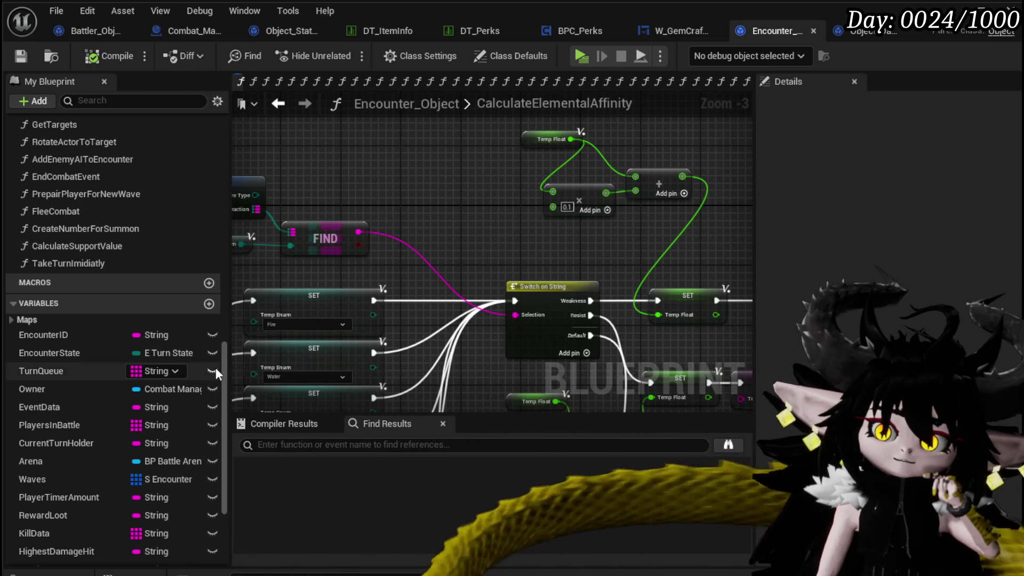
# Select the Return Node with its Temp Float and Temp Weakness getters and shift them slightly right.
pyautogui.scroll(-1, 213, 370)
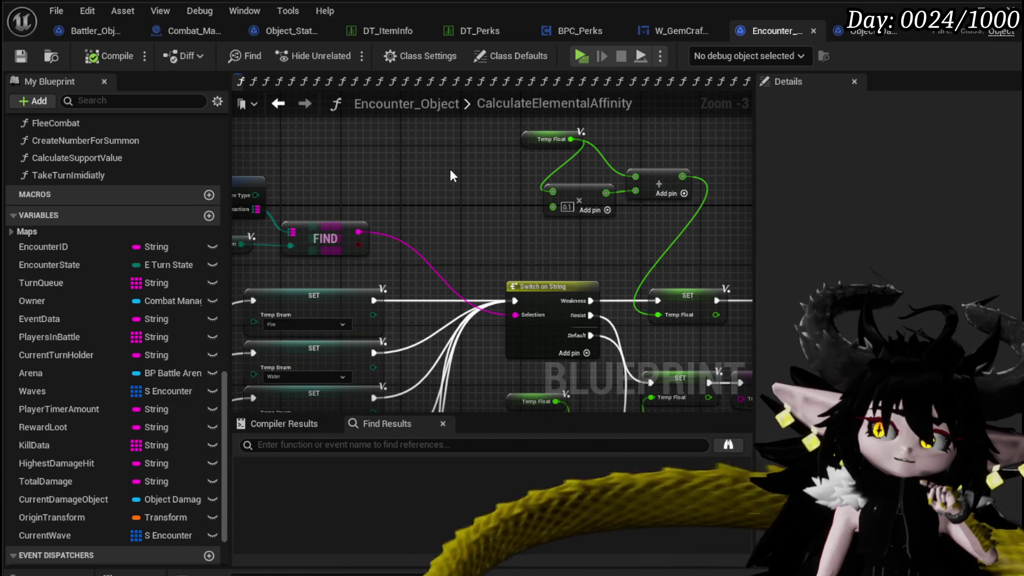
pyautogui.moveTo(450, 176)
pyautogui.mouseDown()
pyautogui.moveTo(429, 198)
pyautogui.moveTo(222, 197)
pyautogui.moveTo(337, 197)
pyautogui.mouseUp()
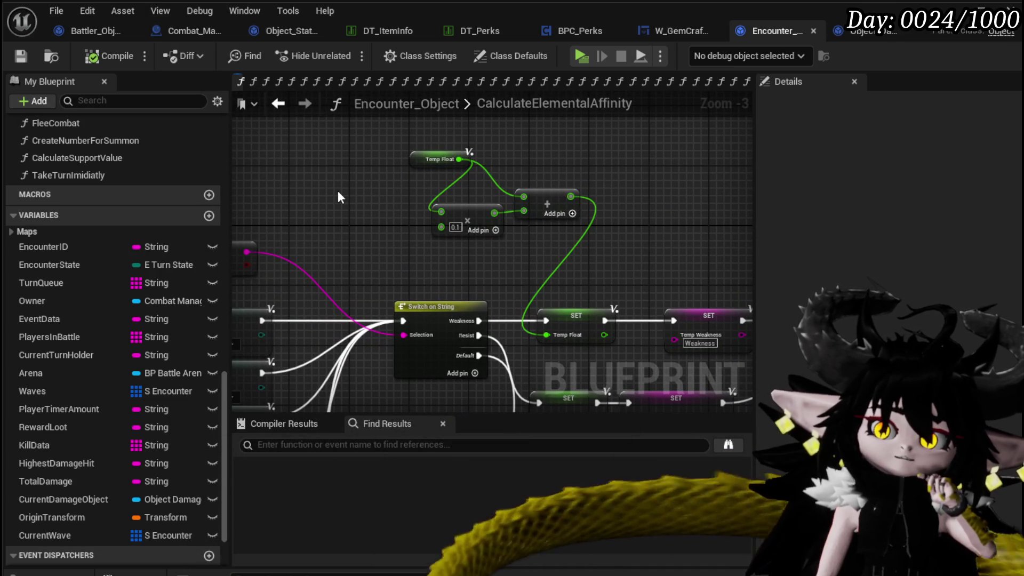
pyautogui.moveTo(229, 237); pyautogui.dragTo(305, 237)
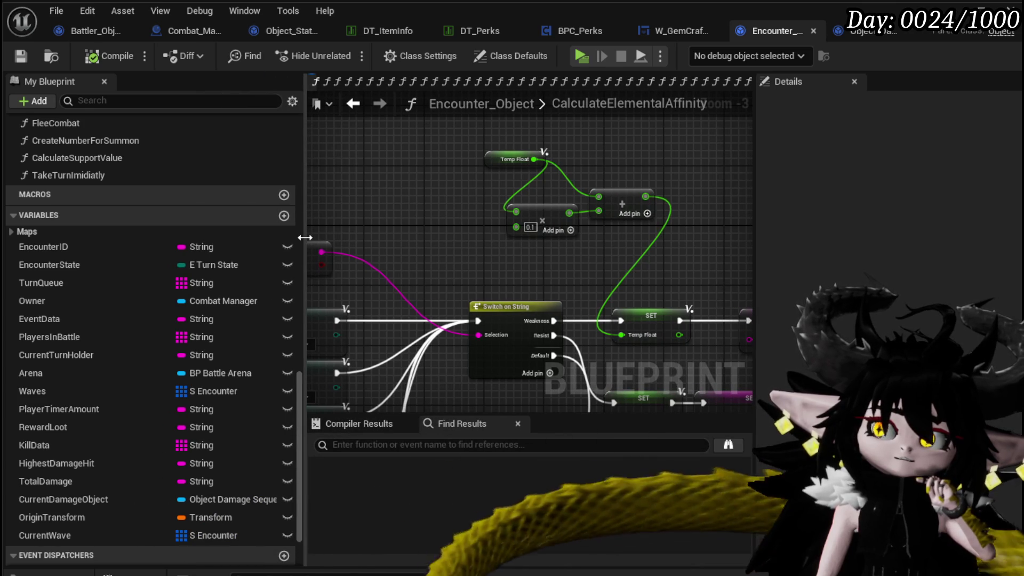
pyautogui.moveTo(305, 237); pyautogui.dragTo(232, 237)
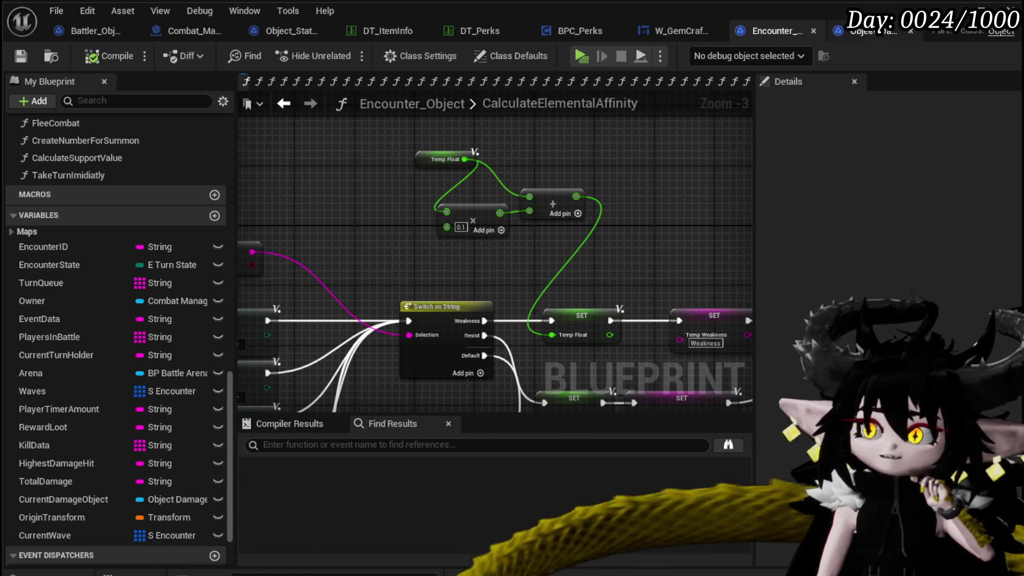
pyautogui.scroll(-3, 389, 211)
pyautogui.moveTo(389, 211)
pyautogui.mouseDown()
pyautogui.moveTo(665, 181)
pyautogui.moveTo(369, 206)
pyautogui.mouseUp()
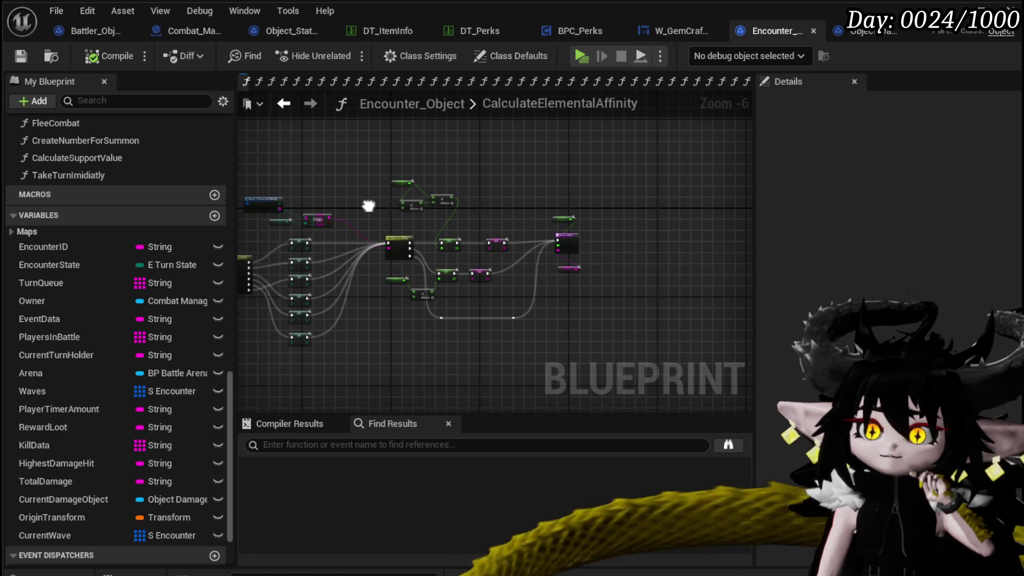
pyautogui.scroll(3, 369, 206)
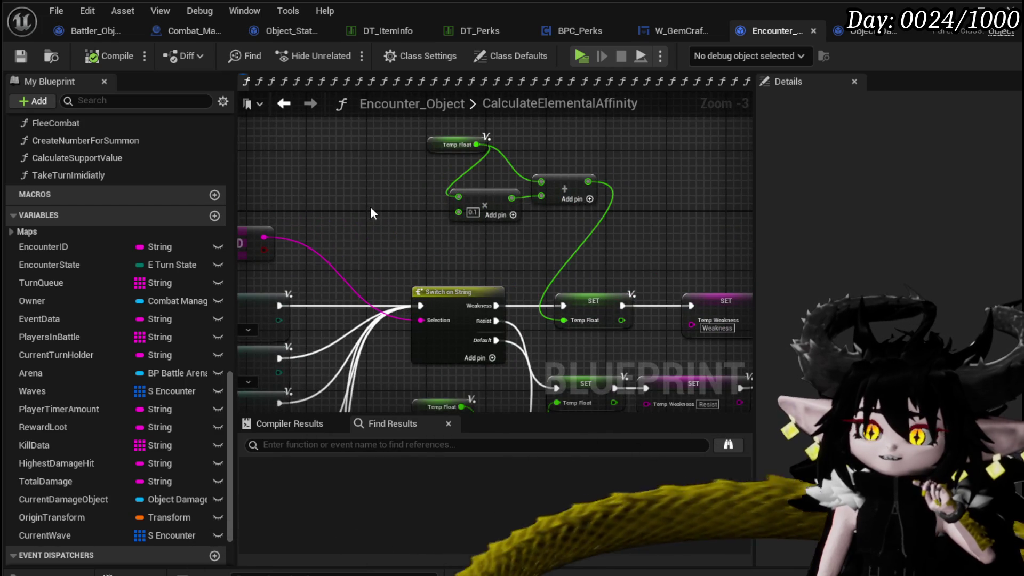
pyautogui.scroll(-1, 372, 213)
pyautogui.moveTo(371, 212); pyautogui.dragTo(250, 205)
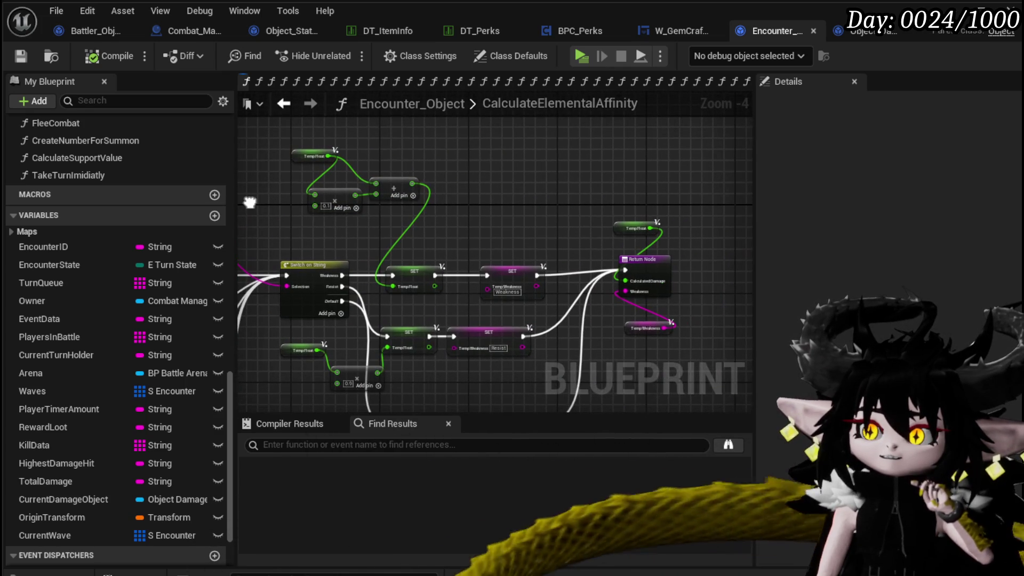
pyautogui.moveTo(589, 201); pyautogui.dragTo(727, 366)
pyautogui.moveTo(652, 263); pyautogui.dragTo(665, 270)
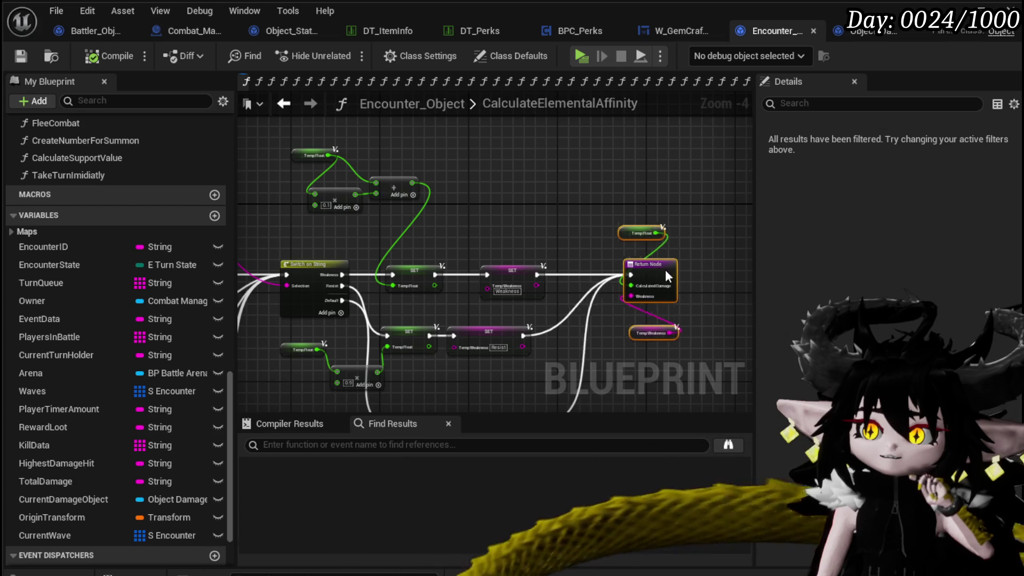
pyautogui.scroll(-2, 631, 208)
pyautogui.scroll(3, 630, 208)
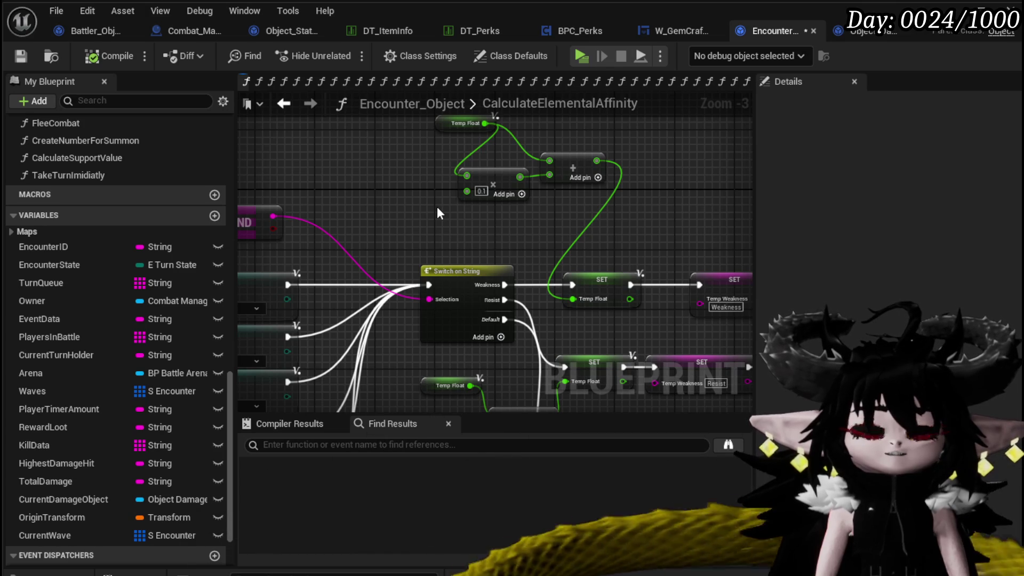
# Go back to CalculateDirectDamage and bring the Calculate Damage Element node into view.
pyautogui.scroll(-2, 437, 206)
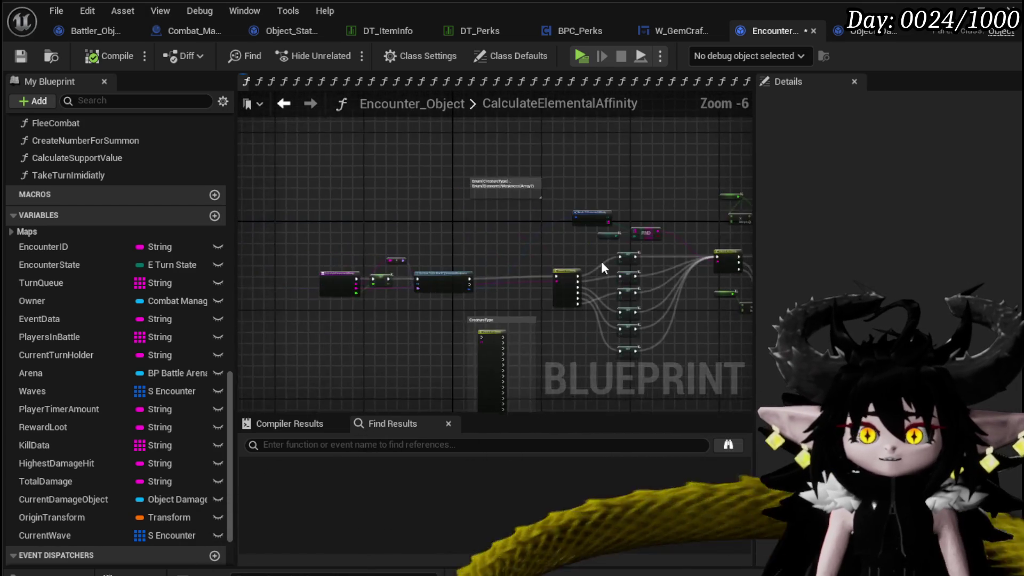
pyautogui.scroll(3, 385, 350)
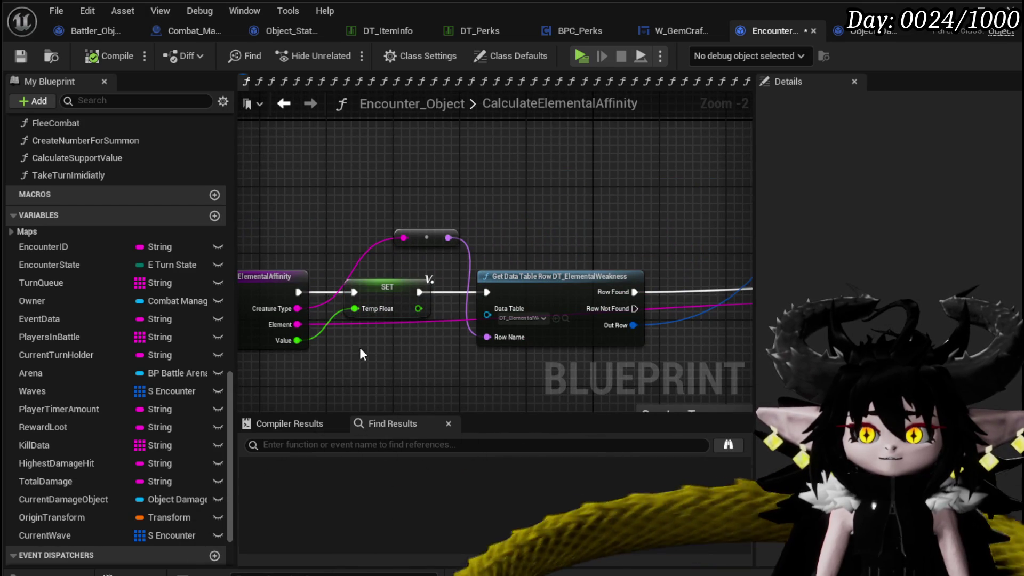
pyautogui.moveTo(360, 347); pyautogui.dragTo(397, 307)
pyautogui.click(283, 103)
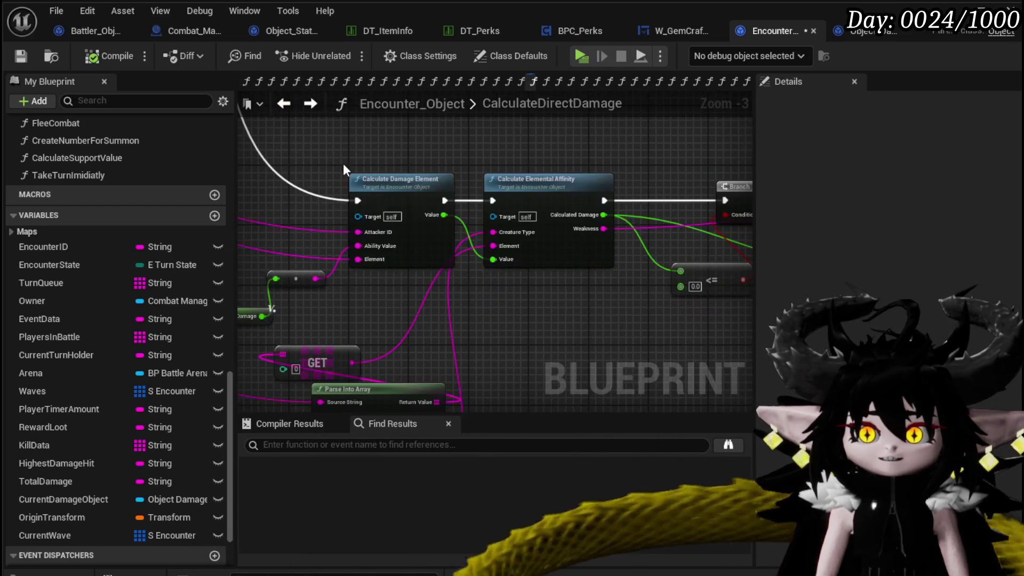
pyautogui.scroll(2, 322, 239)
pyautogui.moveTo(446, 297); pyautogui.dragTo(599, 283)
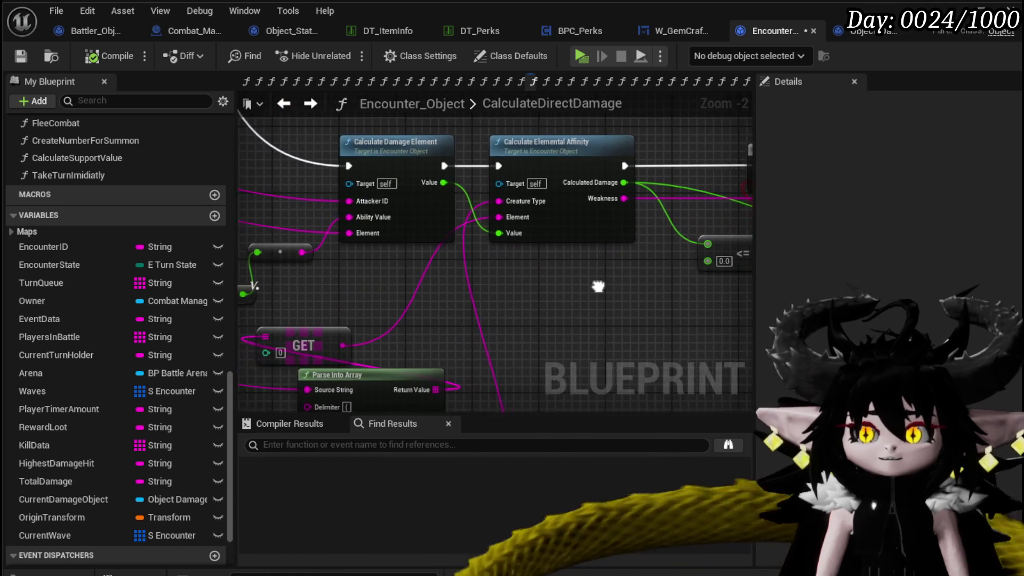
pyautogui.moveTo(529, 281)
pyautogui.mouseDown()
pyautogui.moveTo(622, 325)
pyautogui.moveTo(486, 325)
pyautogui.mouseUp()
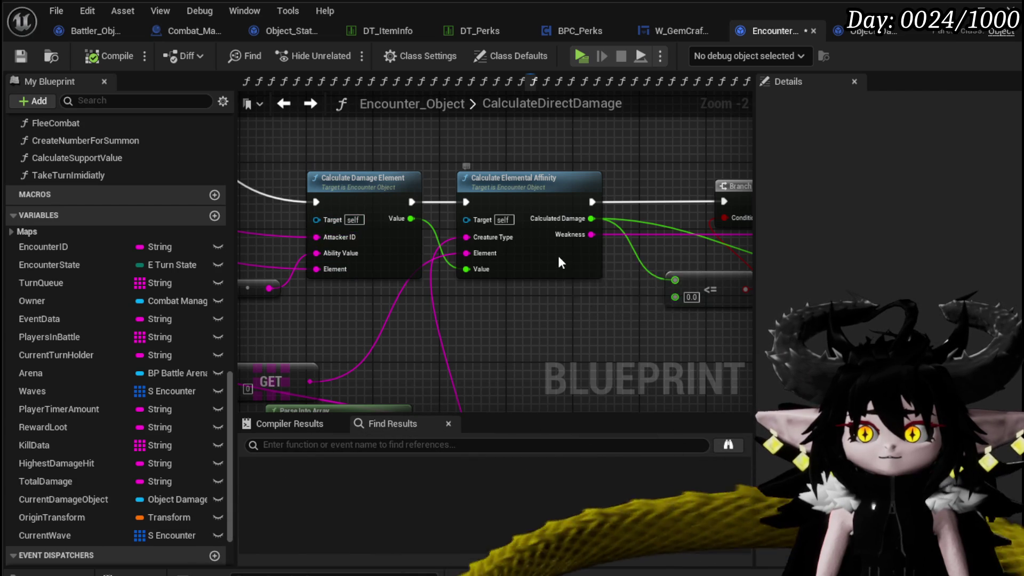
# Add an AttackerID input above Value, compile, and wire it into the CalculateDirectDamage call.
pyautogui.doubleClick(558, 255)
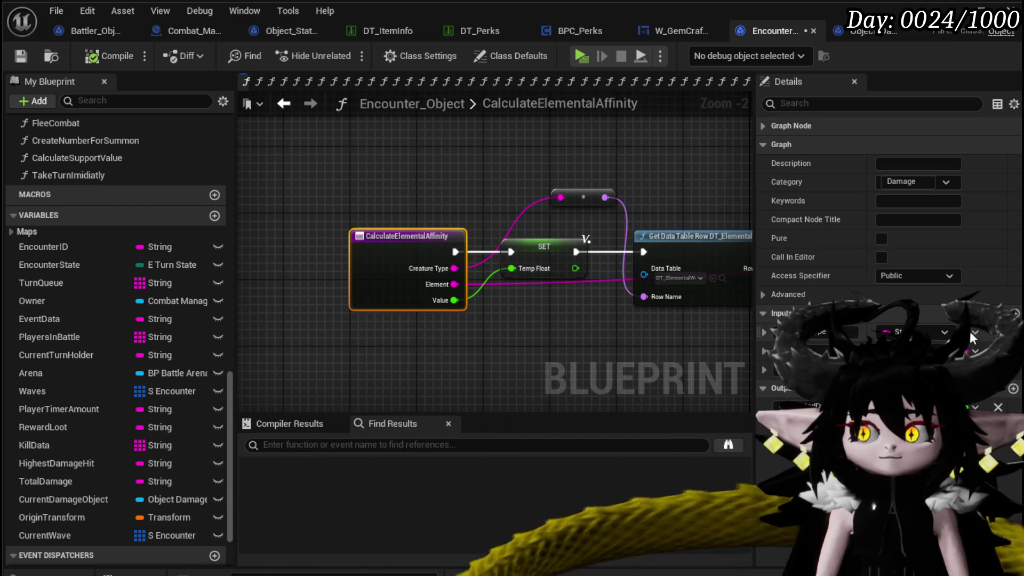
pyautogui.click(1013, 314)
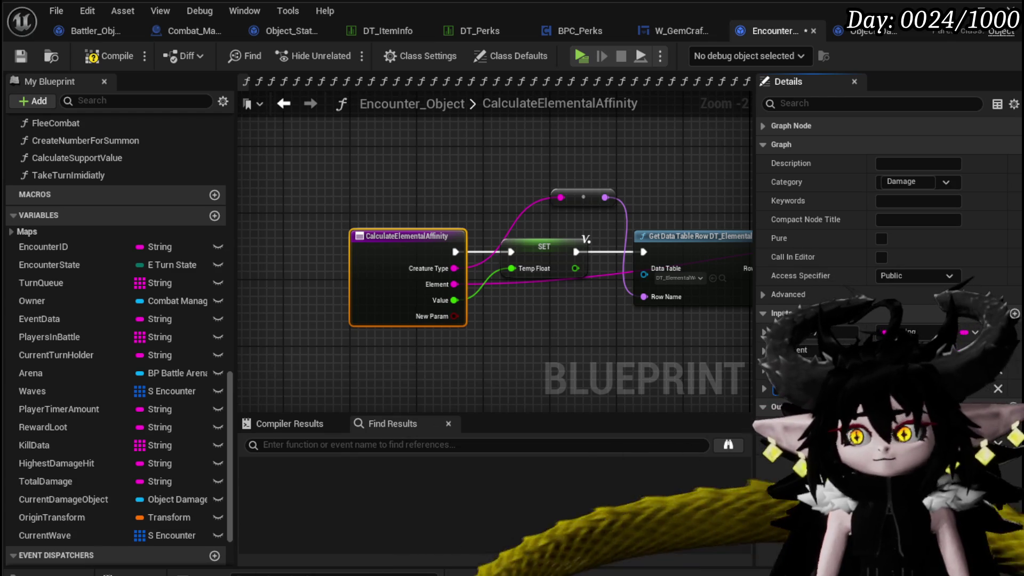
pyautogui.write('AttackerID')
pyautogui.press('Return')
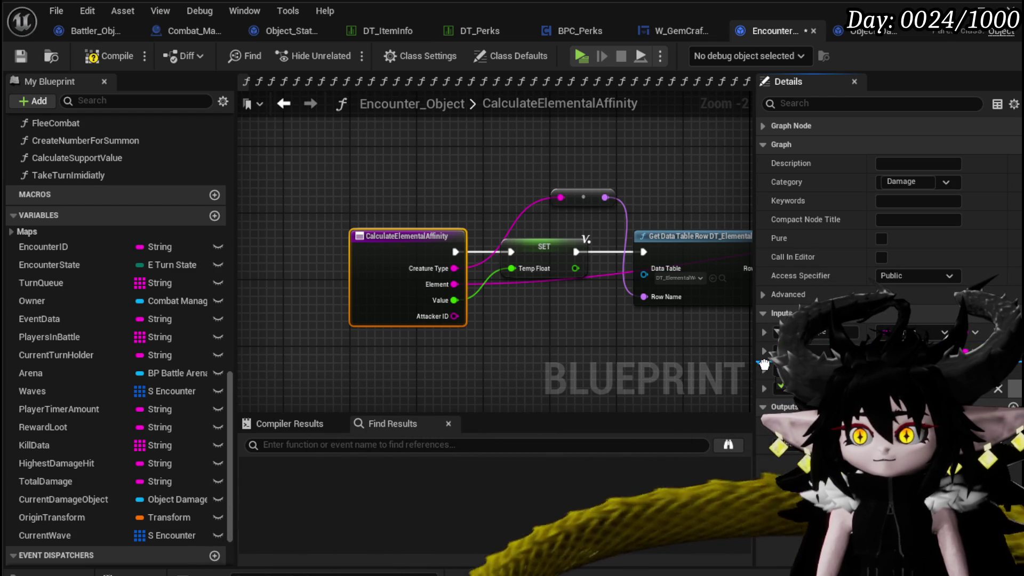
pyautogui.moveTo(765, 364); pyautogui.dragTo(765, 363)
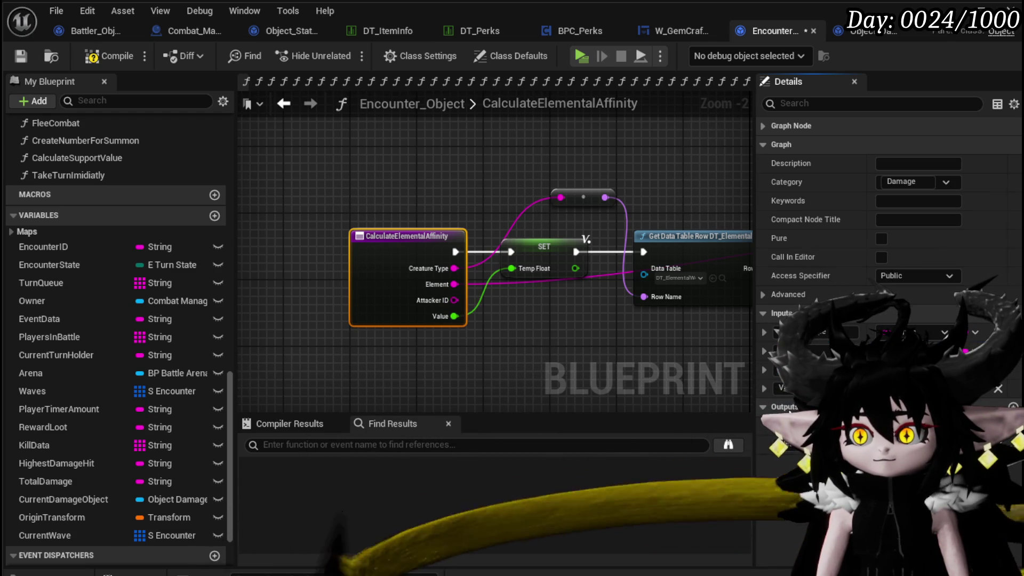
pyautogui.click(23, 56)
pyautogui.click(284, 104)
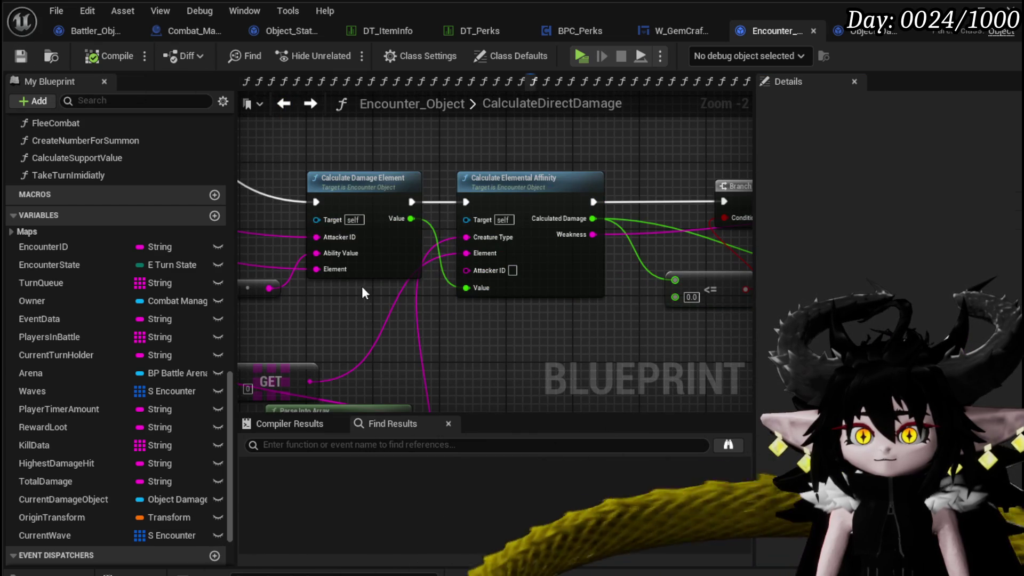
pyautogui.moveTo(328, 235)
pyautogui.mouseDown()
pyautogui.moveTo(469, 269)
pyautogui.moveTo(463, 171)
pyautogui.moveTo(578, 133)
pyautogui.moveTo(561, 140)
pyautogui.mouseUp()
# Place a PlayerBattlers map getter and create a Find node from it.
pyautogui.doubleClick(550, 272)
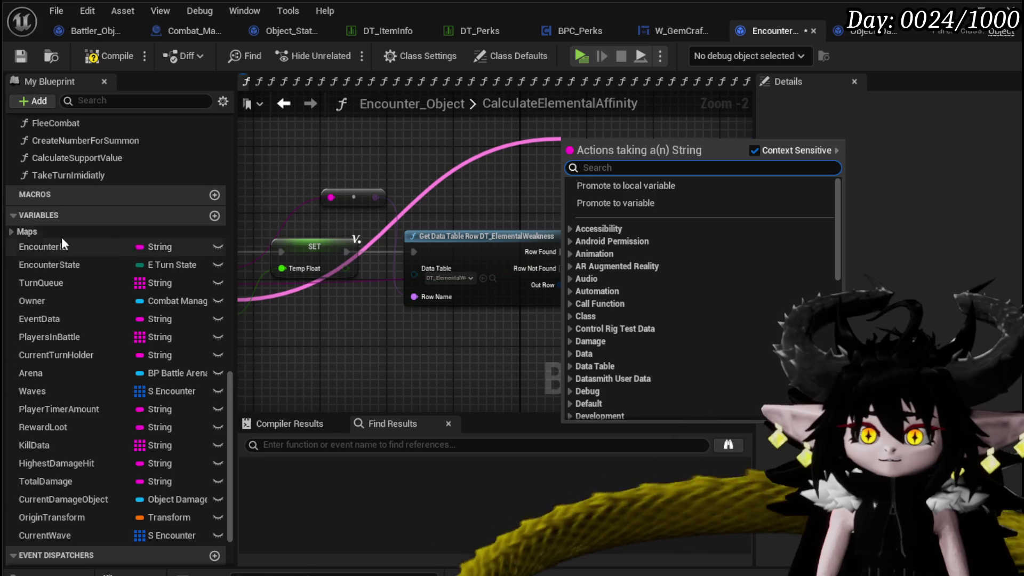
pyautogui.click(11, 232)
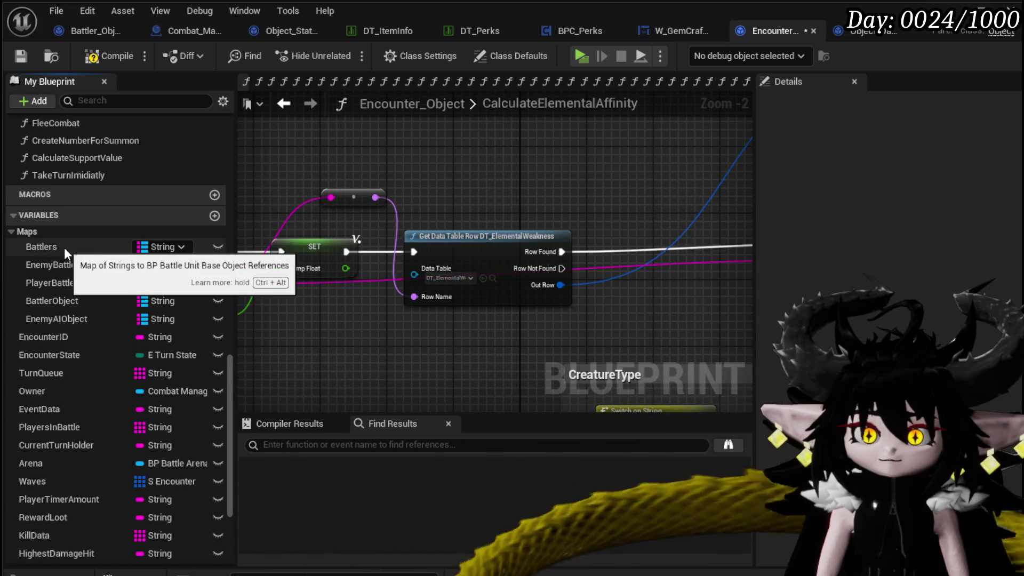
pyautogui.moveTo(55, 247)
pyautogui.mouseDown()
pyautogui.moveTo(430, 140)
pyautogui.moveTo(366, 135)
pyautogui.mouseUp()
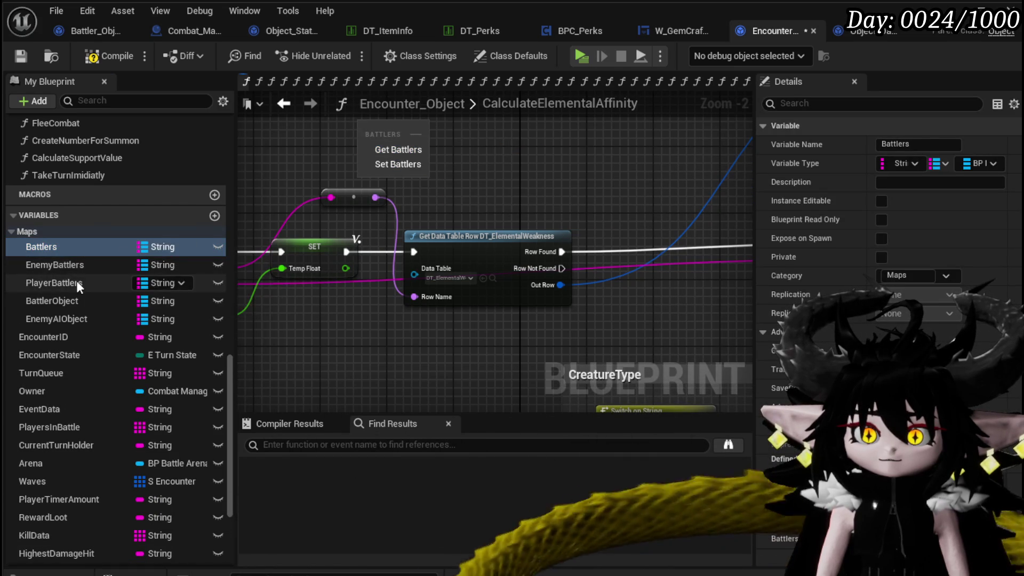
pyautogui.moveTo(76, 281)
pyautogui.mouseDown()
pyautogui.moveTo(390, 125)
pyautogui.moveTo(521, 145)
pyautogui.mouseUp()
pyautogui.write('Find')
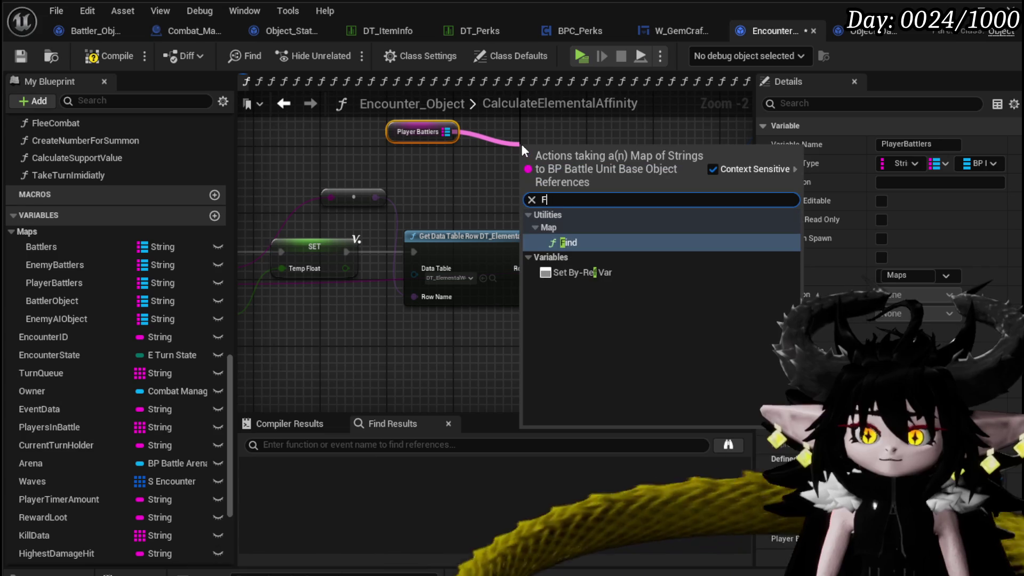
pyautogui.press('Return')
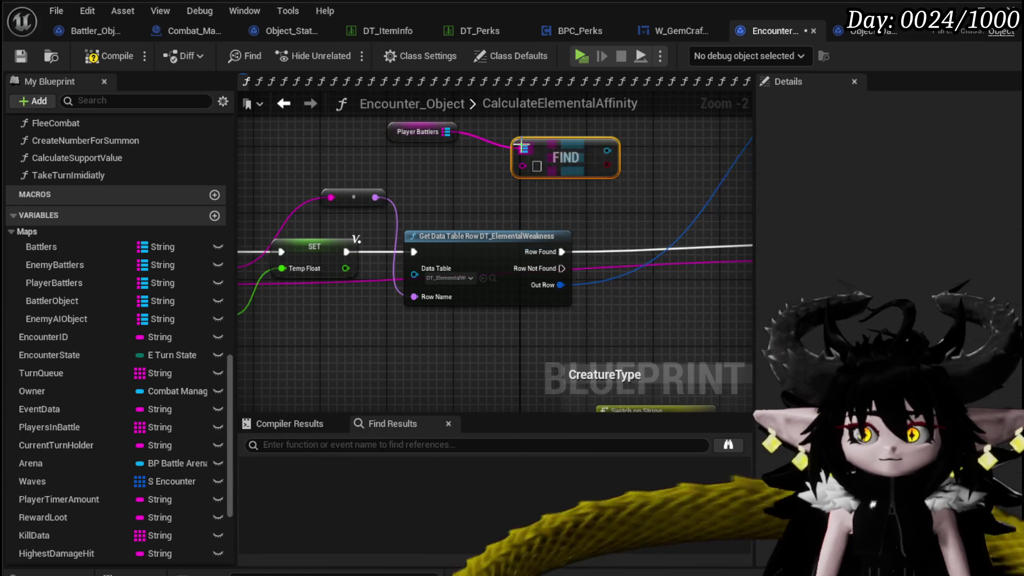
# Wire Attacker ID into the Find key, then move PlayerBattlers and Find upward.
pyautogui.moveTo(465, 172); pyautogui.dragTo(563, 196)
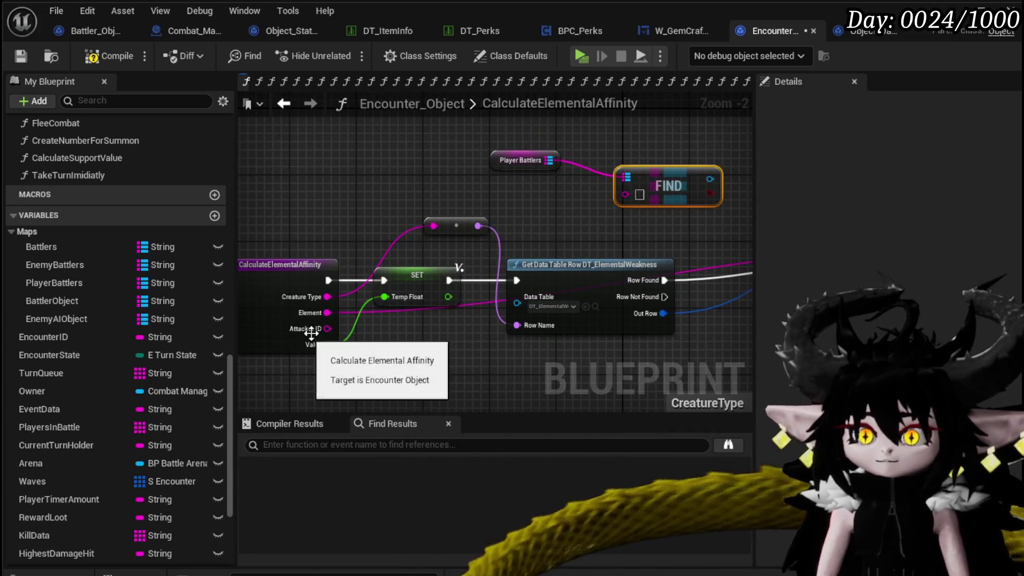
pyautogui.moveTo(322, 325); pyautogui.dragTo(620, 190)
pyautogui.moveTo(562, 216); pyautogui.dragTo(344, 288)
pyautogui.scroll(-2, 540, 185)
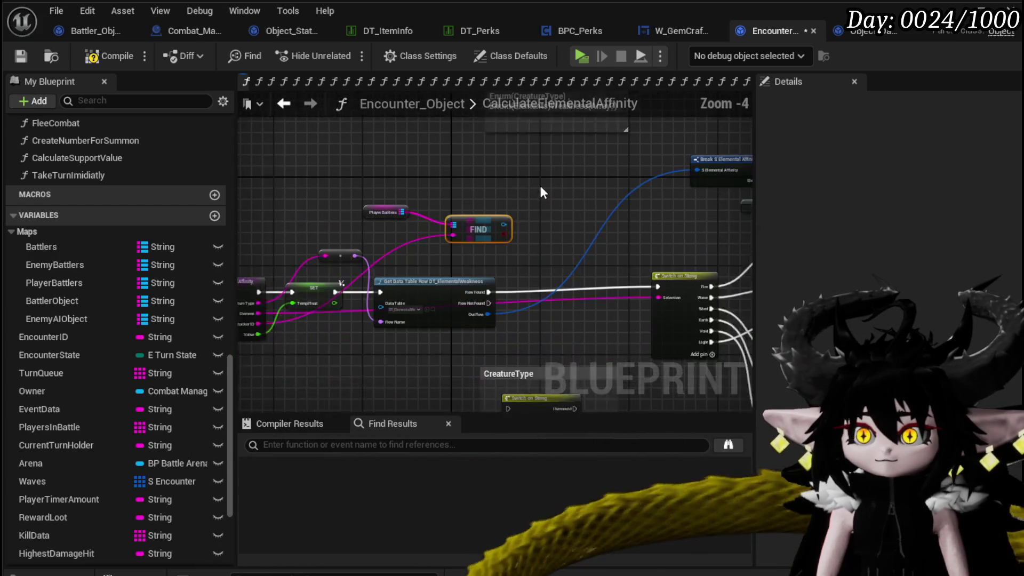
pyautogui.moveTo(401, 193); pyautogui.dragTo(355, 204)
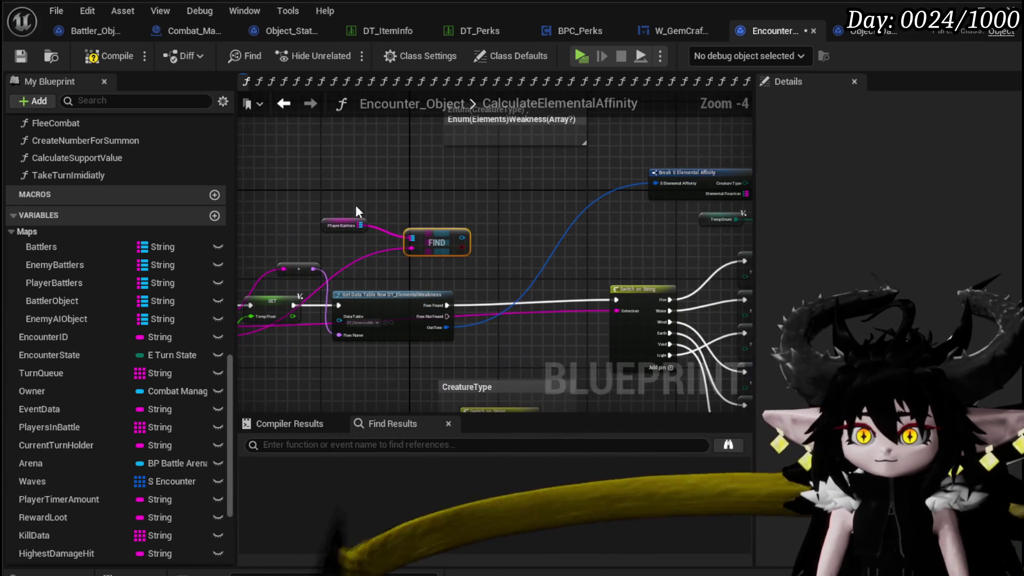
pyautogui.click(336, 229)
pyautogui.keyDown('ctrl'); pyautogui.click(437, 243); pyautogui.keyUp('ctrl')
pyautogui.moveTo(436, 242)
pyautogui.mouseDown()
pyautogui.moveTo(739, 112)
pyautogui.moveTo(512, 234)
pyautogui.moveTo(518, 198)
pyautogui.moveTo(374, 230)
pyautogui.moveTo(448, 154)
pyautogui.mouseUp()
# Shift the SET nodes right and add a Branch driven by the Find result.
pyautogui.click(568, 278)
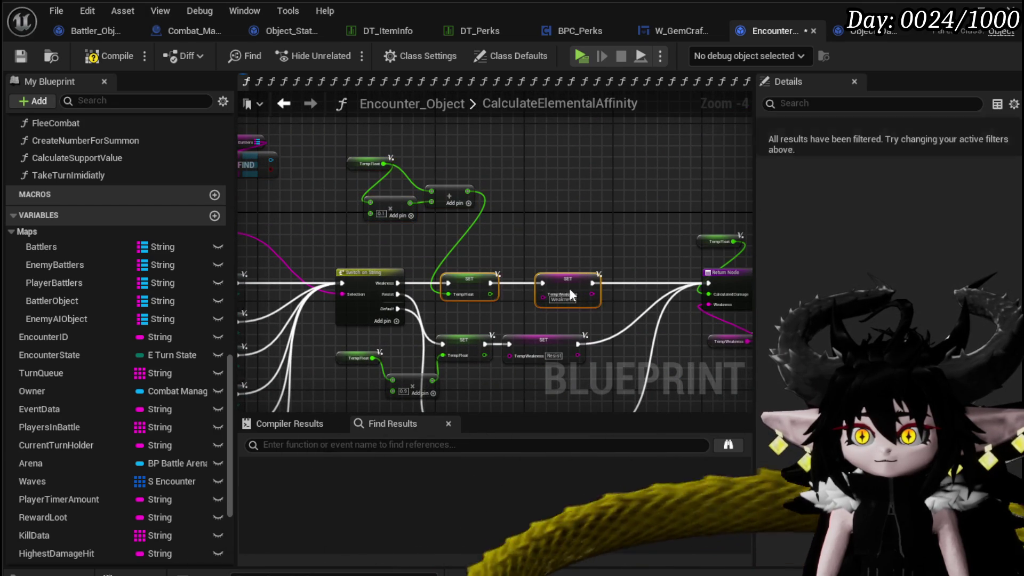
pyautogui.keyDown('ctrl'); pyautogui.click(469, 278); pyautogui.keyUp('ctrl')
pyautogui.moveTo(478, 284); pyautogui.dragTo(555, 284)
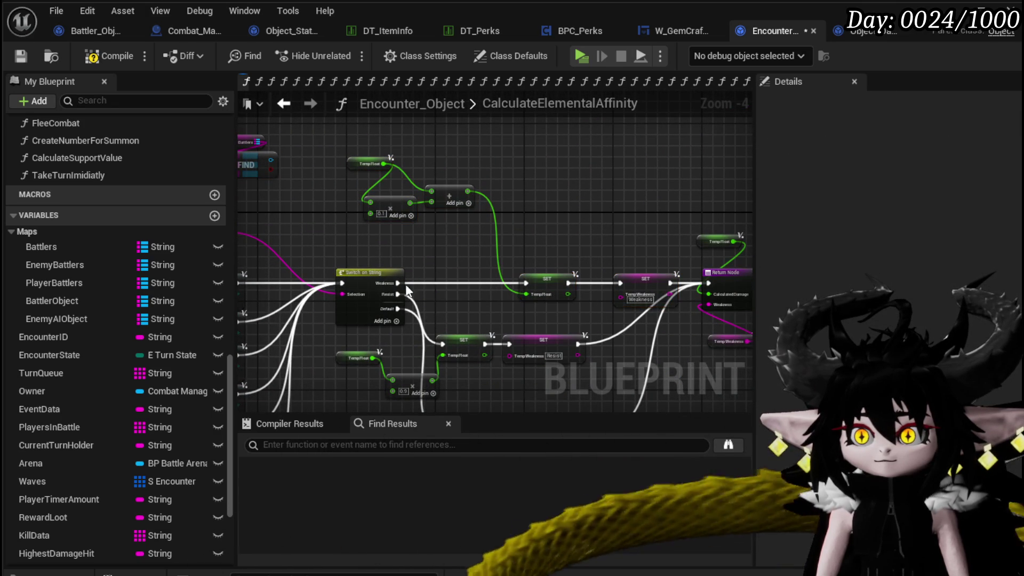
pyautogui.moveTo(359, 278); pyautogui.dragTo(341, 278)
pyautogui.moveTo(268, 170)
pyautogui.mouseDown()
pyautogui.moveTo(430, 266)
pyautogui.moveTo(407, 283)
pyautogui.moveTo(526, 283)
pyautogui.moveTo(557, 294)
pyautogui.mouseUp()
pyautogui.click(450, 281)
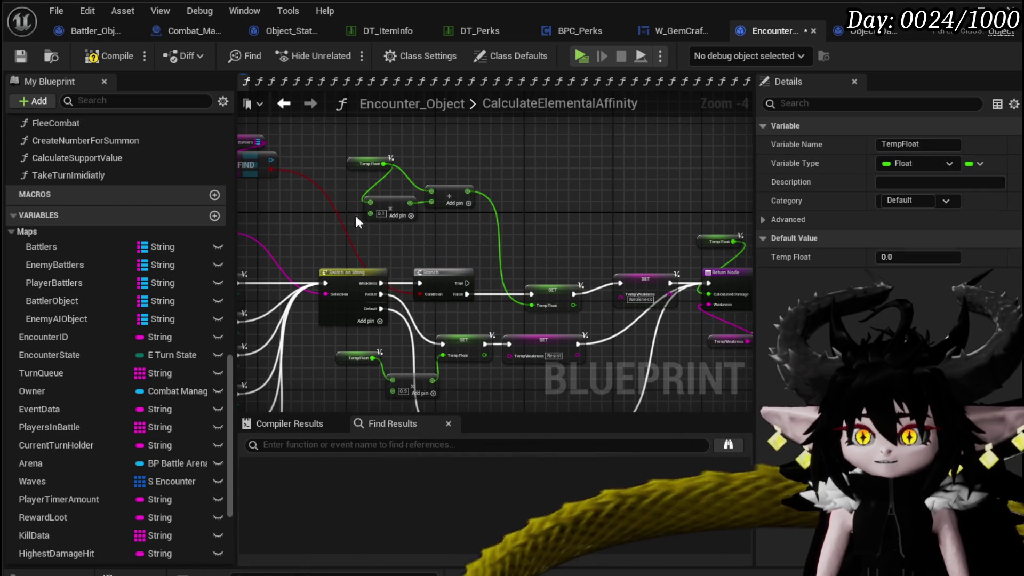
# Copy the Temp Float × 0.1 multiply-and-add nodes and paste a duplicate.
pyautogui.moveTo(356, 222); pyautogui.dragTo(480, 152)
pyautogui.moveTo(455, 209)
pyautogui.mouseDown()
pyautogui.moveTo(601, 188)
pyautogui.moveTo(660, 198)
pyautogui.moveTo(613, 255)
pyautogui.moveTo(552, 259)
pyautogui.moveTo(539, 351)
pyautogui.moveTo(498, 401)
pyautogui.moveTo(487, 238)
pyautogui.mouseUp()
pyautogui.moveTo(377, 176); pyautogui.dragTo(512, 267)
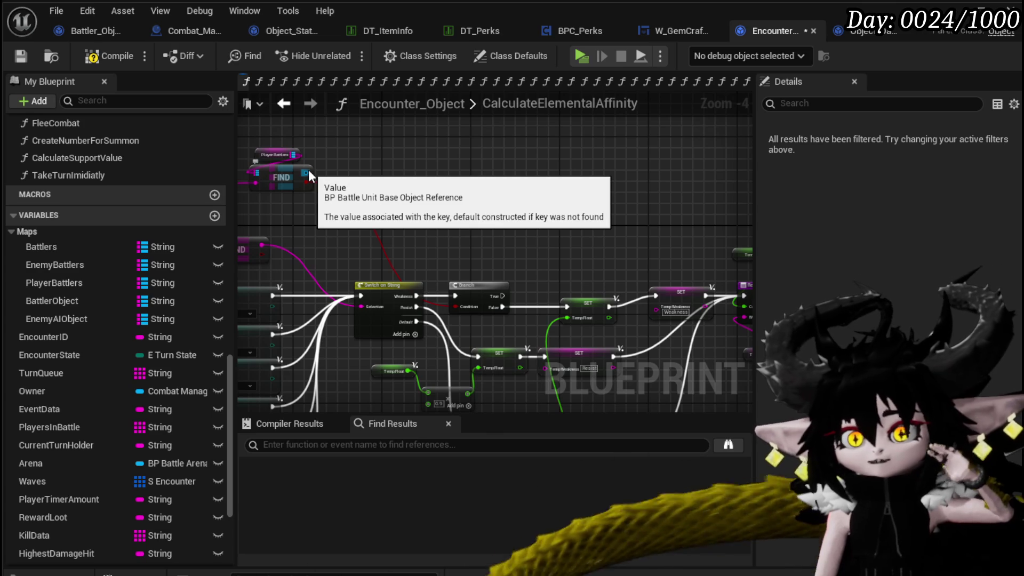
pyautogui.moveTo(567, 263); pyautogui.dragTo(550, 253)
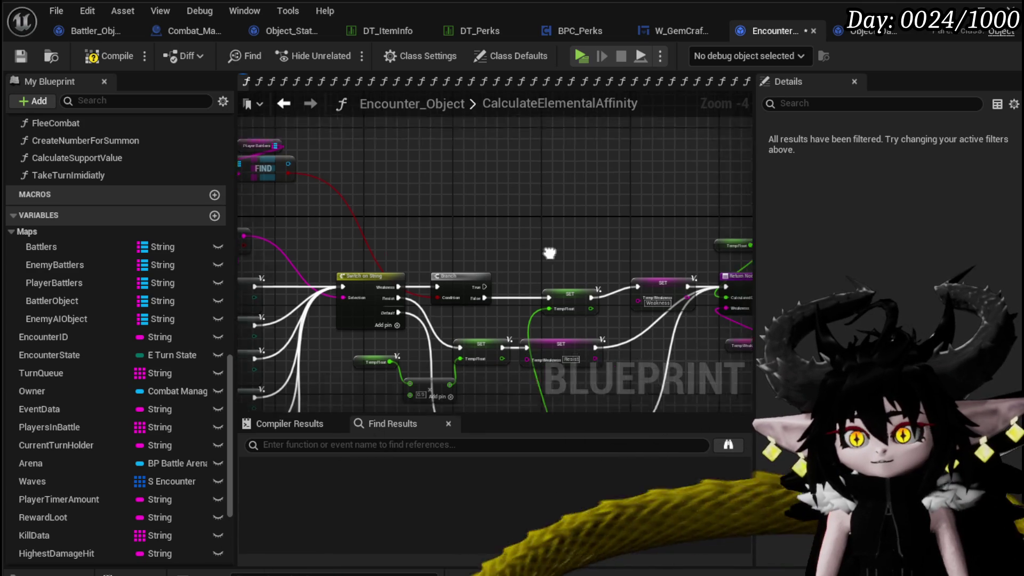
pyautogui.click(550, 296)
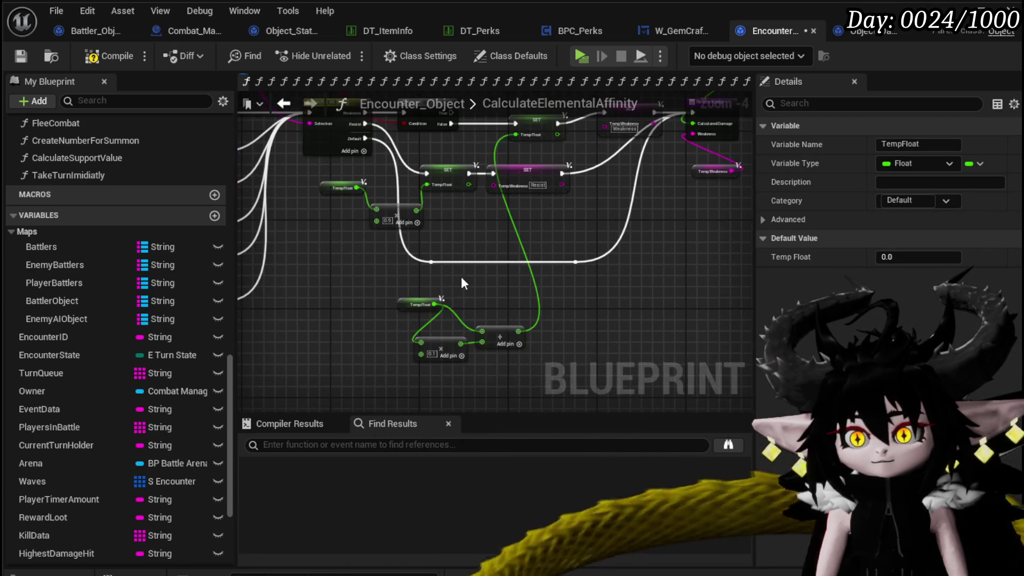
pyautogui.click(471, 320)
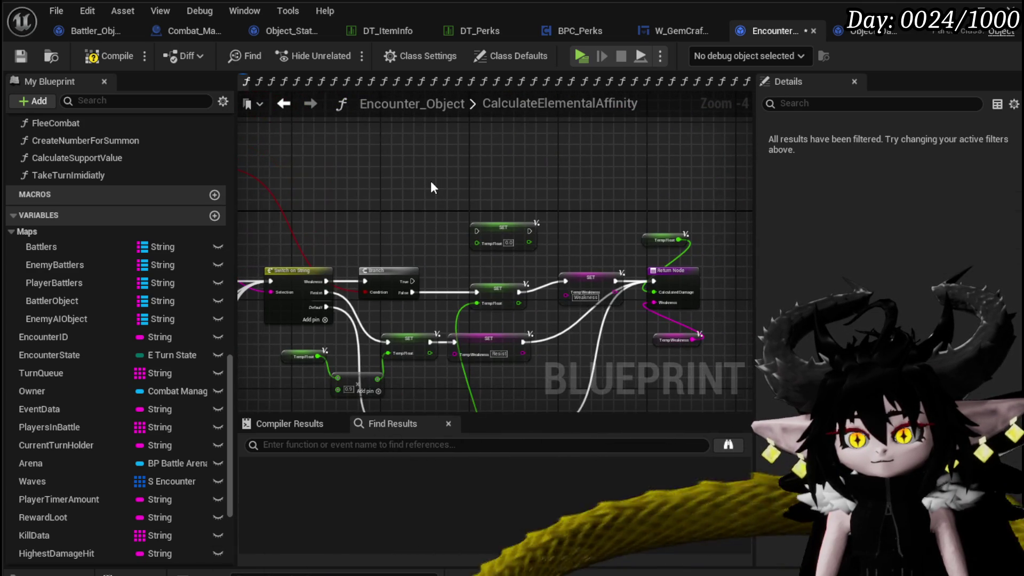
pyautogui.hotkey('ctrl', 'v')
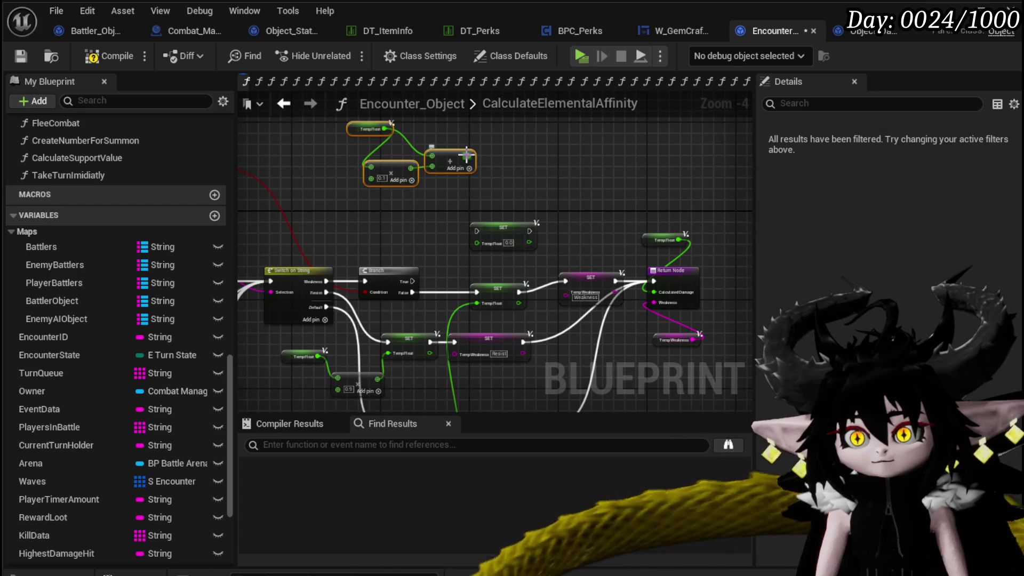
# Feed the pasted sum into a new SET Temp Float, wired Branch True → SET → weakness SET.
pyautogui.moveTo(467, 155)
pyautogui.mouseDown()
pyautogui.moveTo(457, 251)
pyautogui.moveTo(478, 245)
pyautogui.mouseUp()
pyautogui.scroll(2, 408, 231)
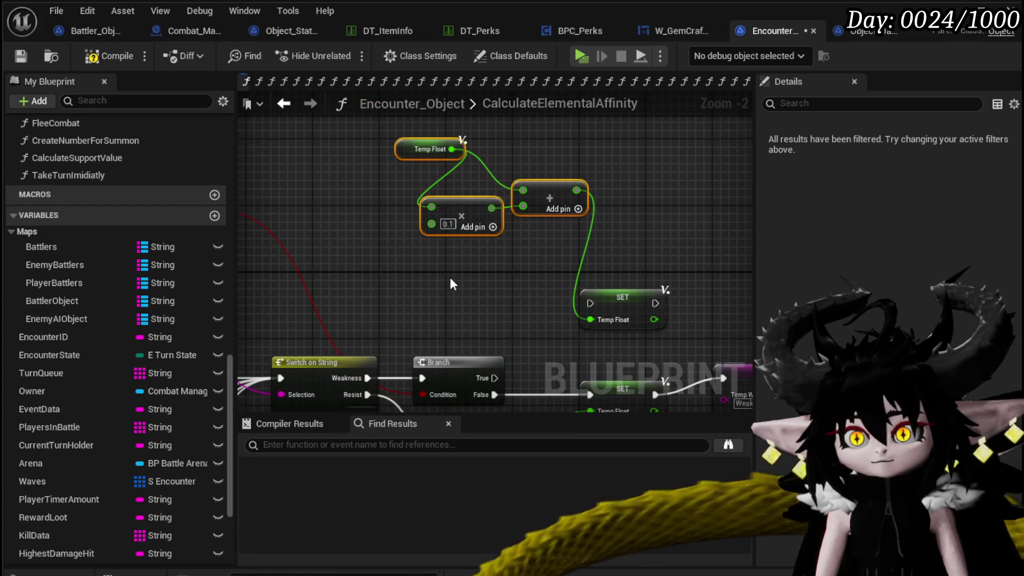
pyautogui.moveTo(434, 270); pyautogui.dragTo(520, 222)
pyautogui.moveTo(351, 314); pyautogui.dragTo(442, 239)
pyautogui.moveTo(508, 239); pyautogui.dragTo(531, 260)
pyautogui.moveTo(575, 316)
pyautogui.mouseDown()
pyautogui.moveTo(550, 257)
pyautogui.moveTo(431, 257)
pyautogui.mouseUp()
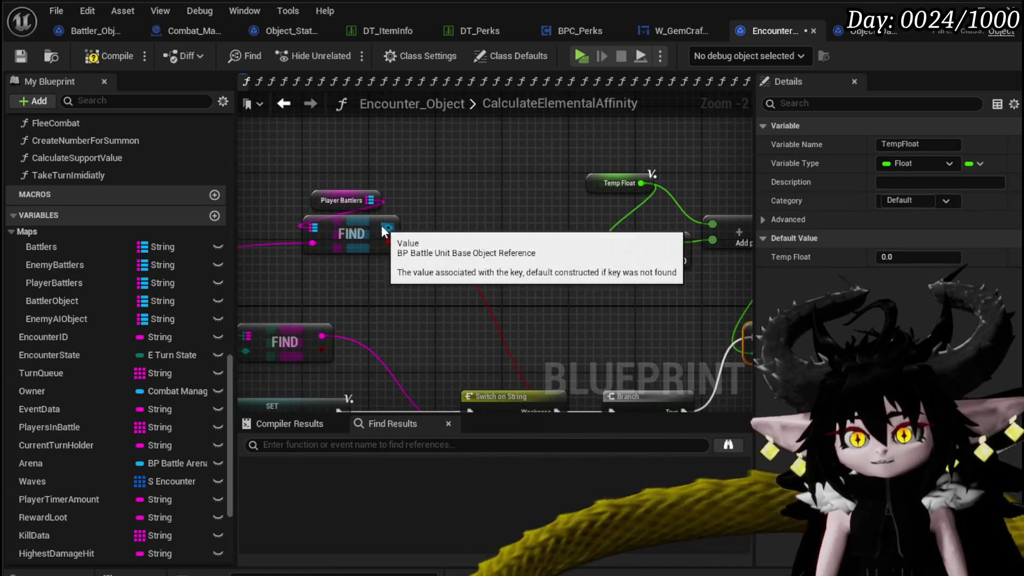
# Add a Cast To BP_ThirdPersonCharacter node from the Find result.
pyautogui.moveTo(388, 228); pyautogui.dragTo(447, 216)
pyautogui.write('Perks')
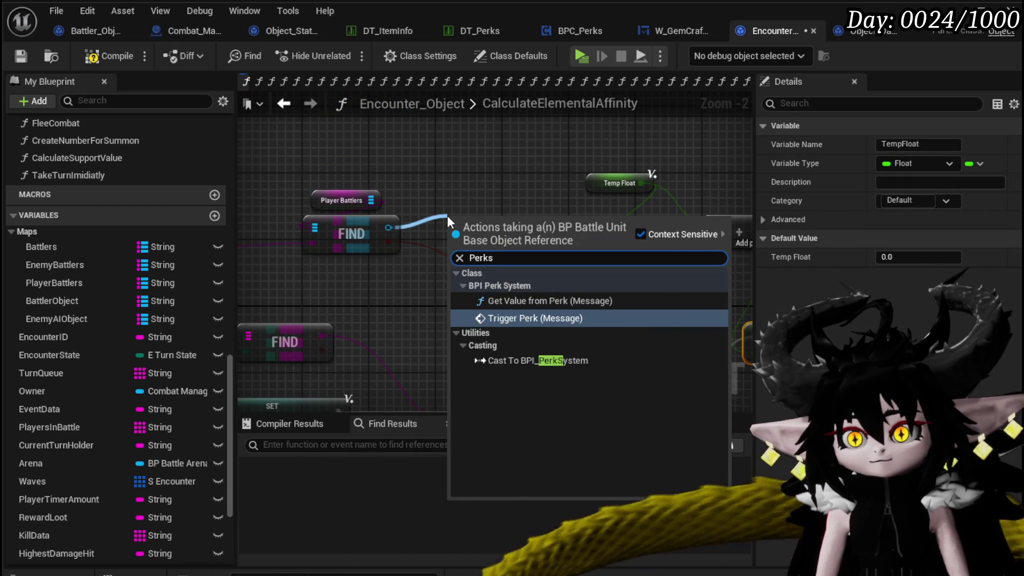
pyautogui.press('BackSpace')
pyautogui.press('BackSpace')
pyautogui.press('BackSpace')
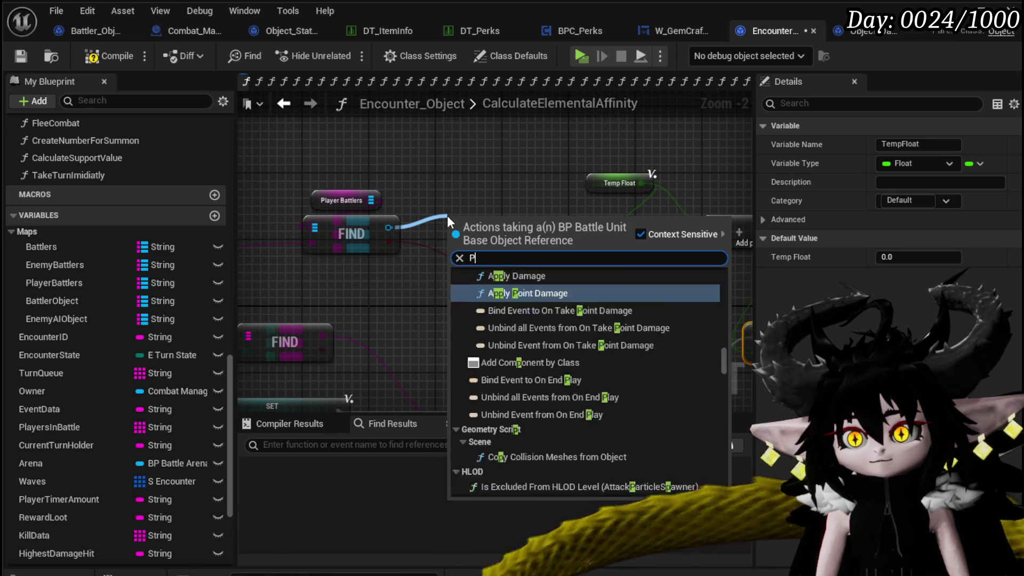
pyautogui.write('cast tp t')
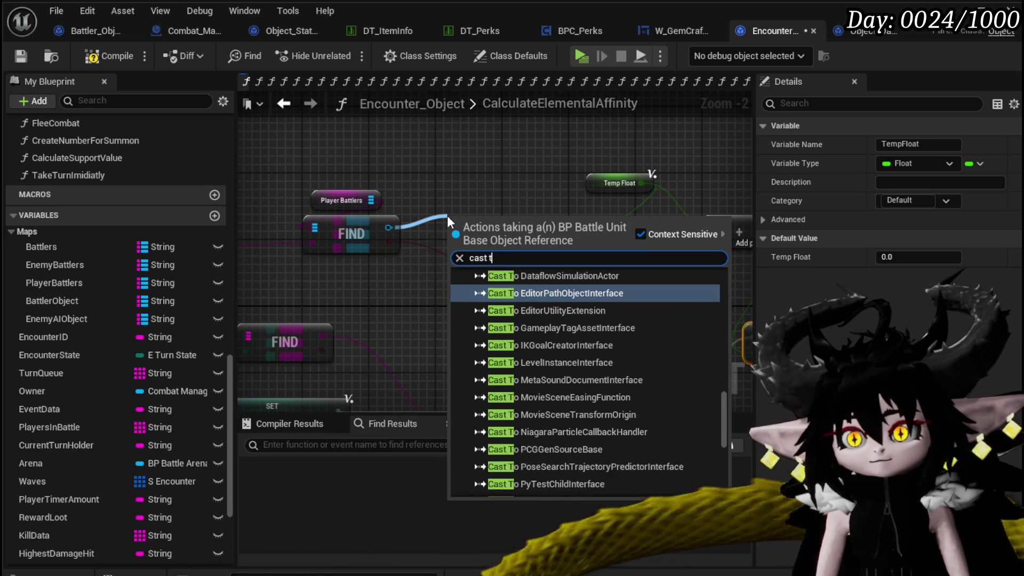
pyautogui.press('BackSpace')
pyautogui.press('BackSpace')
pyautogui.press('BackSpace')
pyautogui.write('o third')
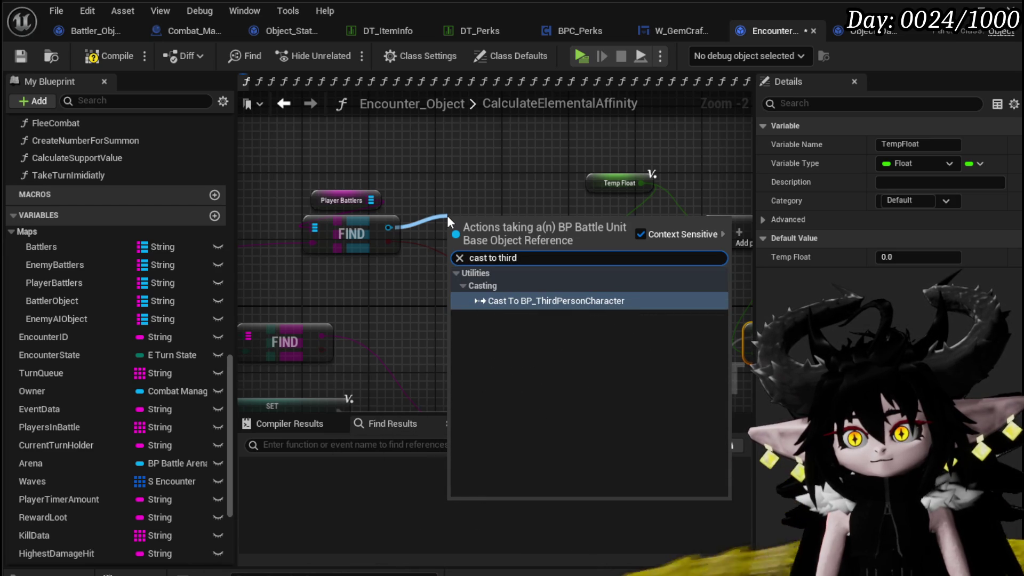
pyautogui.press('Return')
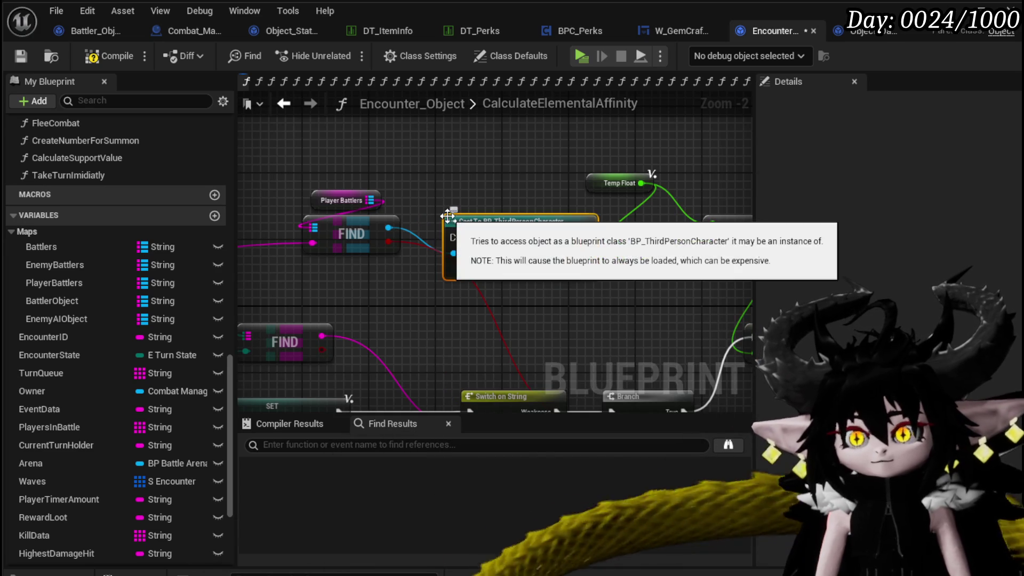
# Rearrange SET Temp Float, Switch on String and Branch, moving the Cast node right.
pyautogui.moveTo(670, 311); pyautogui.dragTo(320, 277)
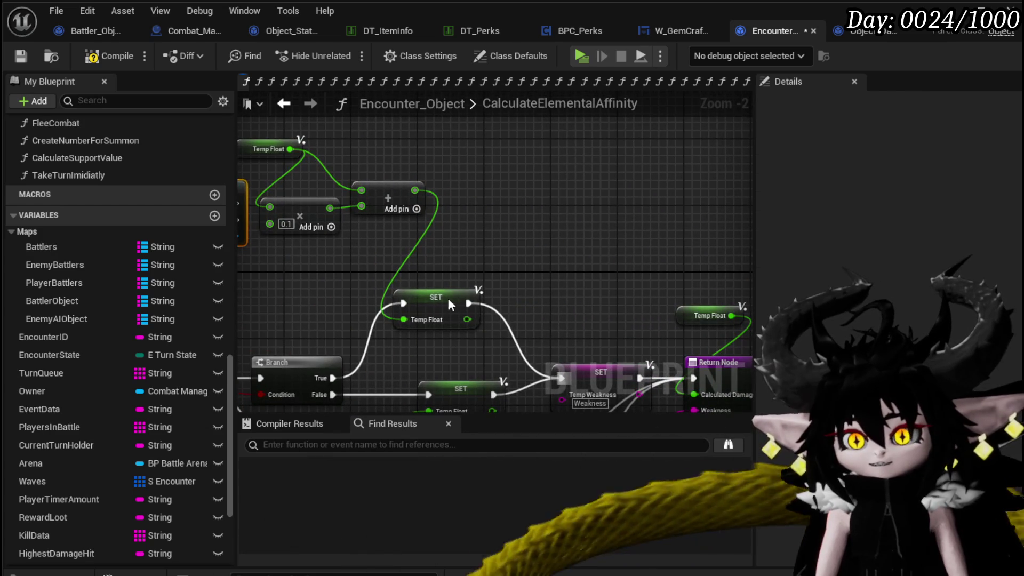
pyautogui.moveTo(447, 304); pyautogui.dragTo(515, 291)
pyautogui.scroll(-2, 497, 229)
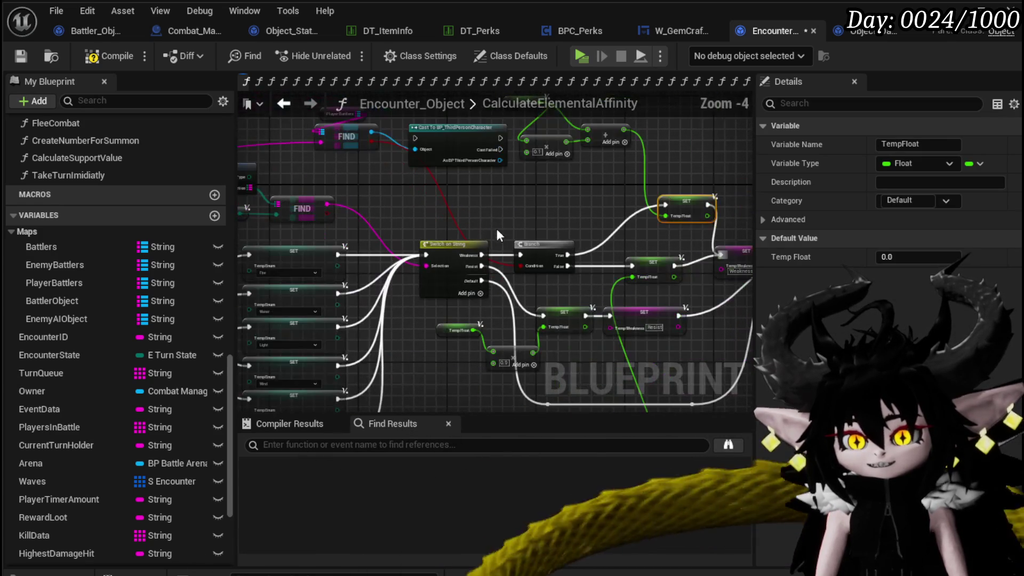
pyautogui.moveTo(454, 202)
pyautogui.mouseDown()
pyautogui.moveTo(532, 278)
pyautogui.moveTo(489, 245)
pyautogui.mouseUp()
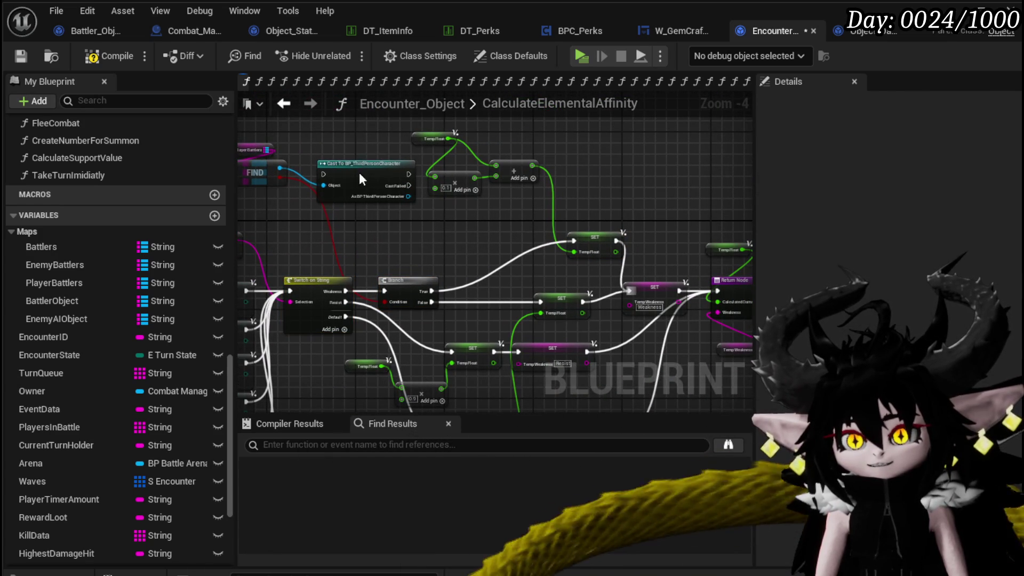
pyautogui.moveTo(468, 230)
pyautogui.mouseDown()
pyautogui.moveTo(497, 237)
pyautogui.moveTo(451, 253)
pyautogui.mouseUp()
pyautogui.scroll(1, 474, 247)
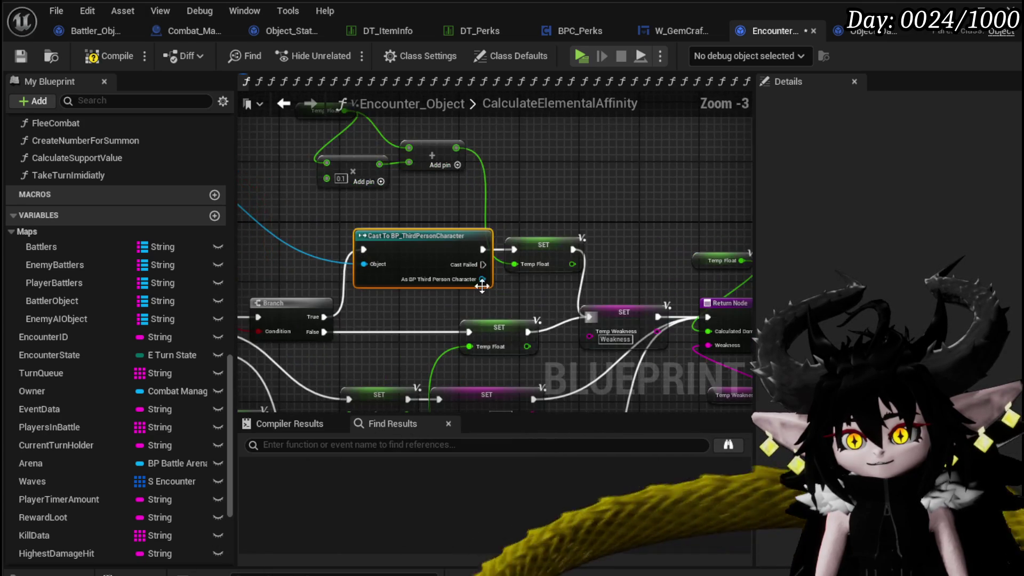
# Add a Get BPC_Perks node from the cast's As BP Third Person Character output.
pyautogui.moveTo(479, 284); pyautogui.dragTo(451, 207)
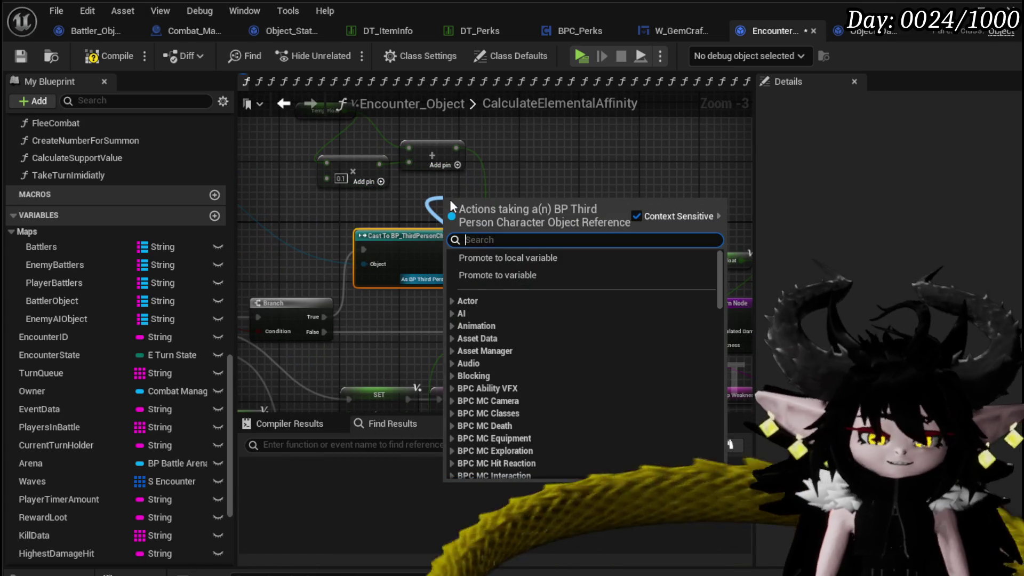
pyautogui.write('Perks')
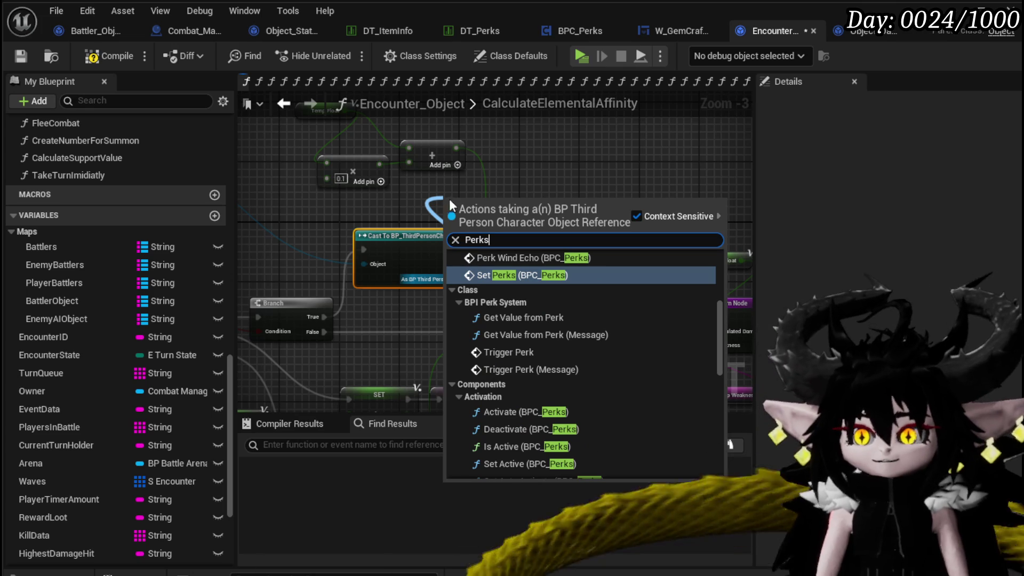
pyautogui.scroll(5, 657, 284)
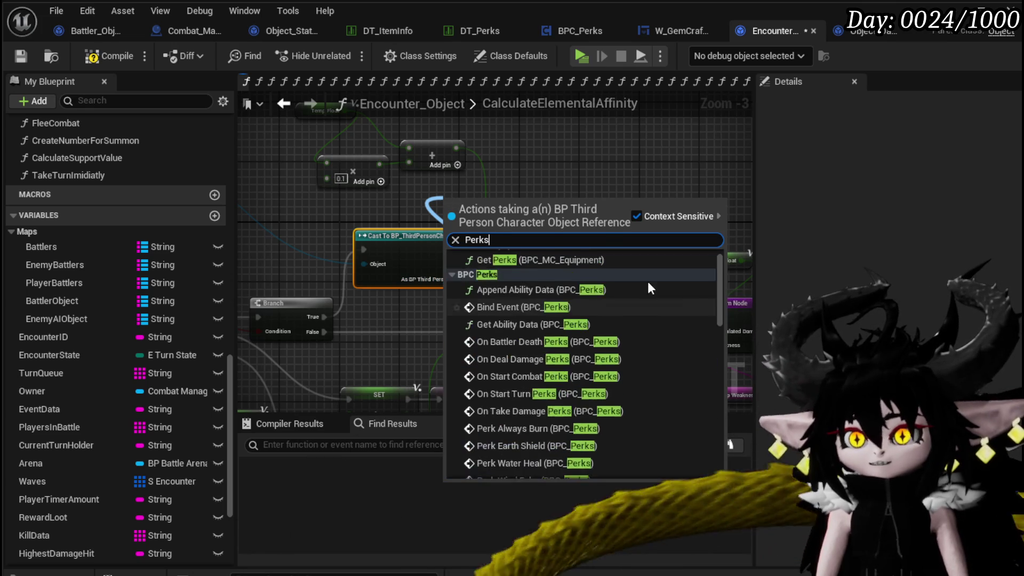
pyautogui.scroll(-3, 608, 274)
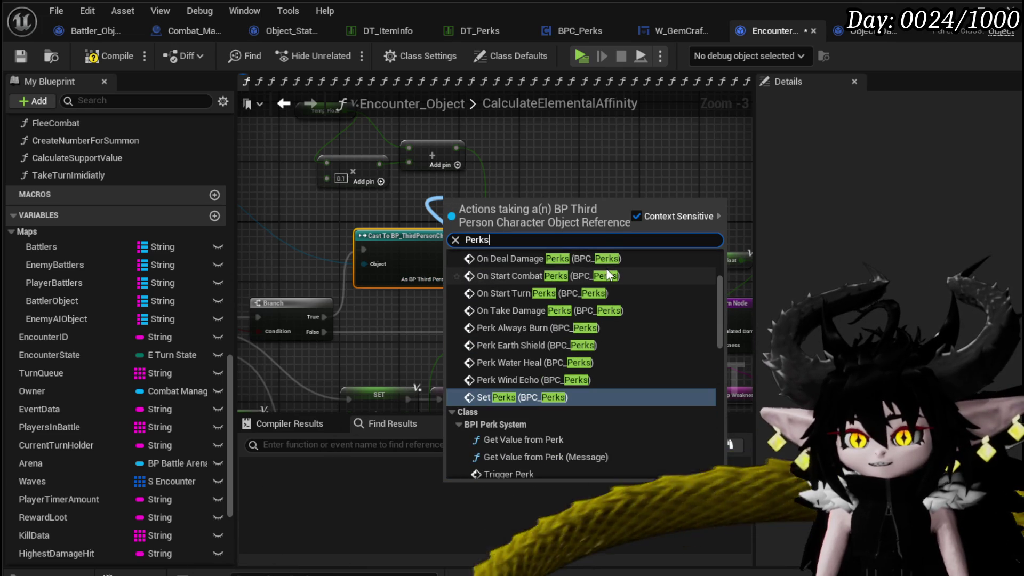
pyautogui.scroll(-8, 574, 370)
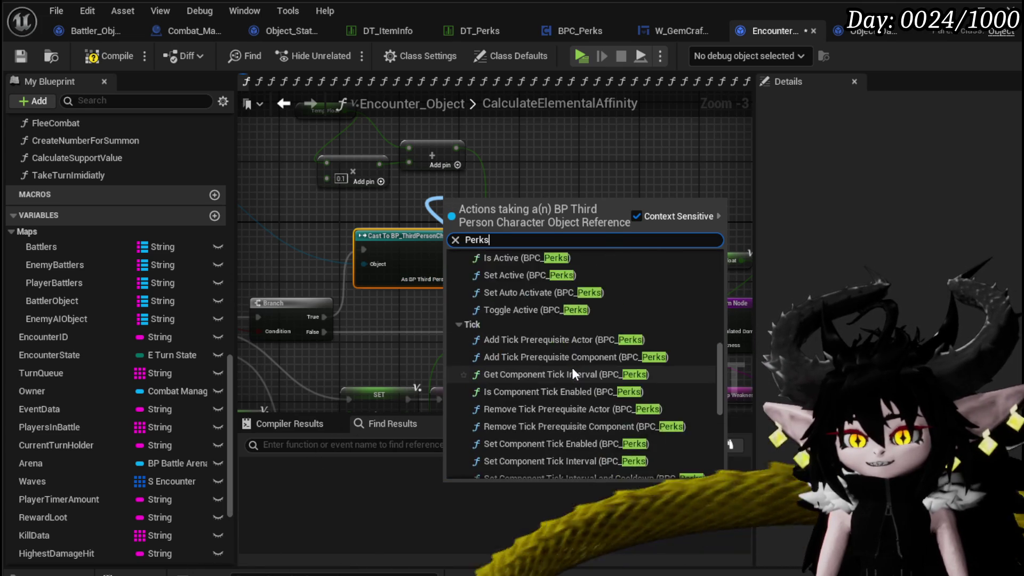
pyautogui.scroll(-6, 572, 367)
pyautogui.click(496, 516)
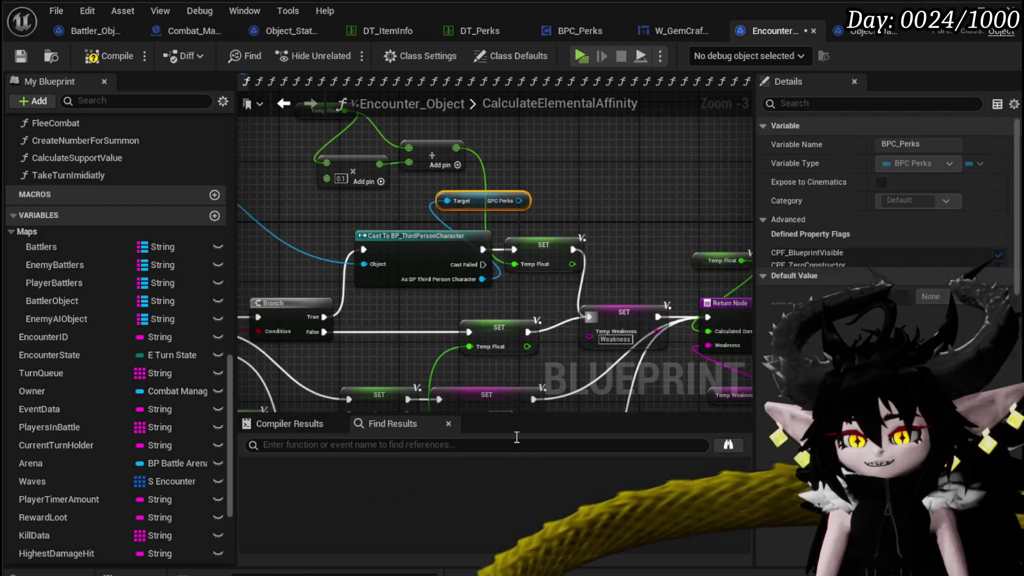
pyautogui.scroll(3, 403, 200)
# Get the Perk Array map from BPC_Perks and add a Find node on it.
pyautogui.moveTo(379, 201)
pyautogui.mouseDown()
pyautogui.moveTo(355, 330)
pyautogui.moveTo(568, 231)
pyautogui.mouseUp()
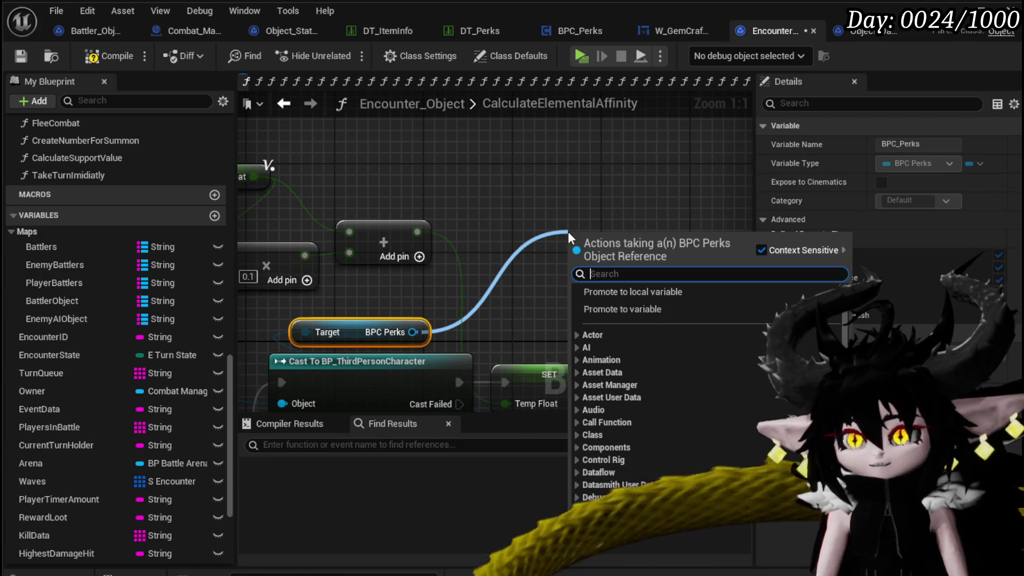
pyautogui.write('Perk')
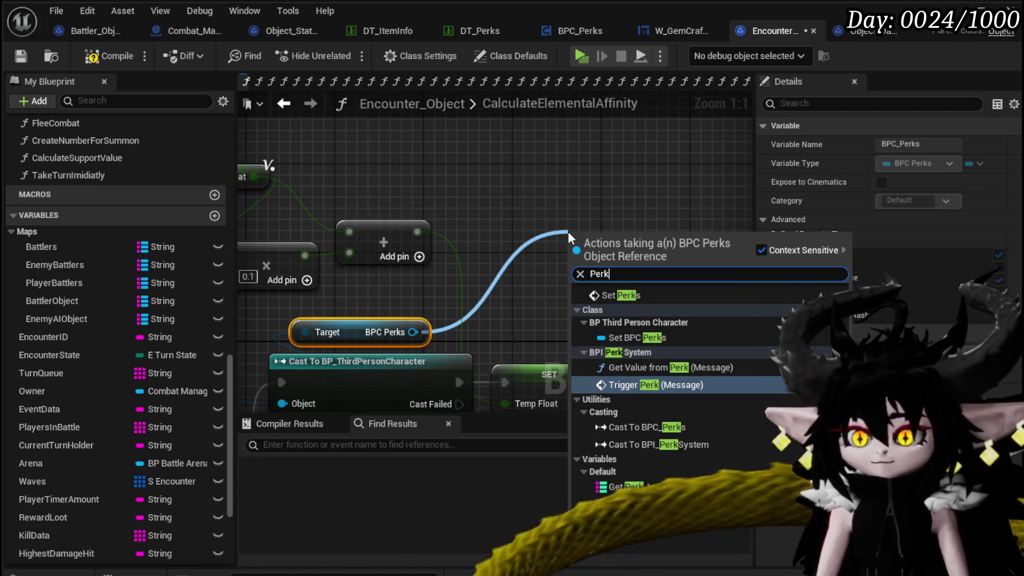
pyautogui.click(641, 486)
pyautogui.moveTo(620, 237)
pyautogui.mouseDown()
pyautogui.moveTo(441, 169)
pyautogui.moveTo(568, 158)
pyautogui.mouseUp()
pyautogui.write('find')
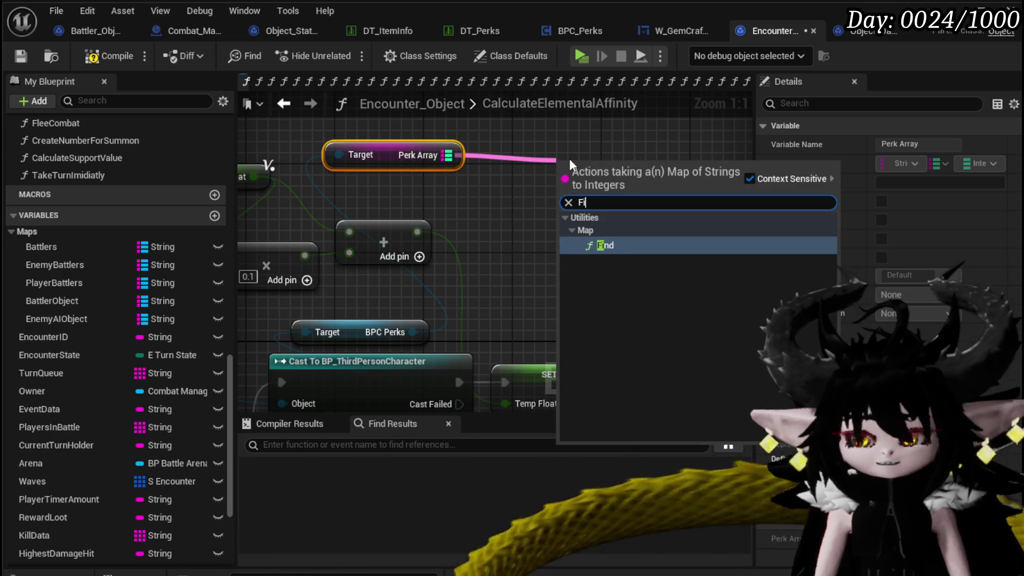
pyautogui.press('Return')
# Rearrange the Perk Array, FIND and Temp Float math nodes for room.
pyautogui.moveTo(632, 265); pyautogui.dragTo(446, 247)
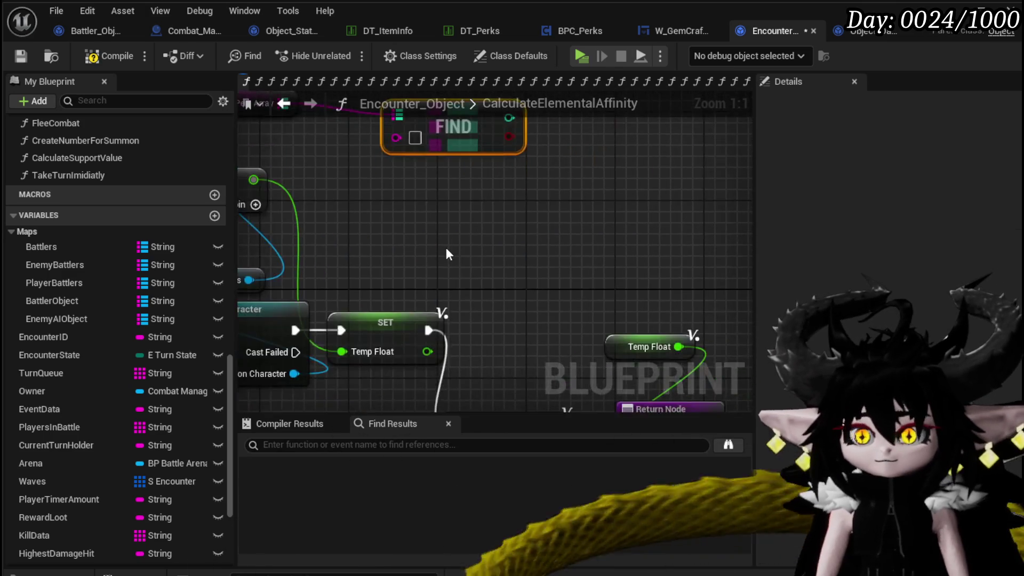
pyautogui.scroll(-3, 426, 266)
pyautogui.moveTo(411, 293); pyautogui.dragTo(494, 297)
pyautogui.moveTo(451, 260); pyautogui.dragTo(641, 316)
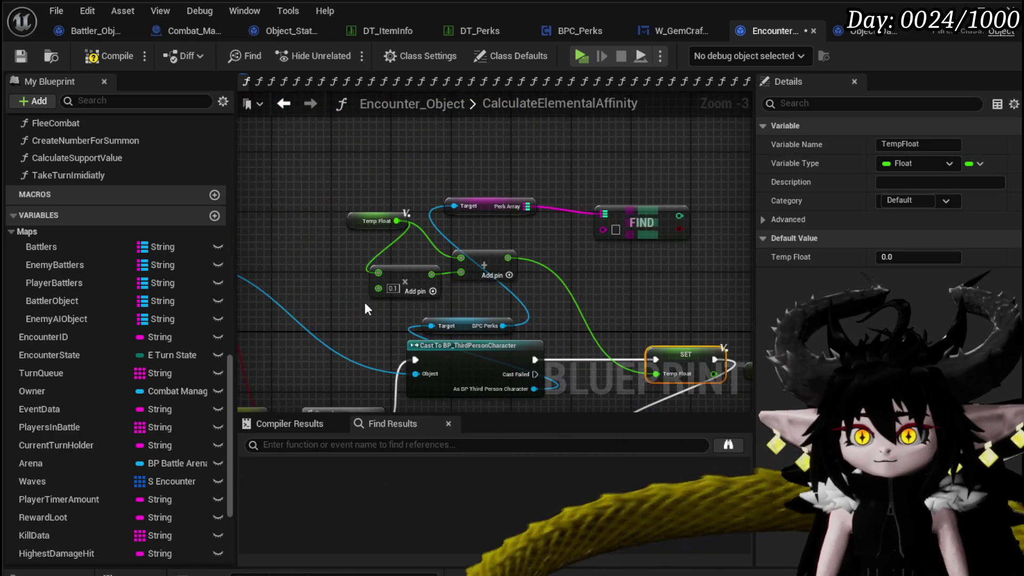
pyautogui.moveTo(490, 240); pyautogui.dragTo(510, 223)
pyautogui.moveTo(498, 264)
pyautogui.mouseDown()
pyautogui.moveTo(619, 202)
pyautogui.moveTo(460, 222)
pyautogui.moveTo(487, 238)
pyautogui.mouseUp()
pyautogui.moveTo(373, 202); pyautogui.dragTo(262, 232)
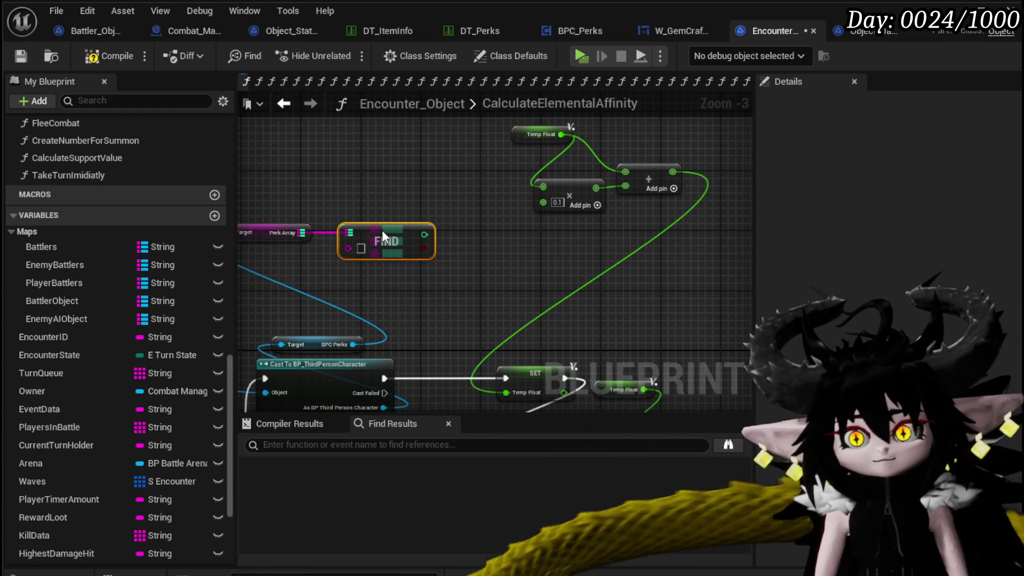
pyautogui.moveTo(246, 277)
pyautogui.mouseDown()
pyautogui.moveTo(408, 226)
pyautogui.moveTo(360, 243)
pyautogui.mouseUp()
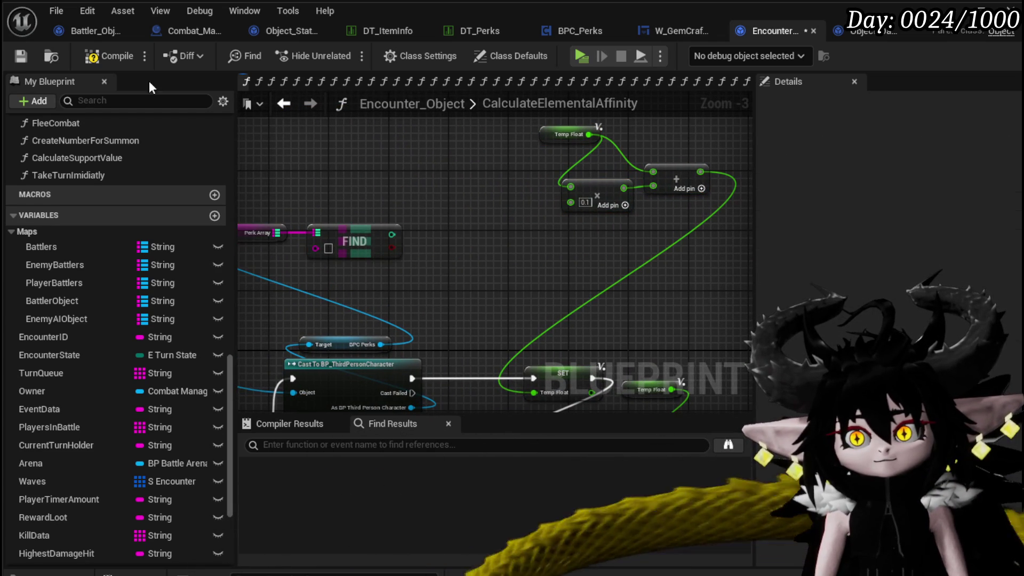
# Set the Find key to Augmented_Attack and save the blueprint.
pyautogui.scroll(2, 530, 211)
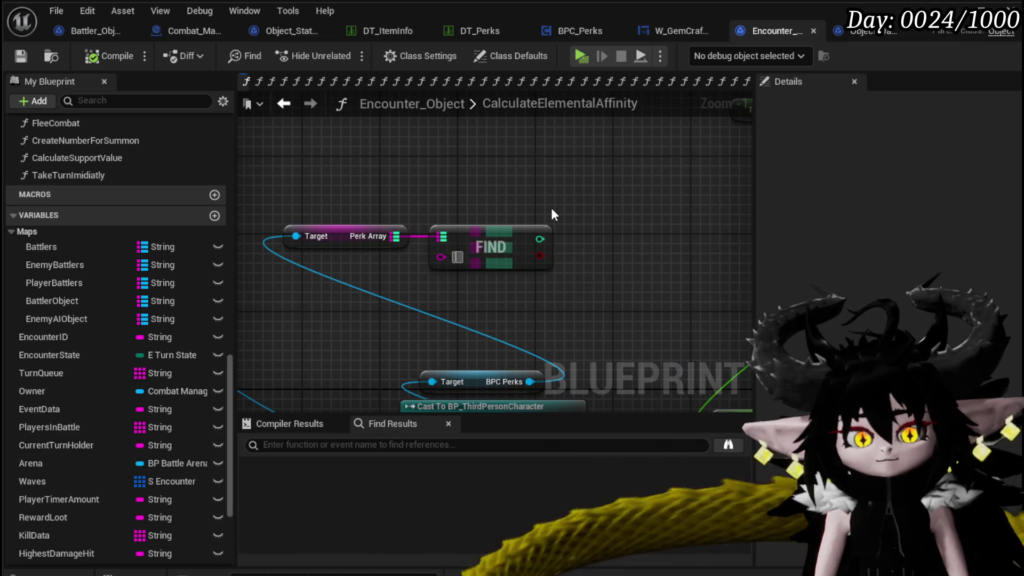
pyautogui.write('Augmented_A')
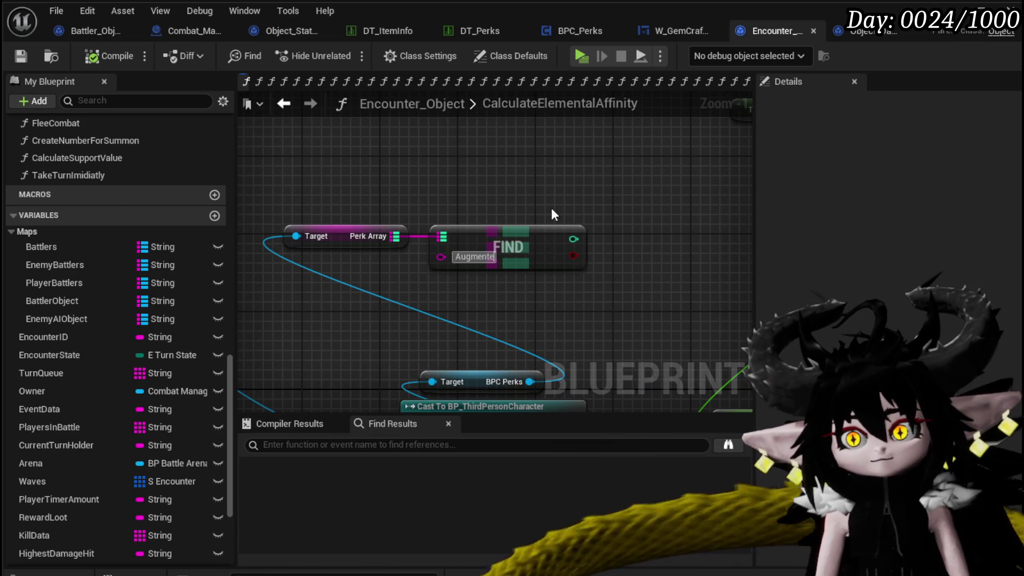
pyautogui.write('ttack')
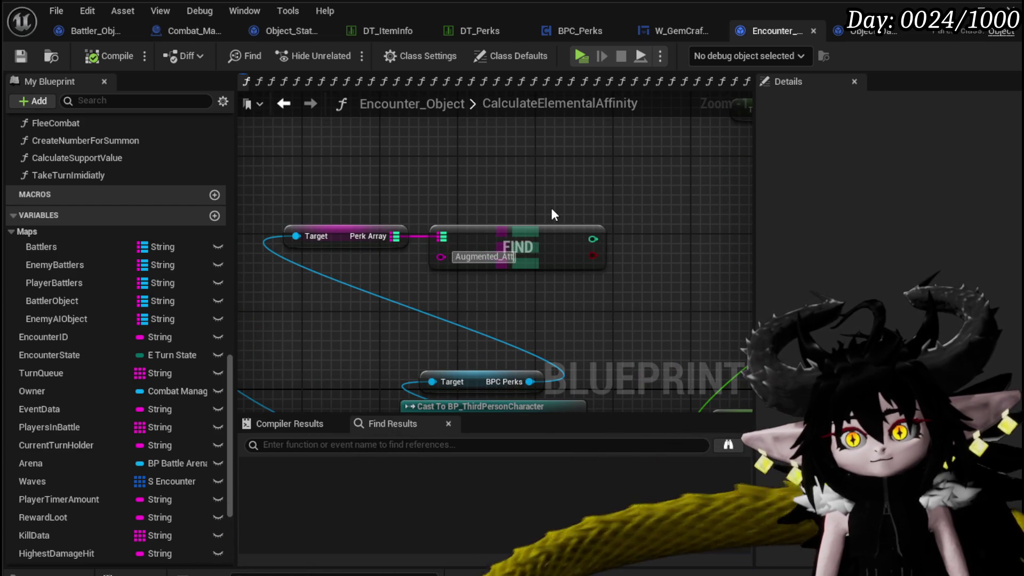
pyautogui.press('Return')
pyautogui.moveTo(552, 213)
pyautogui.mouseDown()
pyautogui.moveTo(357, 213)
pyautogui.moveTo(330, 235)
pyautogui.moveTo(581, 251)
pyautogui.mouseUp()
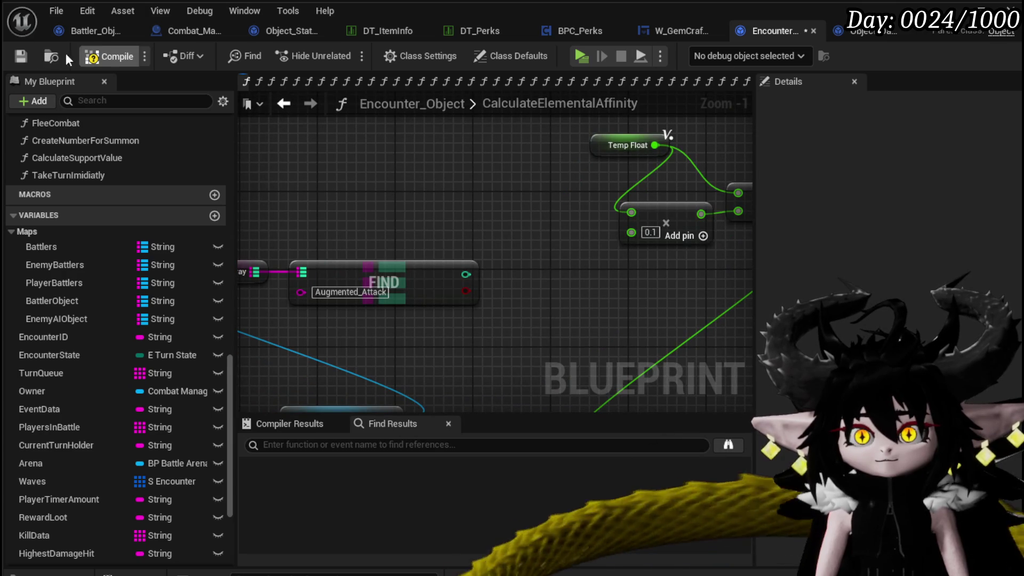
pyautogui.click(19, 56)
# Add a Branch on FIND's found result and wire the Cast's execution into it.
pyautogui.moveTo(481, 230)
pyautogui.mouseDown()
pyautogui.moveTo(427, 176)
pyautogui.moveTo(410, 227)
pyautogui.moveTo(467, 179)
pyautogui.mouseUp()
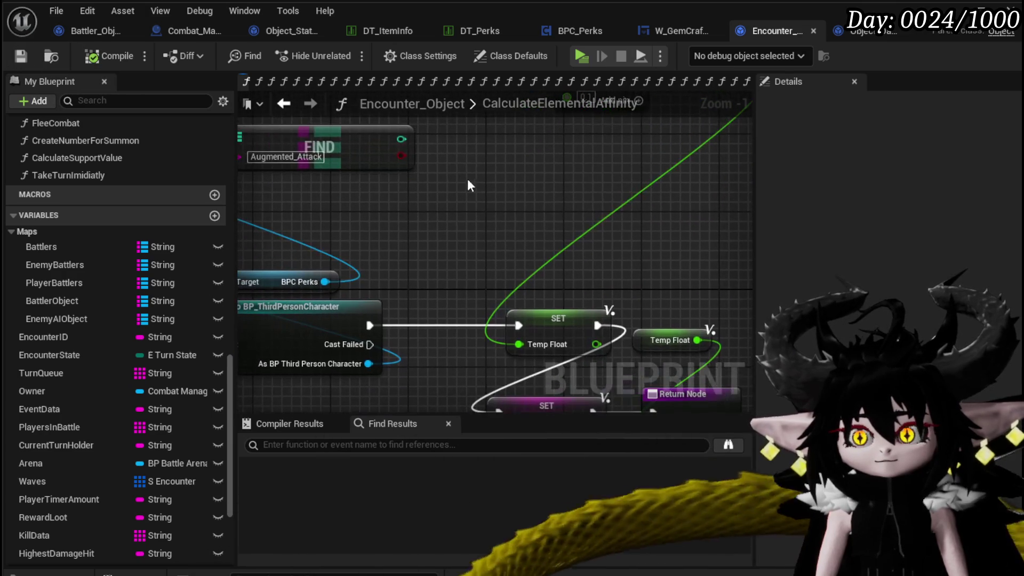
pyautogui.moveTo(399, 157); pyautogui.dragTo(435, 184)
pyautogui.scroll(-3, 368, 206)
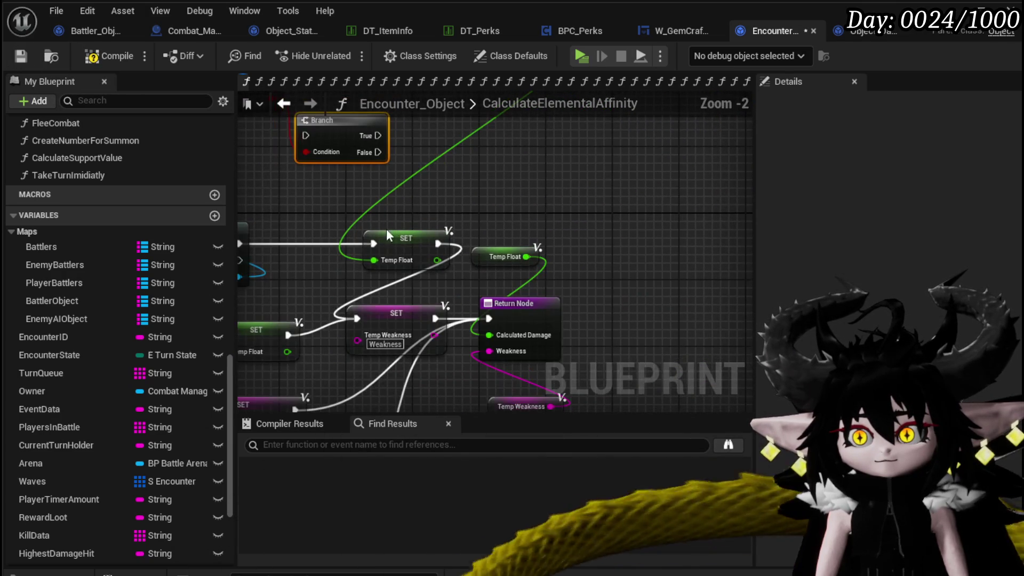
pyautogui.moveTo(437, 222); pyautogui.dragTo(500, 305)
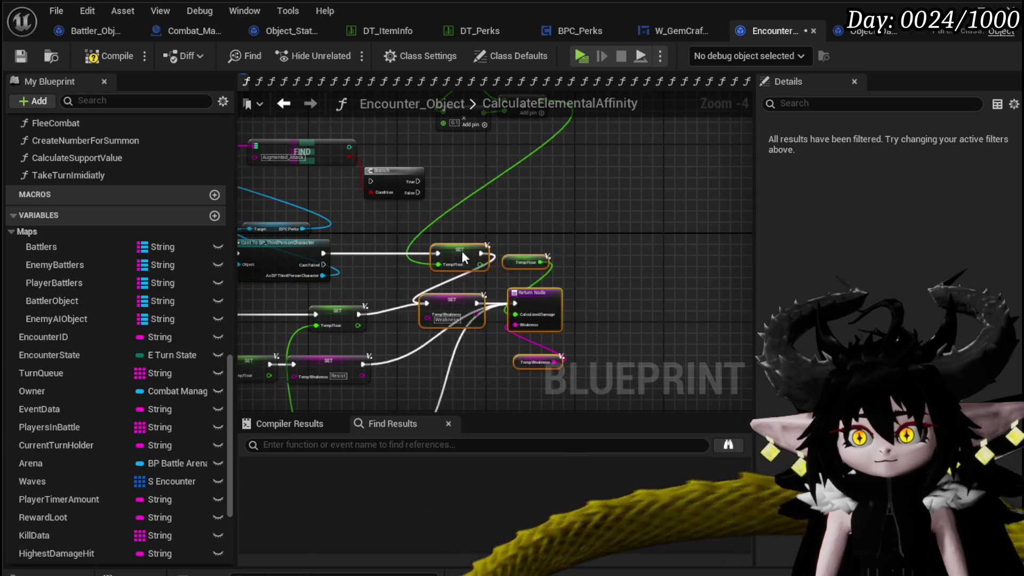
pyautogui.moveTo(462, 256); pyautogui.dragTo(626, 259)
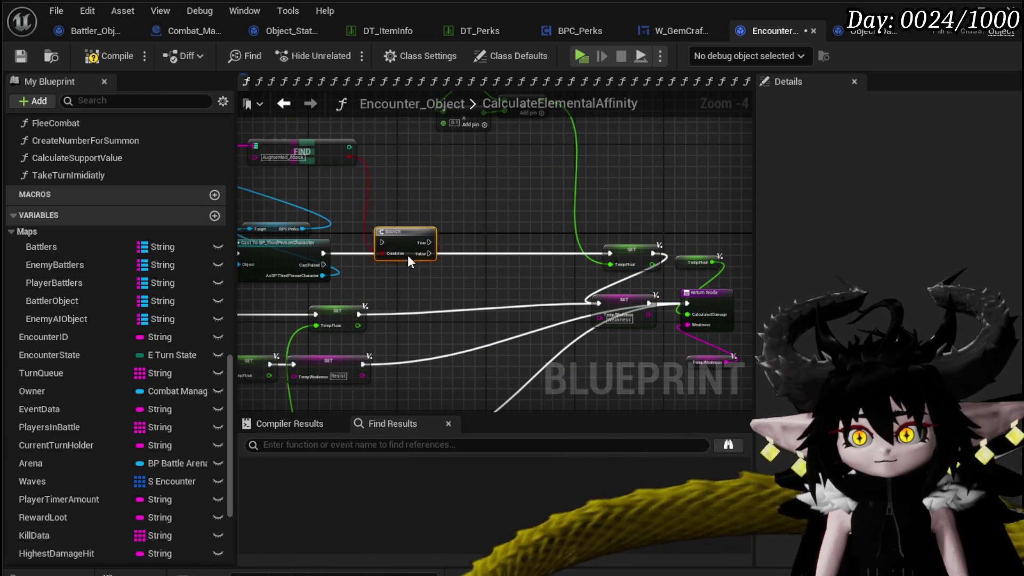
pyautogui.moveTo(408, 255); pyautogui.dragTo(395, 254)
pyautogui.moveTo(331, 254)
pyautogui.mouseDown()
pyautogui.moveTo(375, 253)
pyautogui.moveTo(504, 306)
pyautogui.moveTo(597, 304)
pyautogui.mouseUp()
pyautogui.click(449, 264)
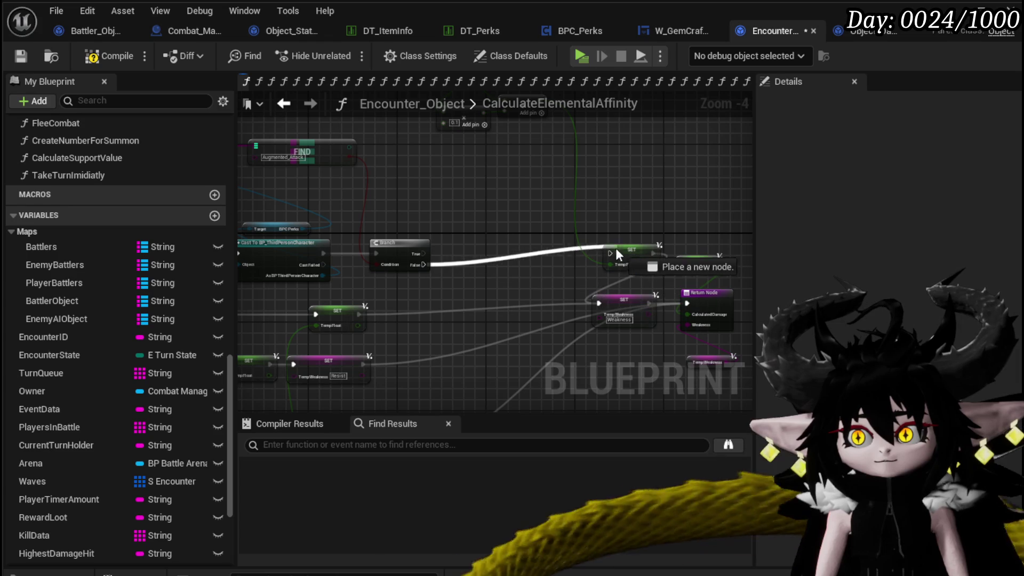
# Connect the Branch False output to the Temp Float SET node and align it.
pyautogui.moveTo(615, 250); pyautogui.dragTo(523, 261)
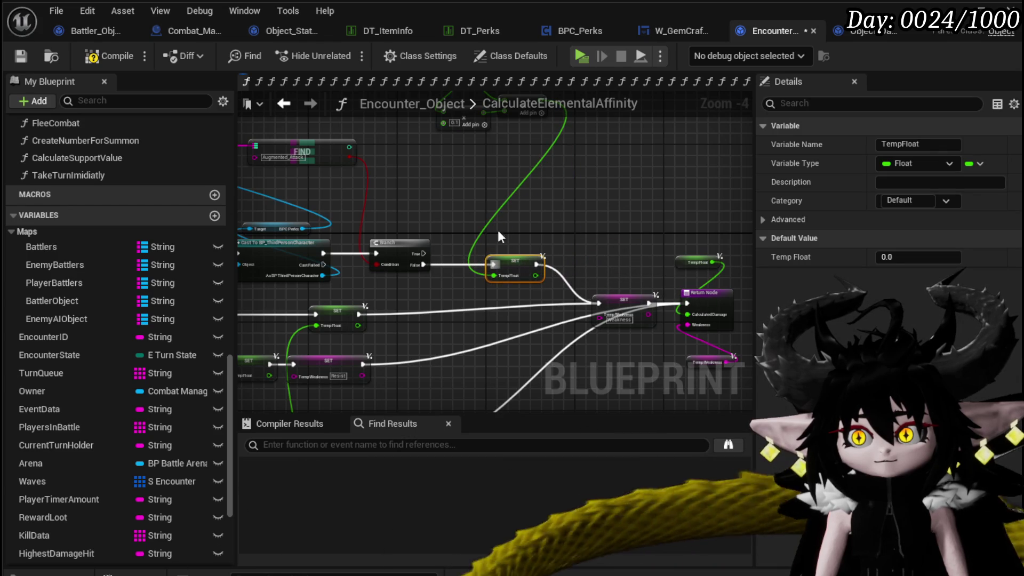
pyautogui.moveTo(396, 159); pyautogui.dragTo(396, 219)
pyautogui.moveTo(525, 139); pyautogui.dragTo(525, 140)
pyautogui.moveTo(466, 277)
pyautogui.mouseDown()
pyautogui.moveTo(561, 220)
pyautogui.moveTo(421, 297)
pyautogui.mouseUp()
pyautogui.moveTo(421, 296); pyautogui.dragTo(542, 300)
pyautogui.moveTo(578, 270); pyautogui.dragTo(465, 302)
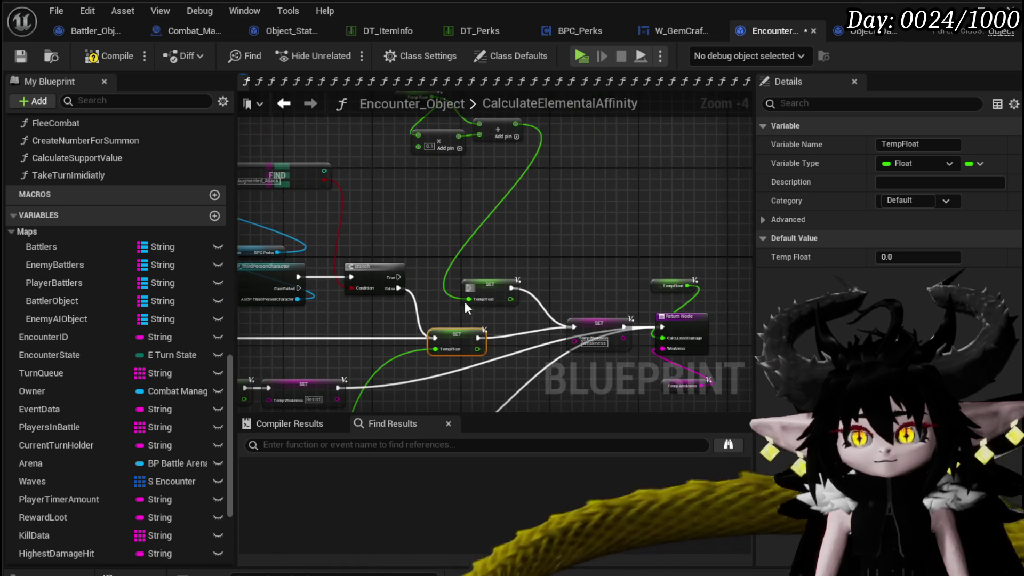
pyautogui.moveTo(484, 254)
pyautogui.mouseDown()
pyautogui.moveTo(489, 242)
pyautogui.moveTo(484, 302)
pyautogui.mouseUp()
# Add a multiply node fed by FIND's Augmented_Attack count.
pyautogui.scroll(3, 426, 270)
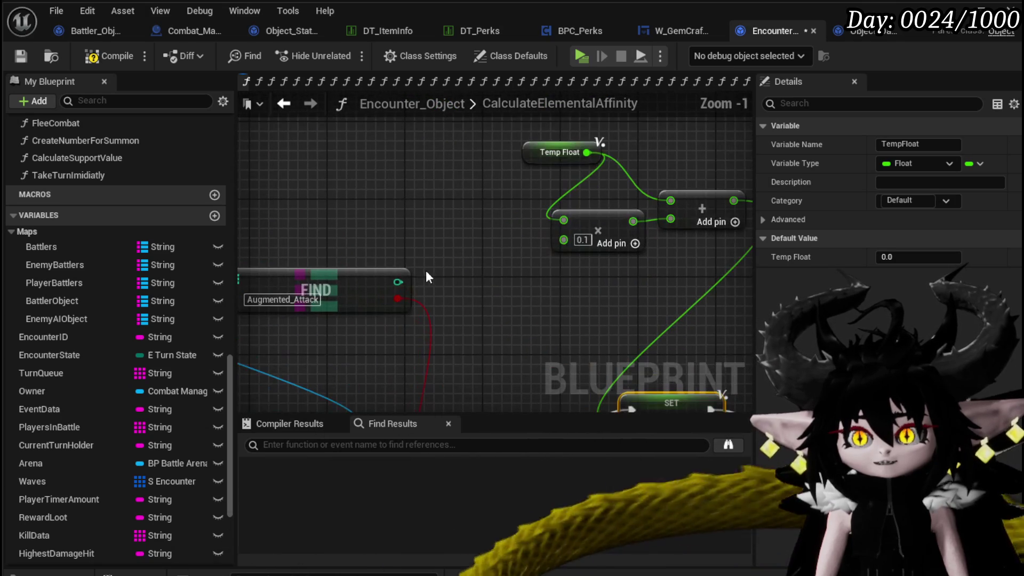
pyautogui.moveTo(397, 282); pyautogui.dragTo(504, 286)
pyautogui.moveTo(398, 289)
pyautogui.mouseDown()
pyautogui.moveTo(437, 288)
pyautogui.moveTo(332, 281)
pyautogui.moveTo(468, 277)
pyautogui.mouseUp()
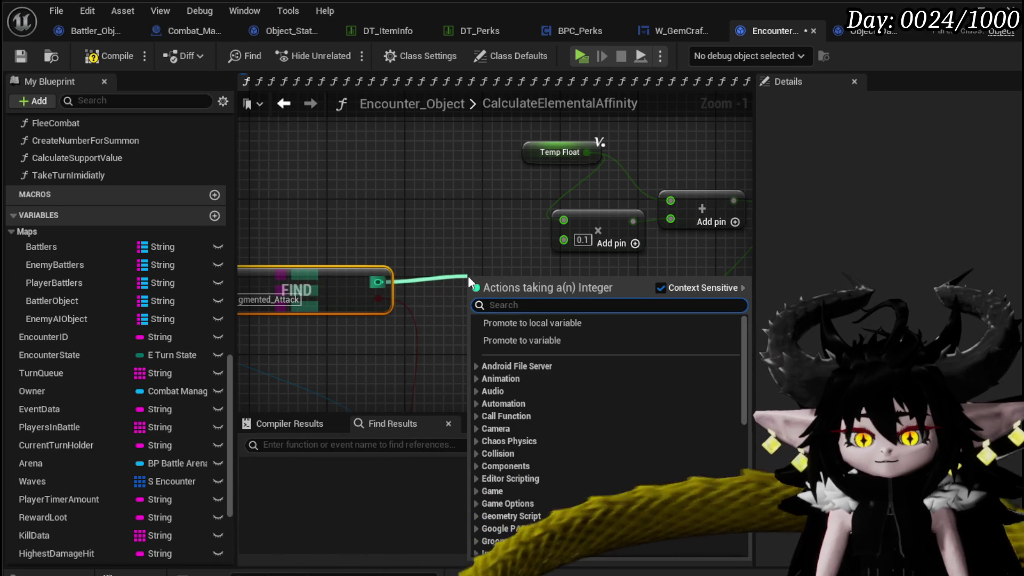
pyautogui.write('*')
pyautogui.click(516, 351)
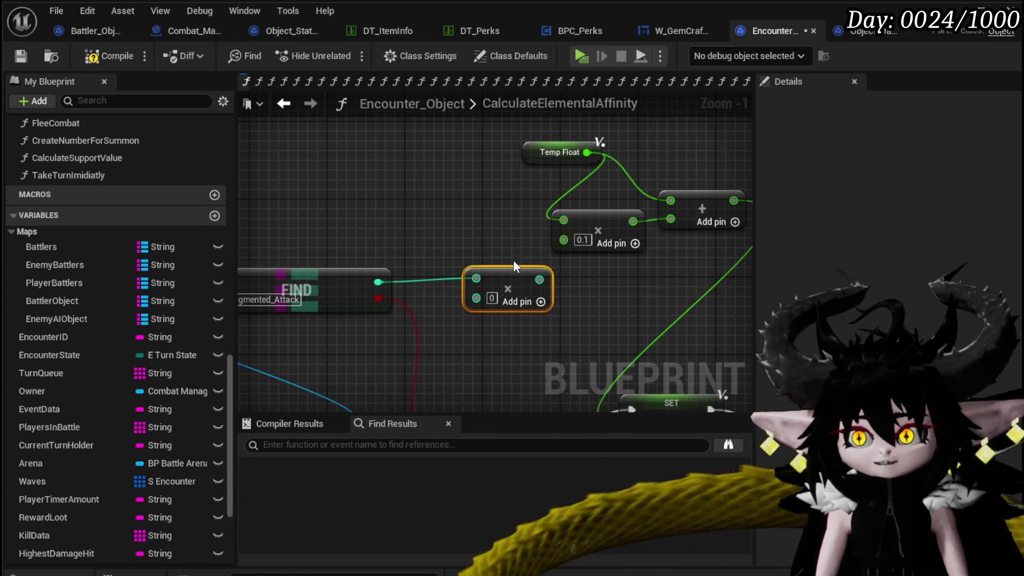
pyautogui.moveTo(378, 282); pyautogui.dragTo(477, 297)
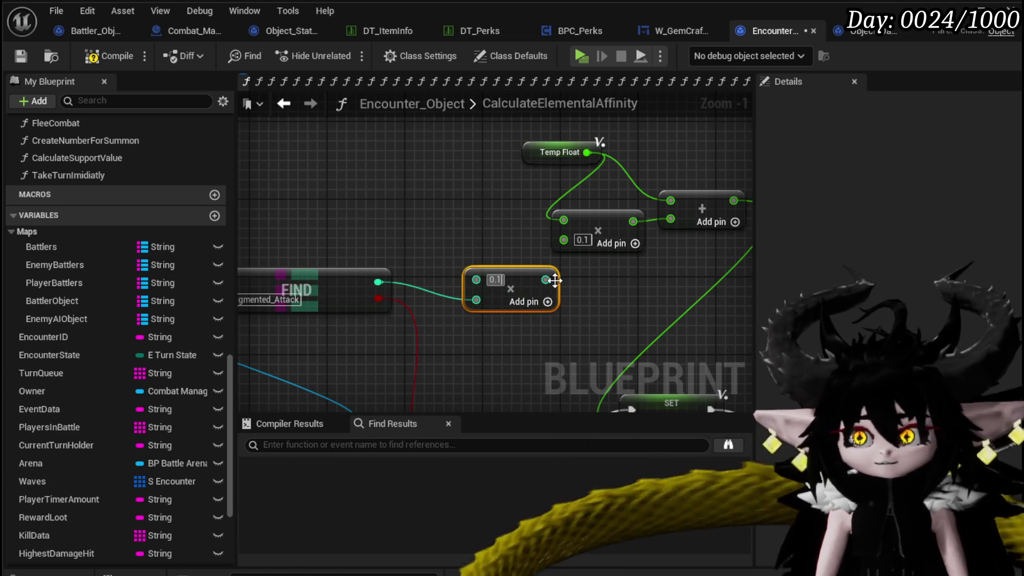
pyautogui.moveTo(539, 280); pyautogui.dragTo(563, 241)
pyautogui.click(509, 245)
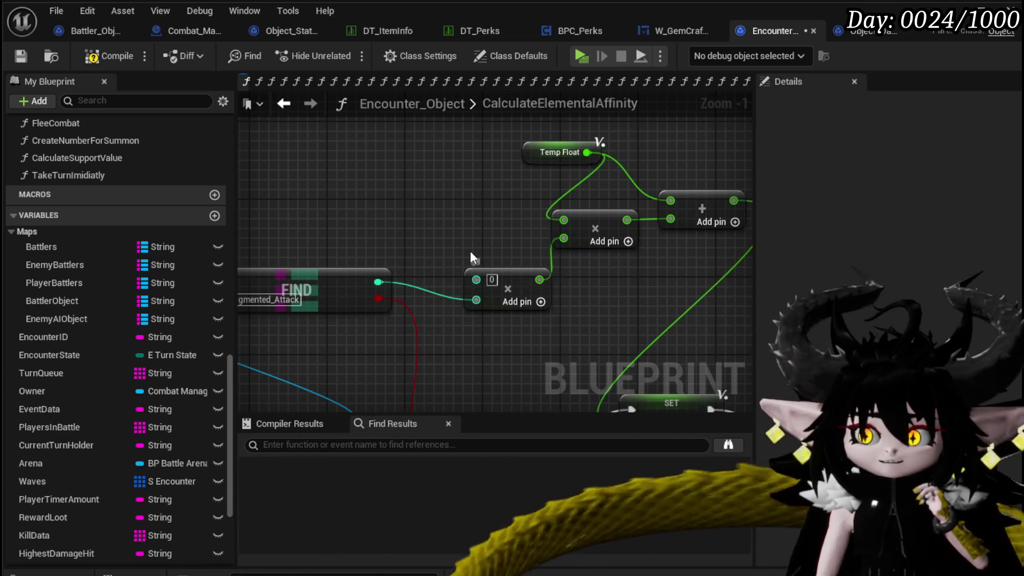
# Set the multiplier constant to 0.1 and save, reviewing the Cast and Branch chain.
pyautogui.rightClick(475, 287)
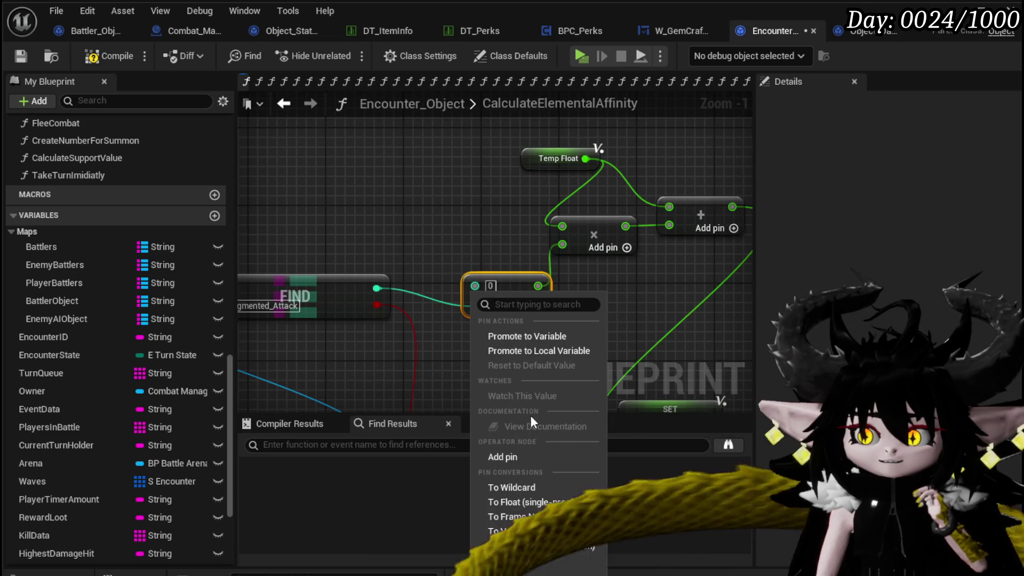
pyautogui.click(502, 457)
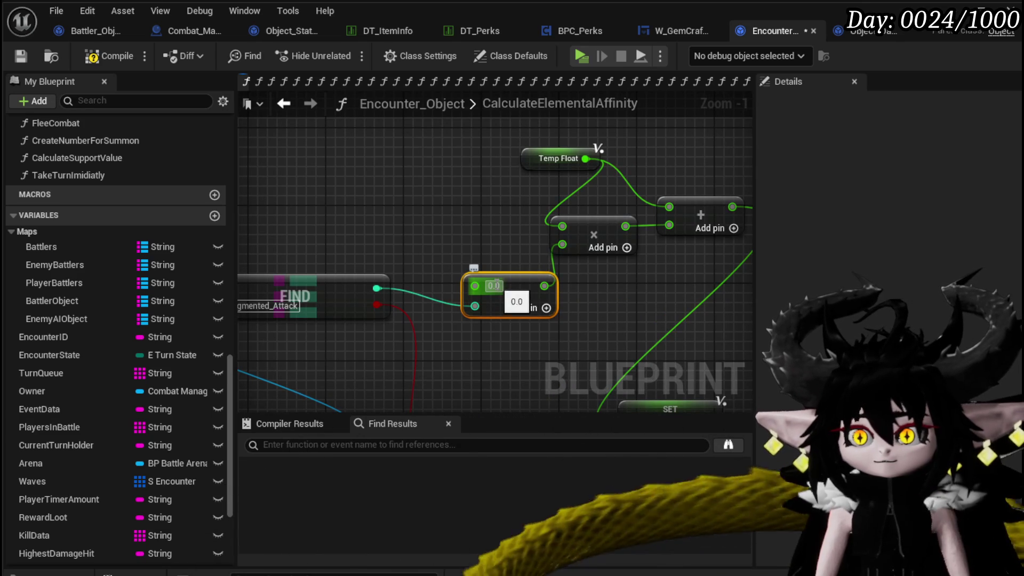
pyautogui.click(489, 259)
pyautogui.moveTo(486, 269); pyautogui.dragTo(491, 267)
pyautogui.click(403, 217)
pyautogui.scroll(-2, 407, 222)
pyautogui.moveTo(407, 224); pyautogui.dragTo(463, 257)
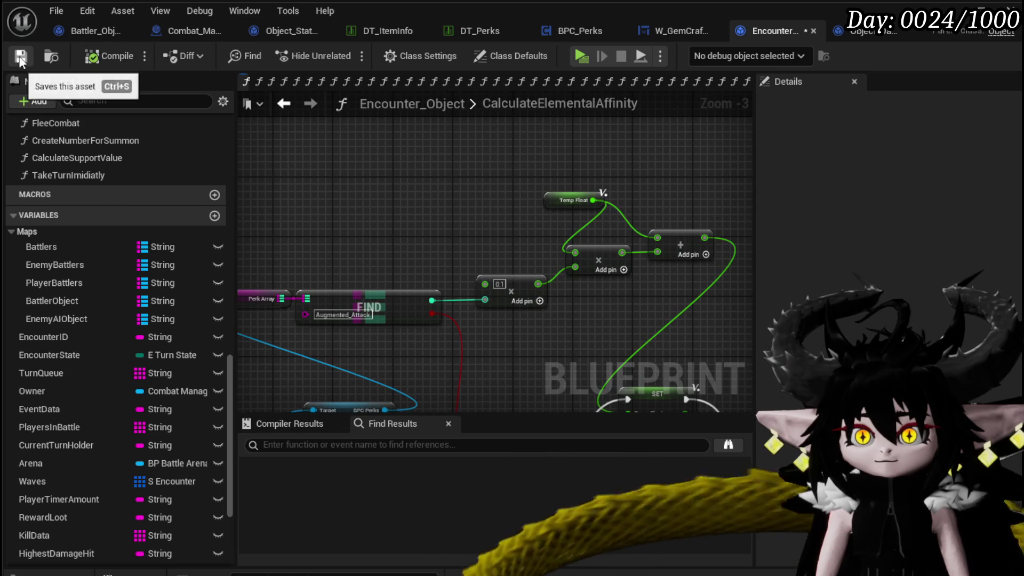
pyautogui.moveTo(439, 222); pyautogui.dragTo(513, 205)
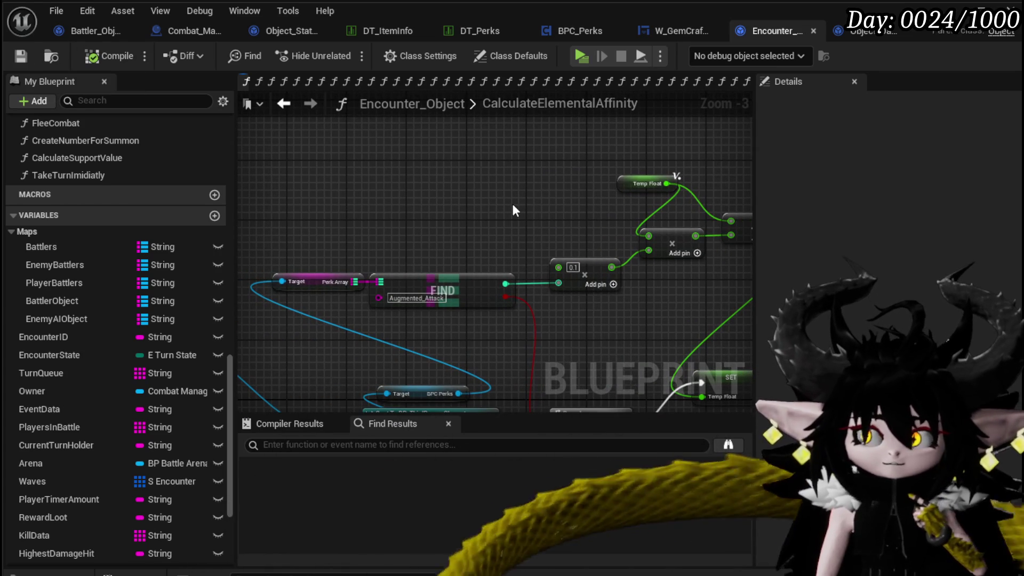
pyautogui.click(20, 55)
pyautogui.moveTo(373, 219)
pyautogui.mouseDown()
pyautogui.moveTo(411, 160)
pyautogui.moveTo(334, 188)
pyautogui.mouseUp()
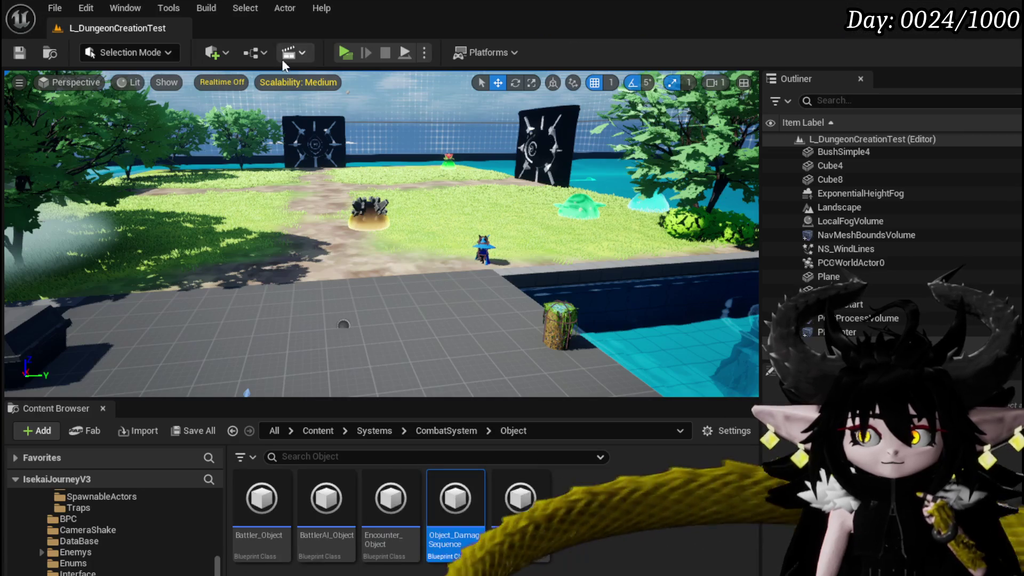
# Run a quick play test, then open the Encounter_Object blueprint.
pyautogui.click(347, 54)
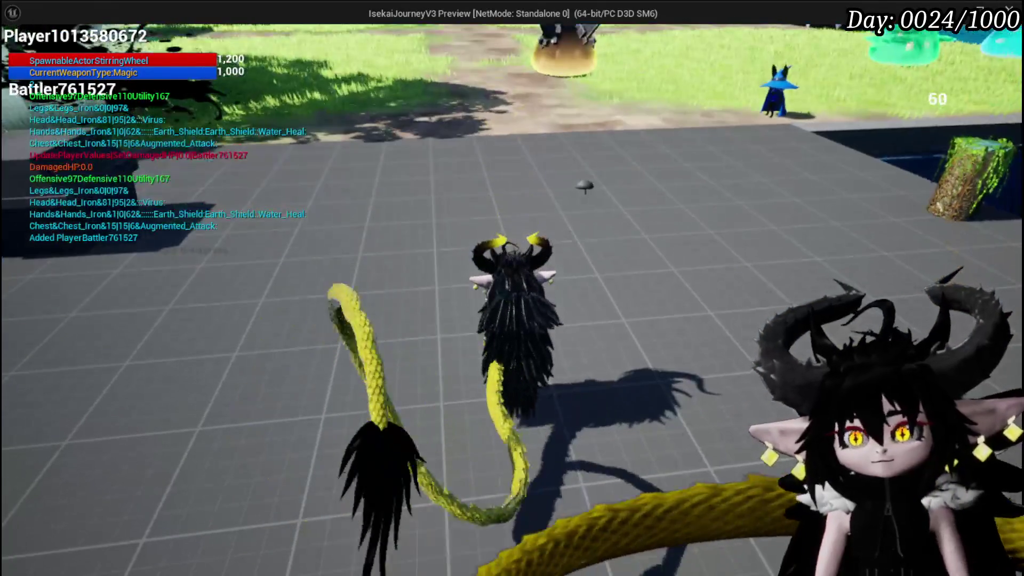
pyautogui.press('Escape')
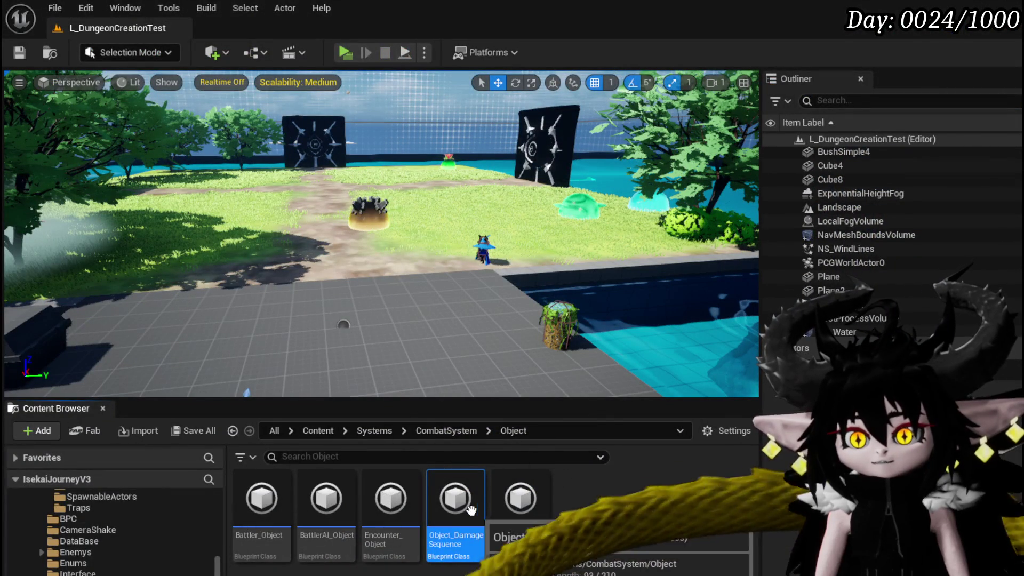
pyautogui.doubleClick(376, 501)
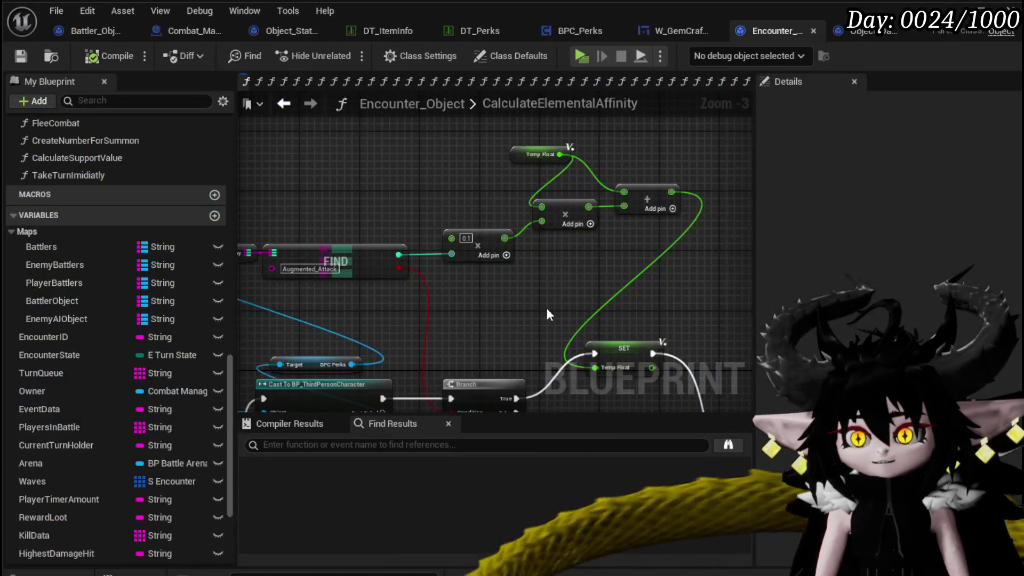
# Put an F9 breakpoint on the Branch node and save Encounter_Object.
pyautogui.rightClick(443, 305)
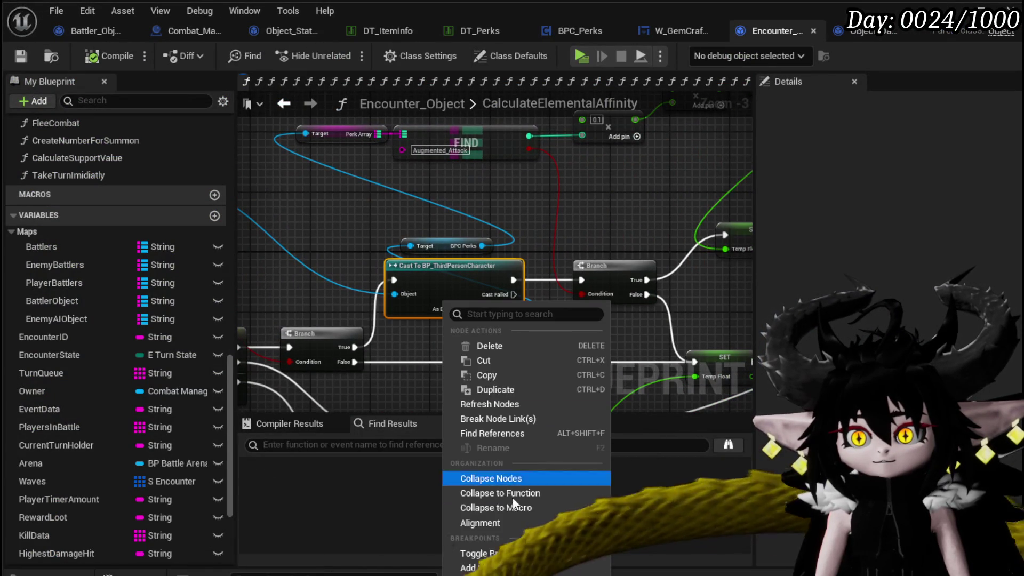
pyautogui.press('Escape')
pyautogui.rightClick(432, 335)
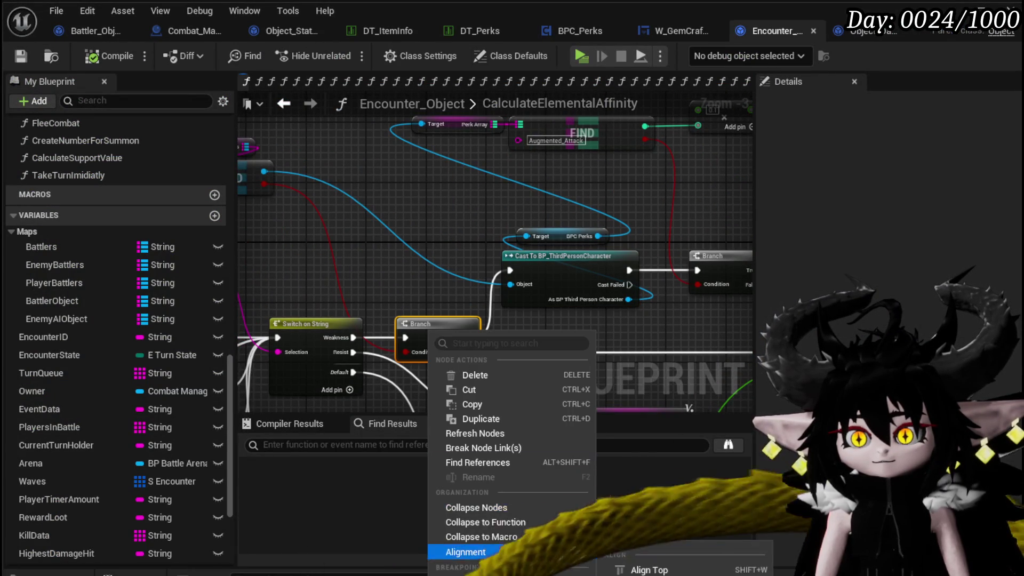
pyautogui.press('F9')
pyautogui.moveTo(372, 272); pyautogui.dragTo(484, 340)
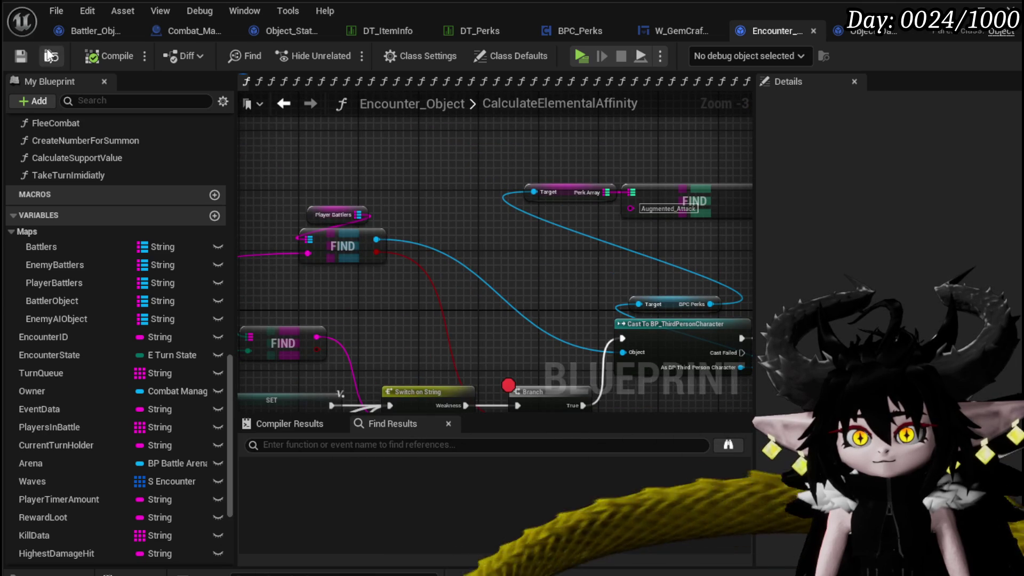
pyautogui.click(20, 56)
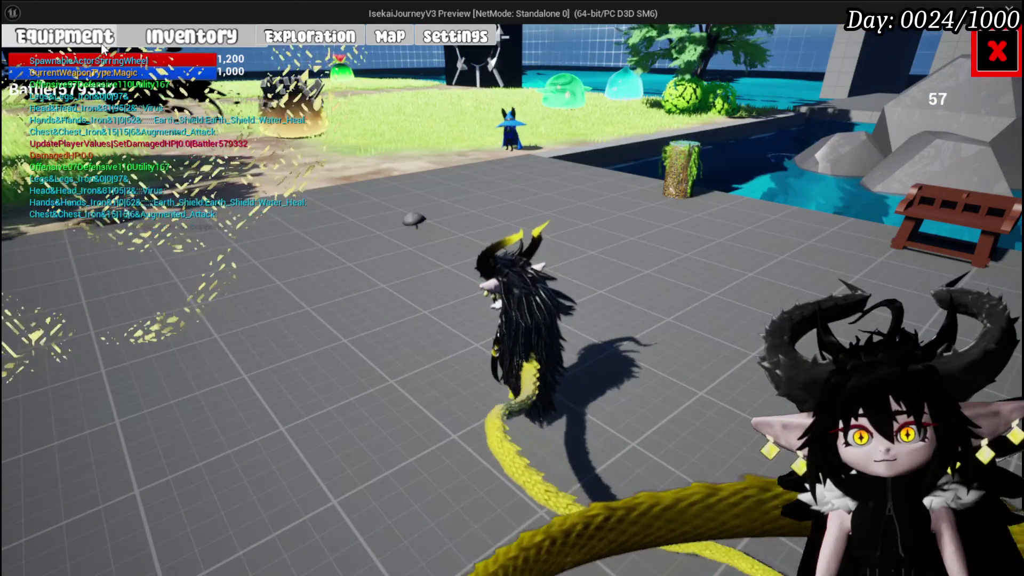
# Check the equipment perks and the workbench's Elemental Power gem and upgrade items.
pyautogui.click(90, 47)
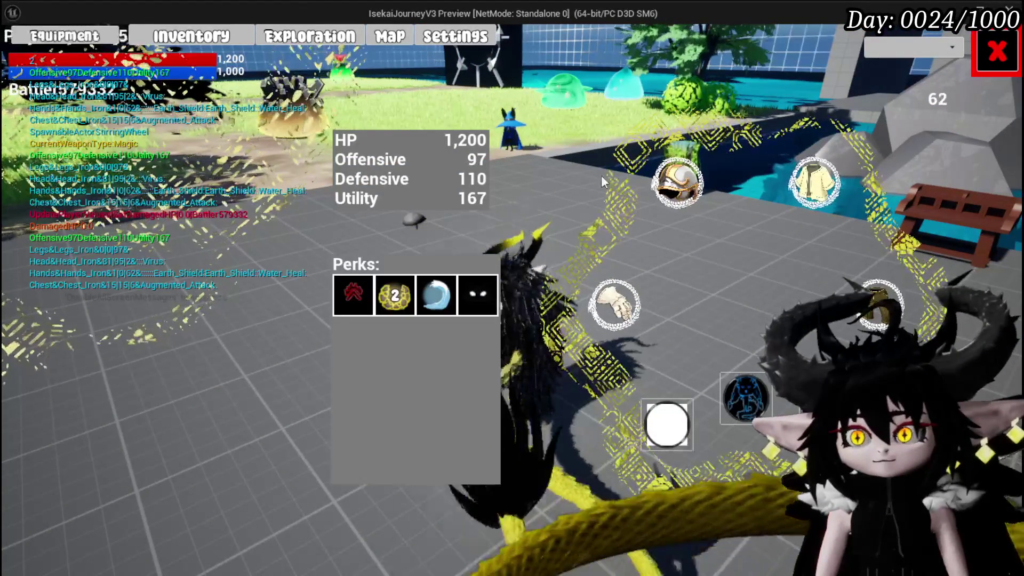
pyautogui.press('Escape')
pyautogui.press('w')
pyautogui.press('e')
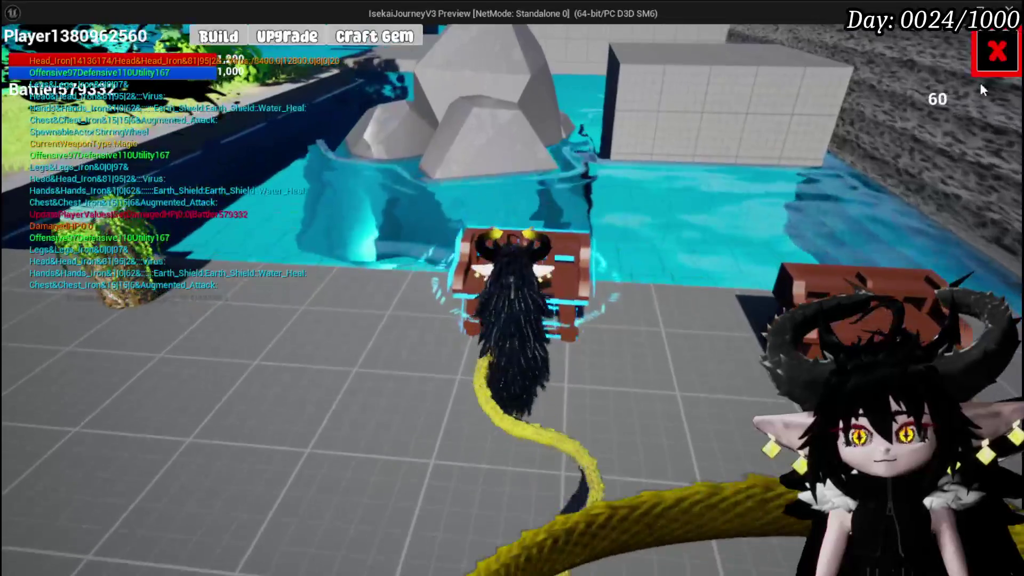
pyautogui.click(296, 40)
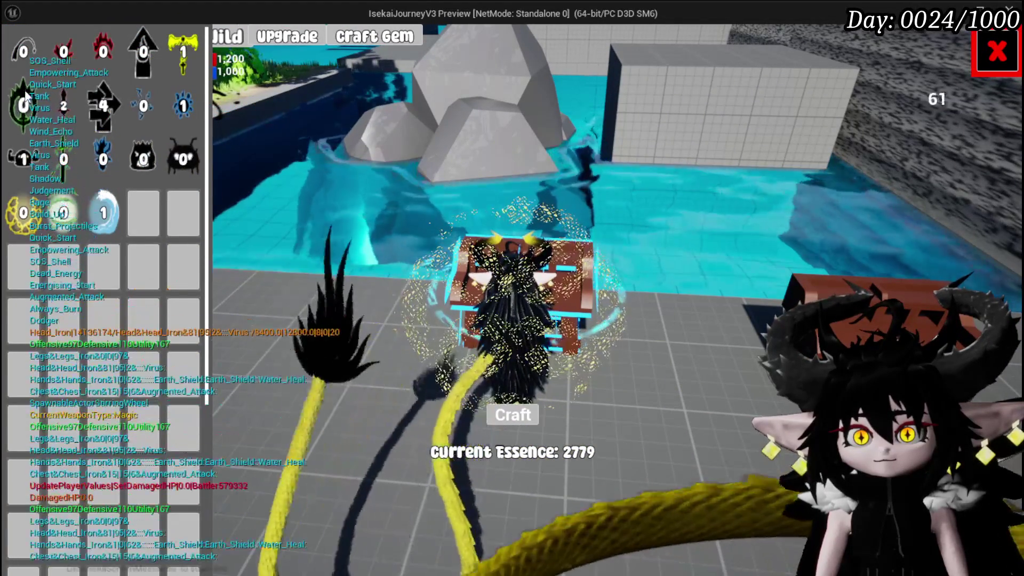
pyautogui.click(104, 213)
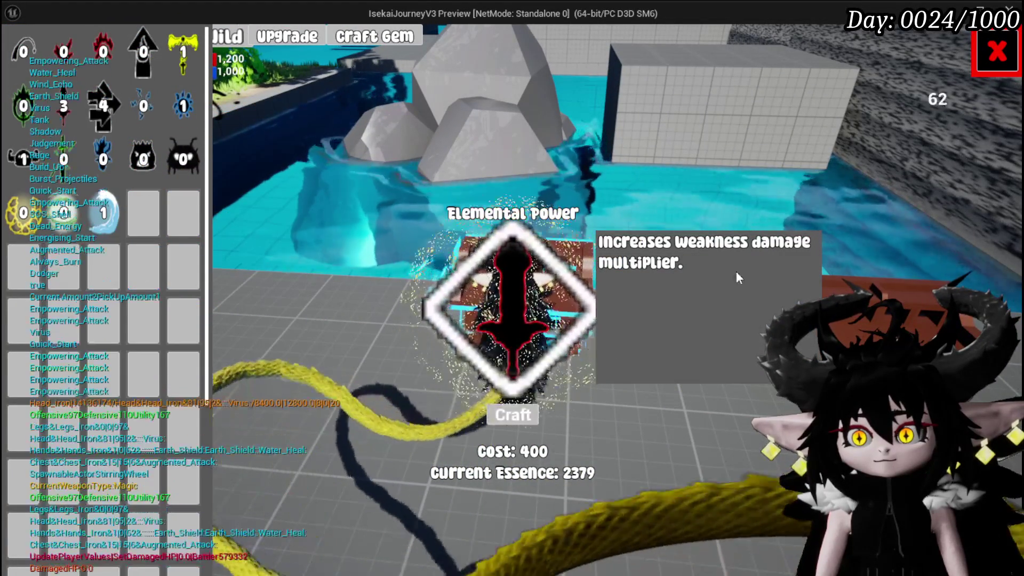
pyautogui.click(279, 43)
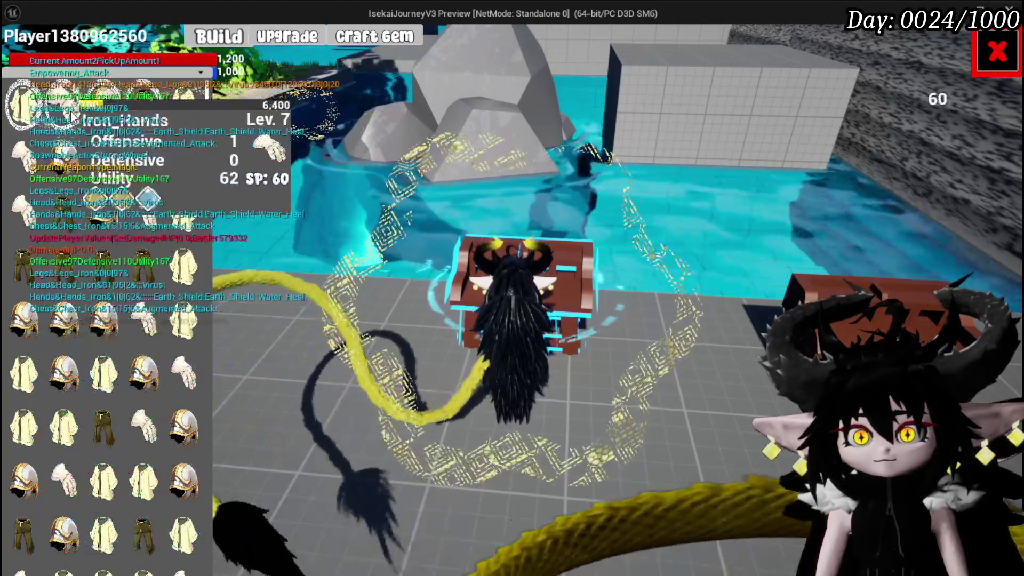
pyautogui.click(995, 51)
pyautogui.press('Escape')
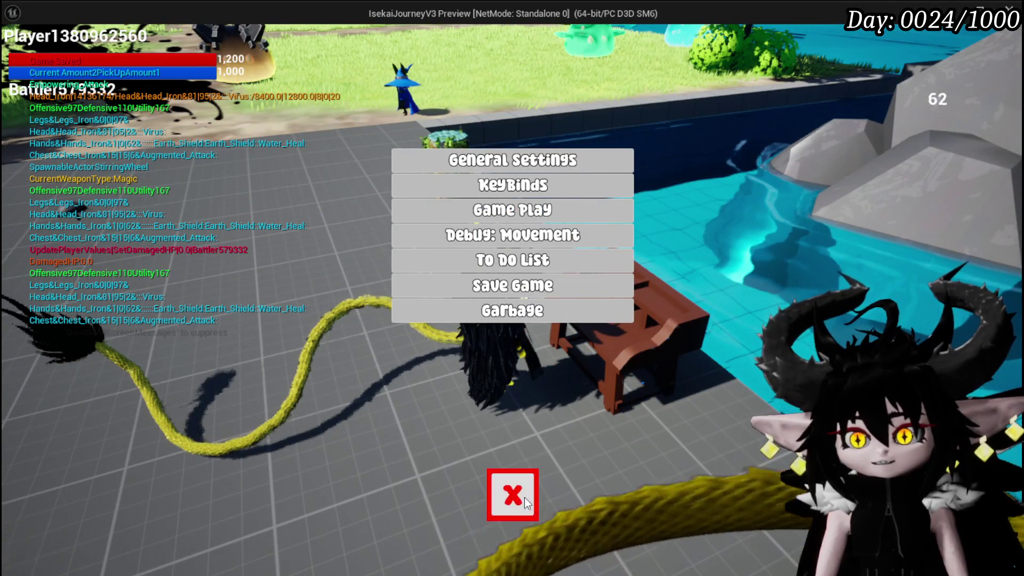
pyautogui.click(523, 497)
# Fight Slime_Wind, block its attack, cast Splash Move, then leave the preview.
pyautogui.press('w')
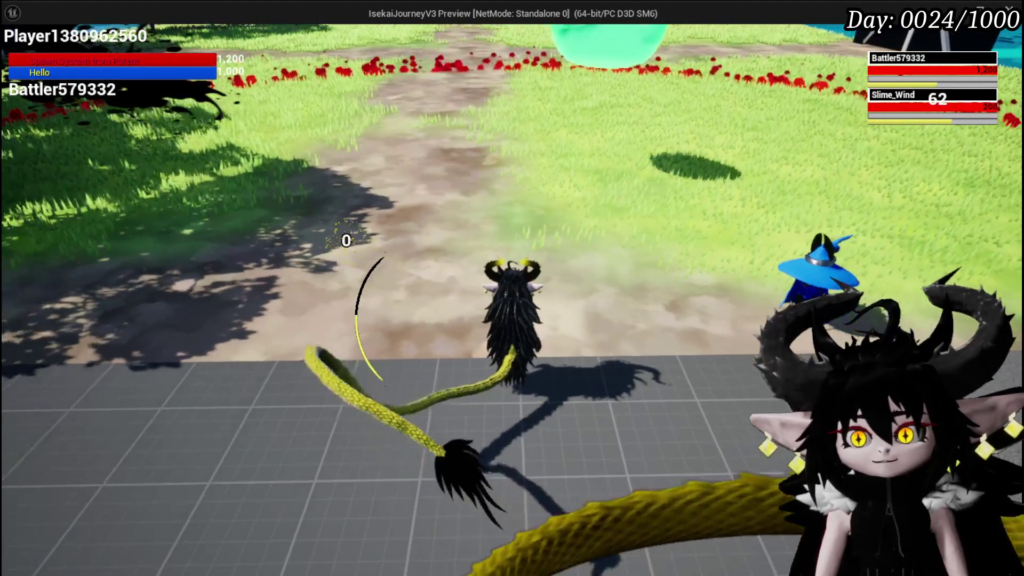
pyautogui.press('space')
pyautogui.press('space')
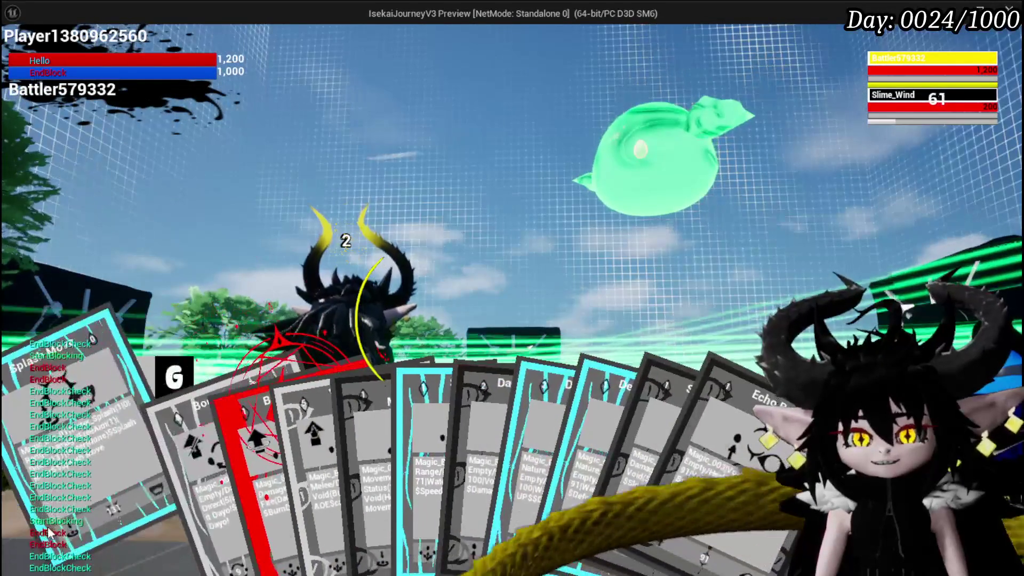
pyautogui.click(266, 464)
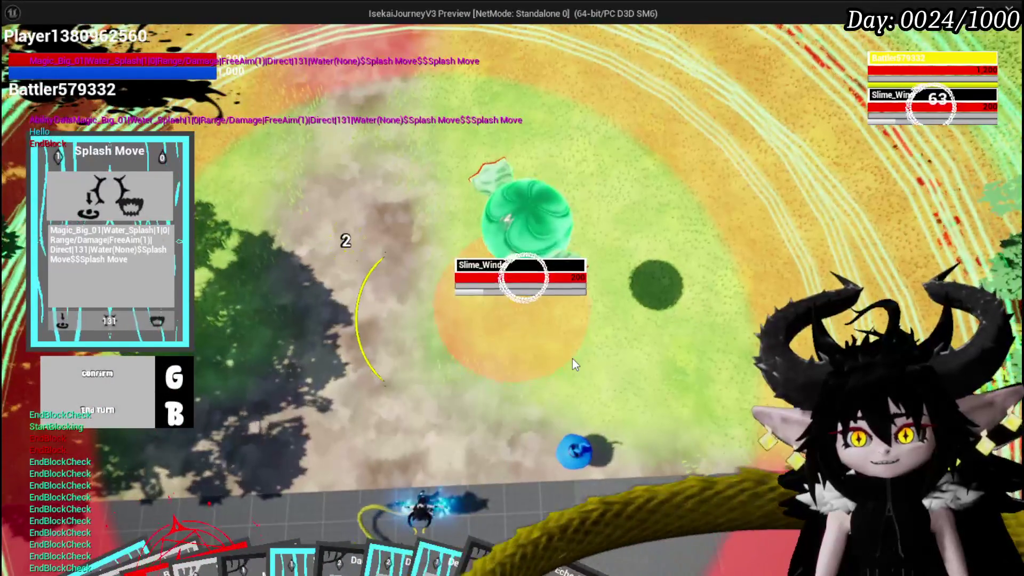
pyautogui.press('g')
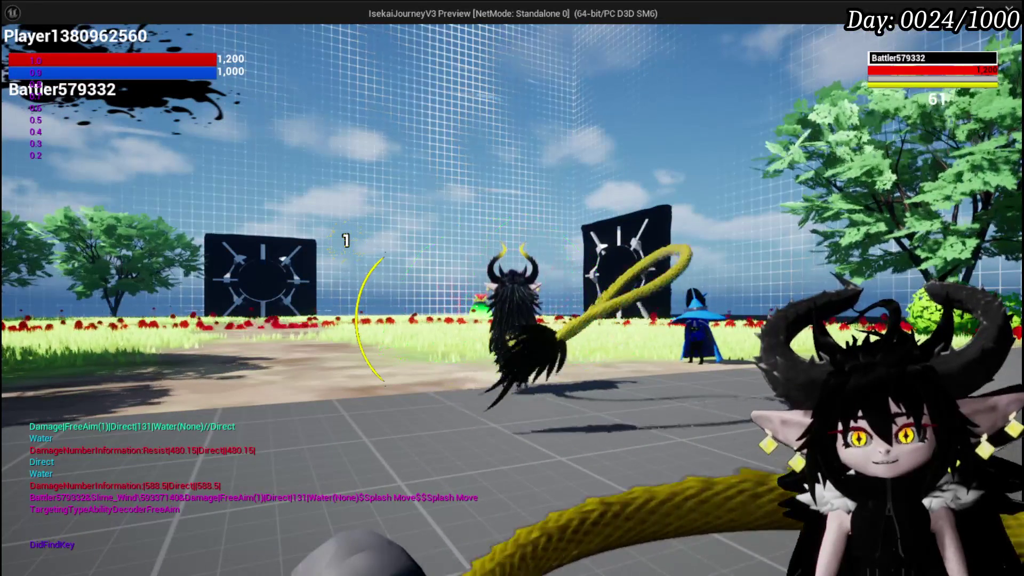
pyautogui.hotkey('alt', 'Tab')
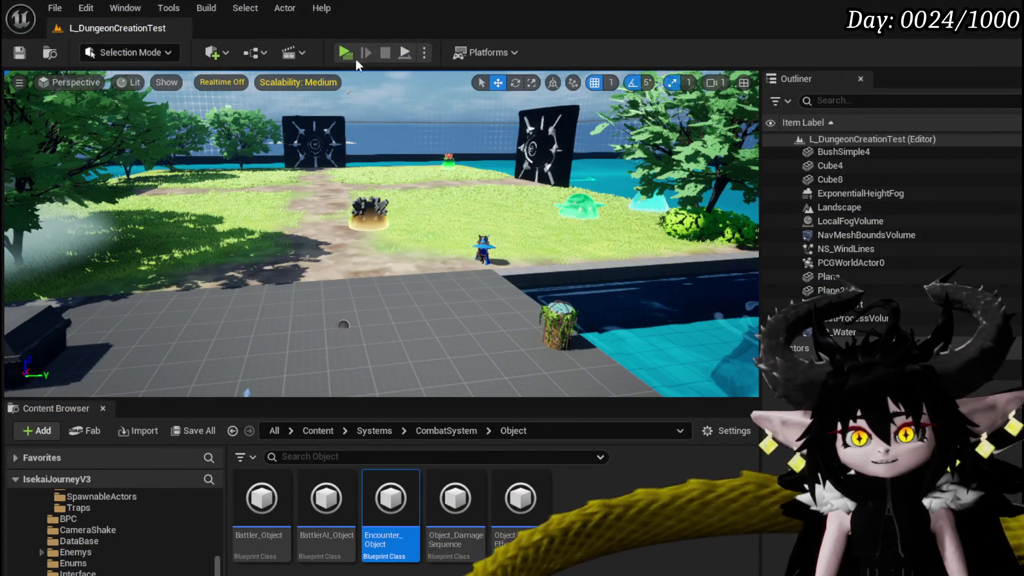
# Relaunch the play test and view the equipment panel's HP, stats and perks.
pyautogui.click(352, 52)
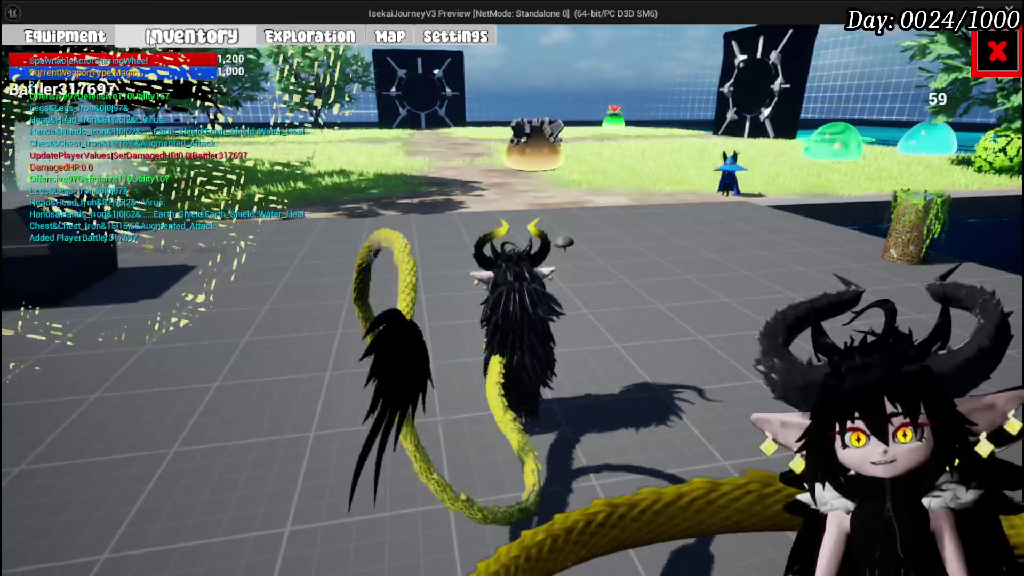
pyautogui.click(64, 37)
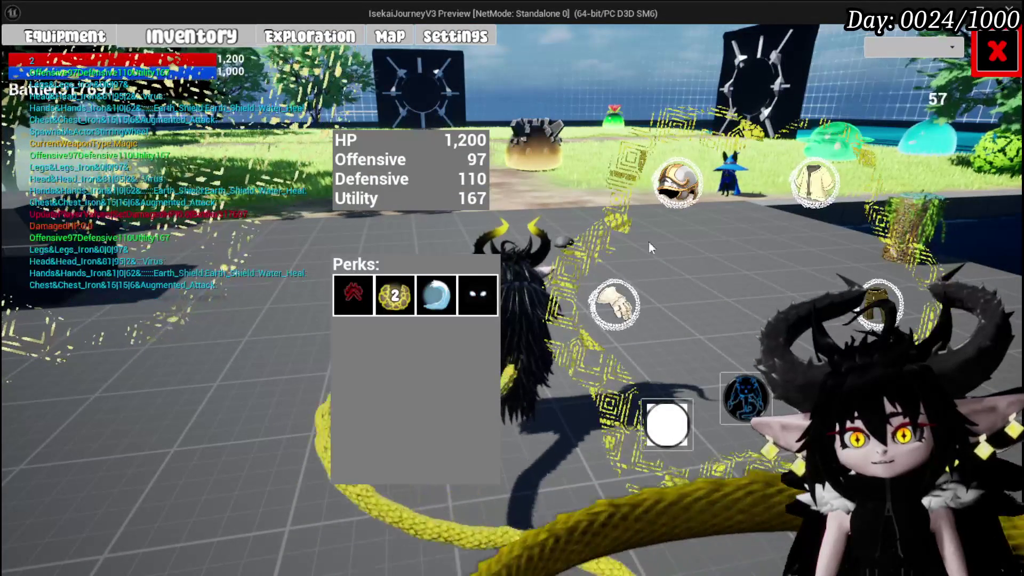
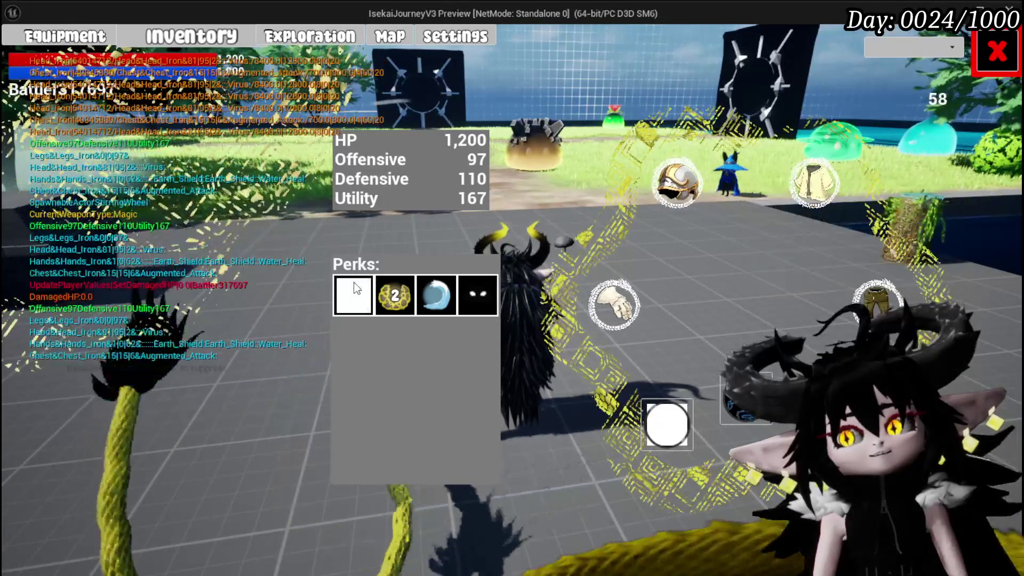
# Close the Equipment menu, walk toward the spiked slime and cast Splash Move.
pyautogui.click(984, 68)
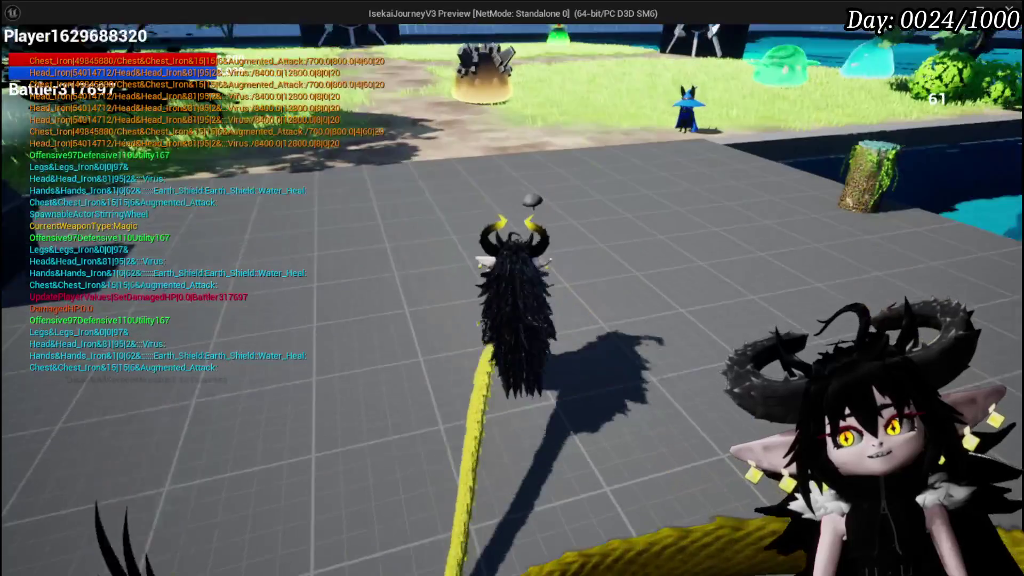
pyautogui.press('w')
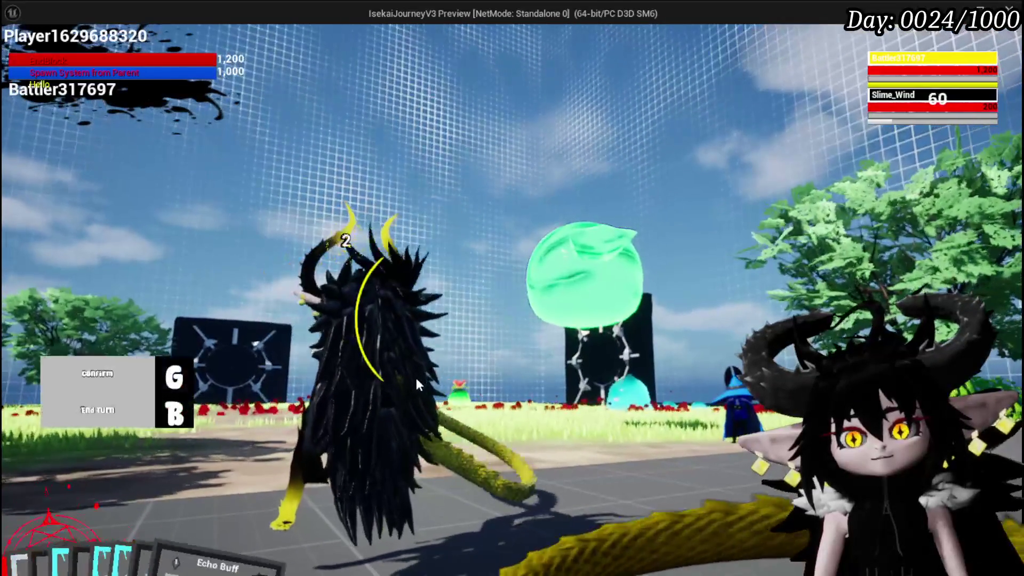
pyautogui.click(59, 539)
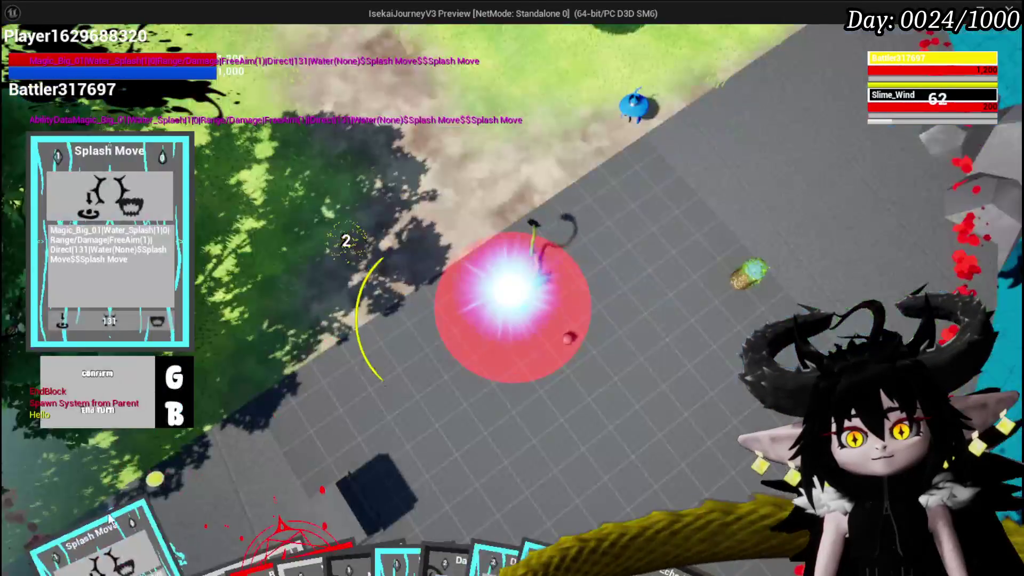
pyautogui.press('g')
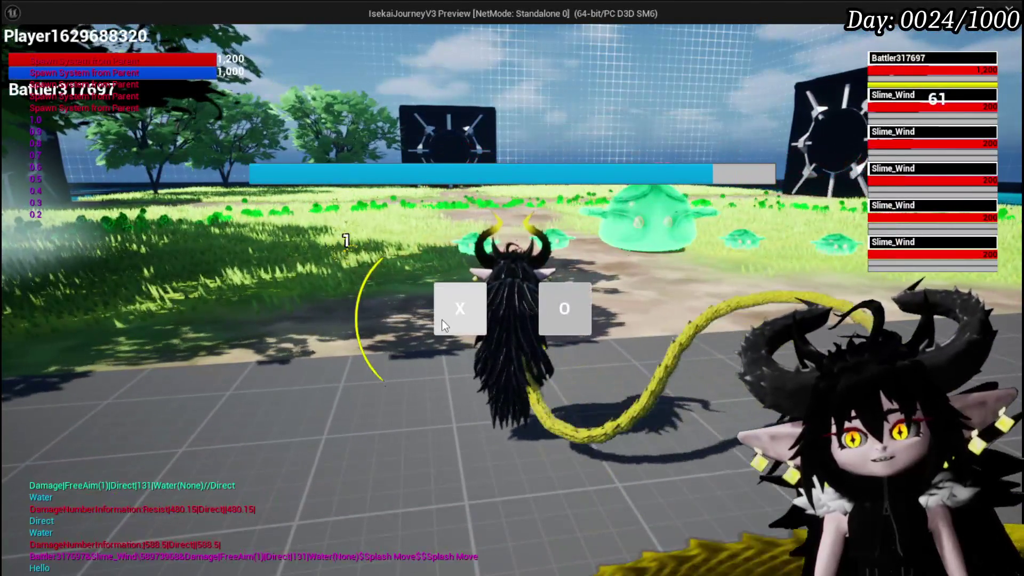
# Decline the encounter prompt, confirm Splash Move's landing spot, and stop the preview.
pyautogui.click(459, 309)
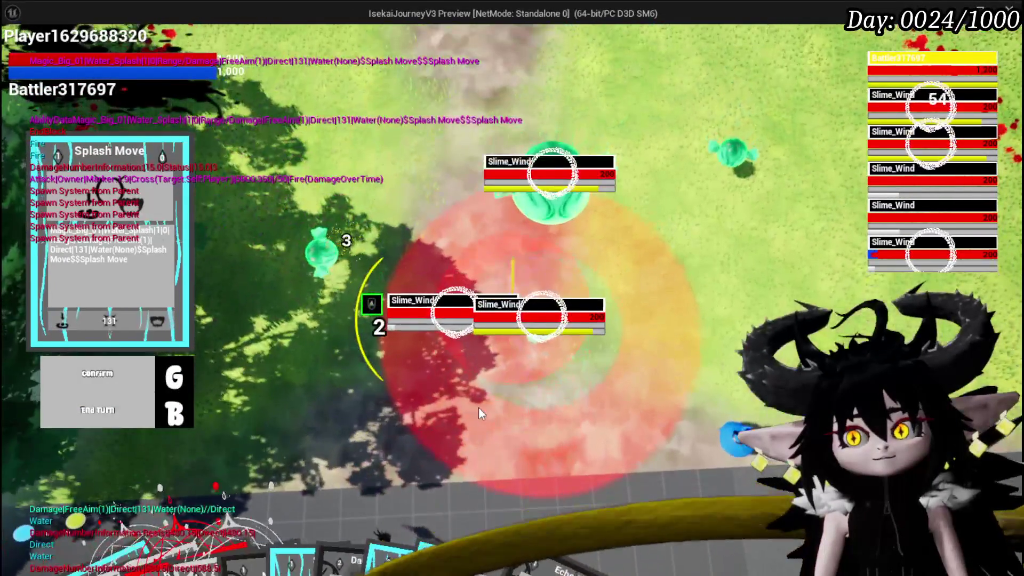
pyautogui.click(478, 407)
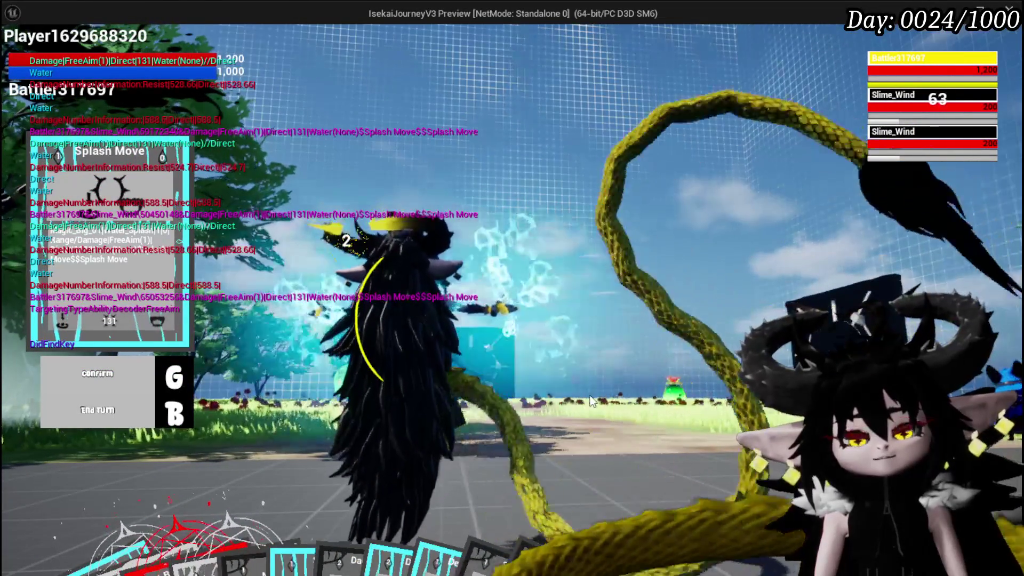
pyautogui.hotkey('alt', 'Tab')
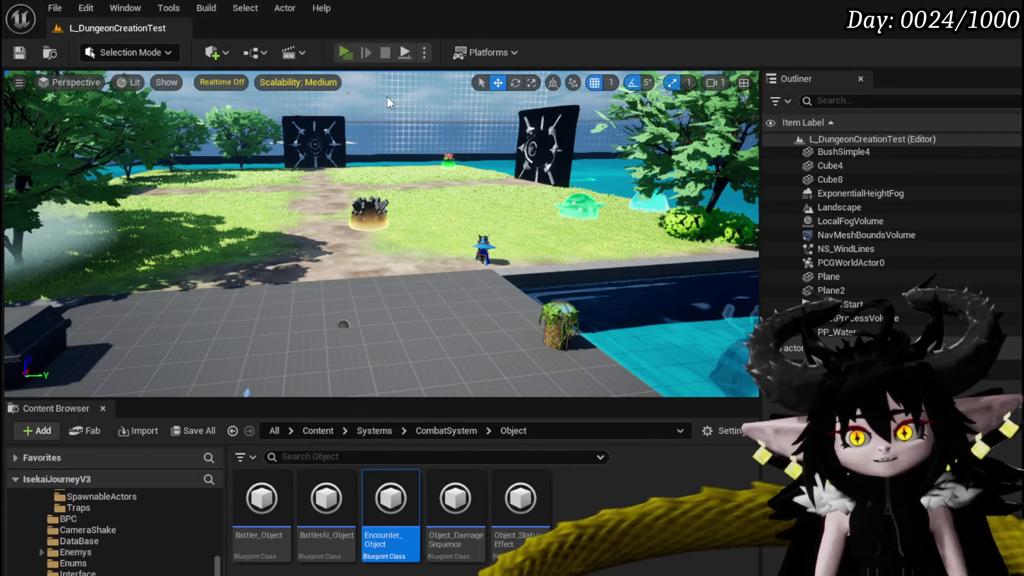
# Relaunch the preview and equip a different Iron_Chest, sorting chest items by Offensive.
pyautogui.hotkey('alt', 'Tab')
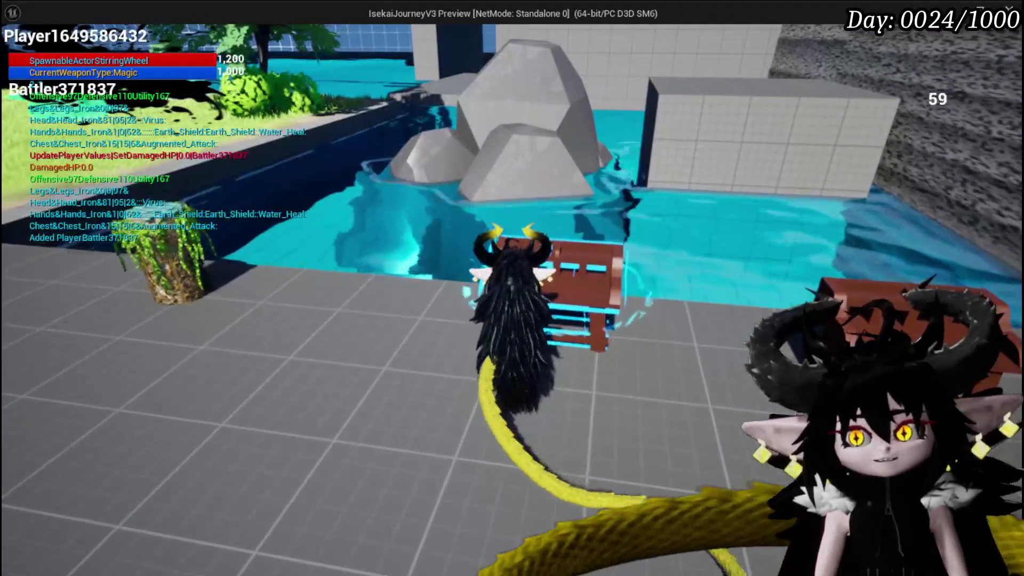
pyautogui.press('Tab')
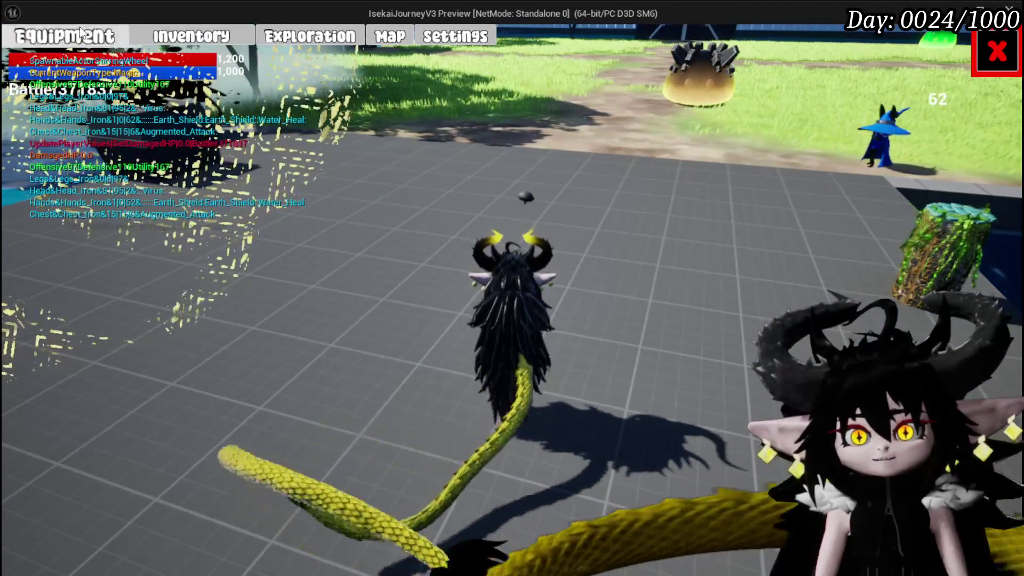
pyautogui.click(79, 33)
pyautogui.click(814, 182)
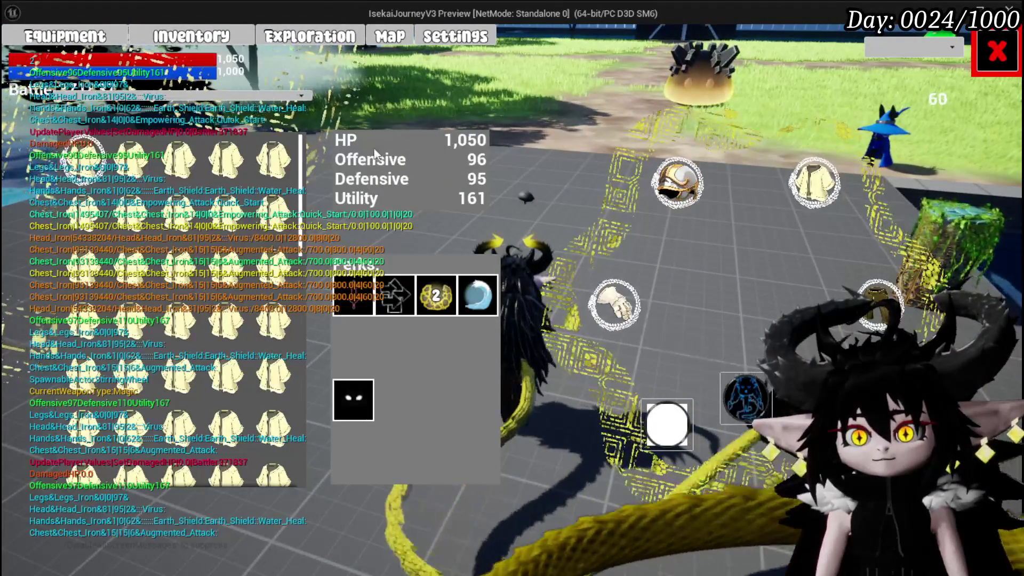
pyautogui.click(124, 97)
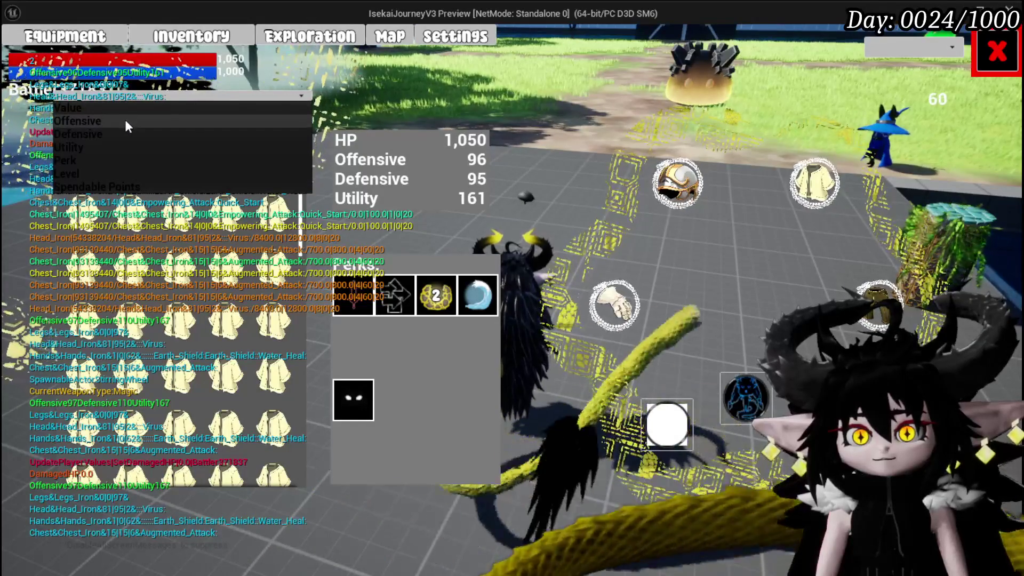
pyautogui.click(128, 126)
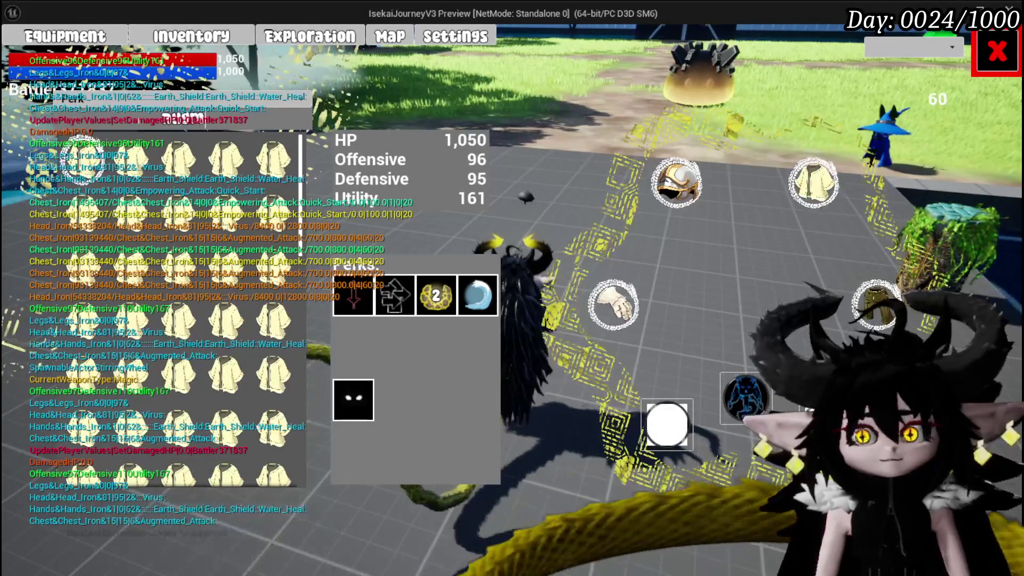
pyautogui.moveTo(128, 167)
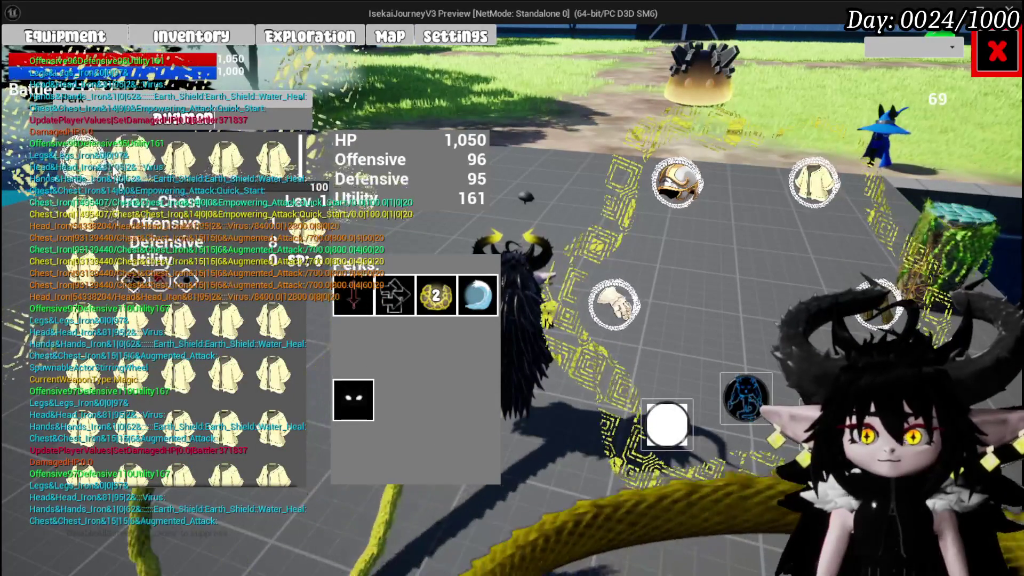
pyautogui.click(178, 167)
pyautogui.click(442, 169)
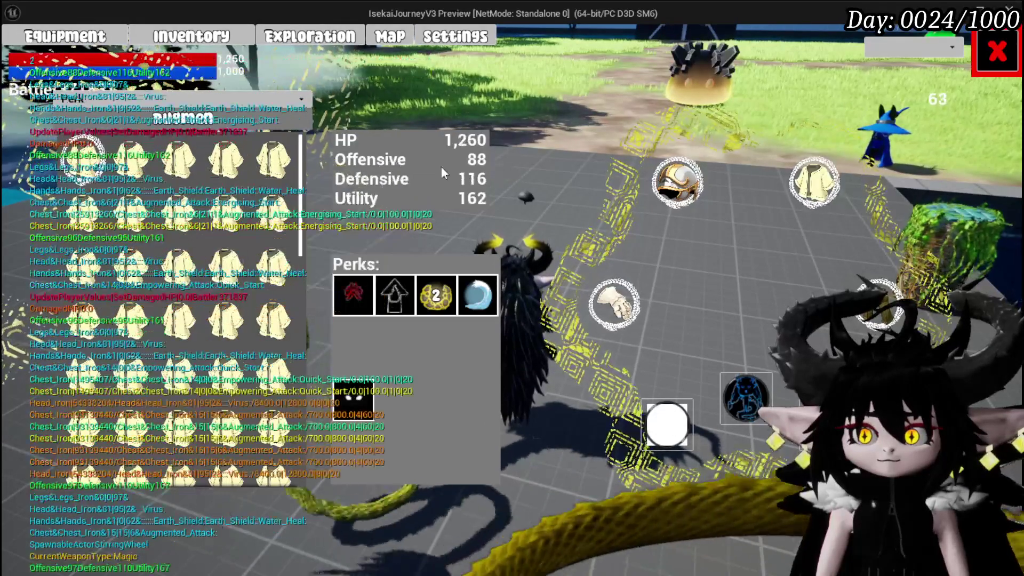
# Close the equipment panel and save the game from the settings menu.
pyautogui.click(998, 63)
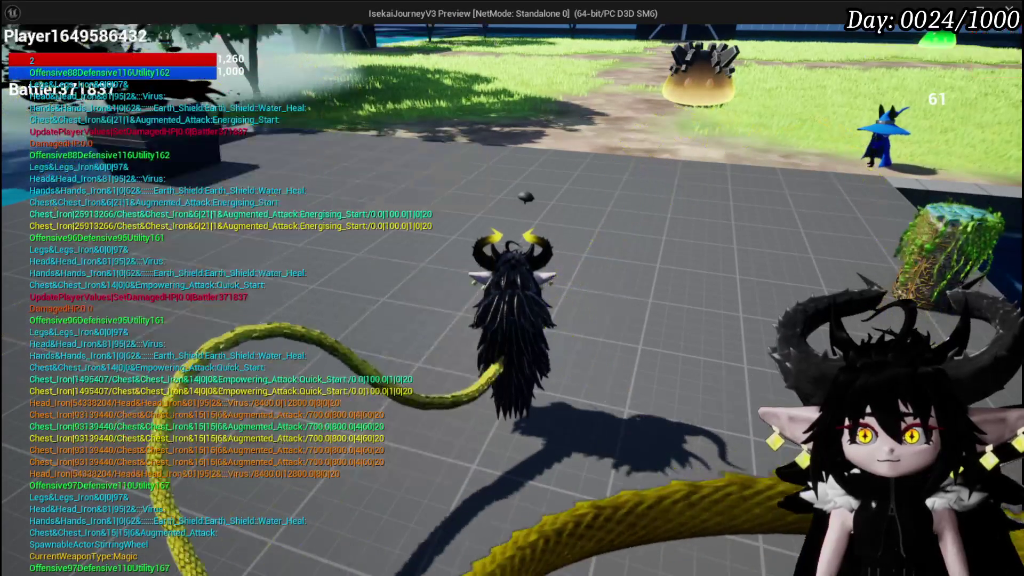
pyautogui.press('Escape')
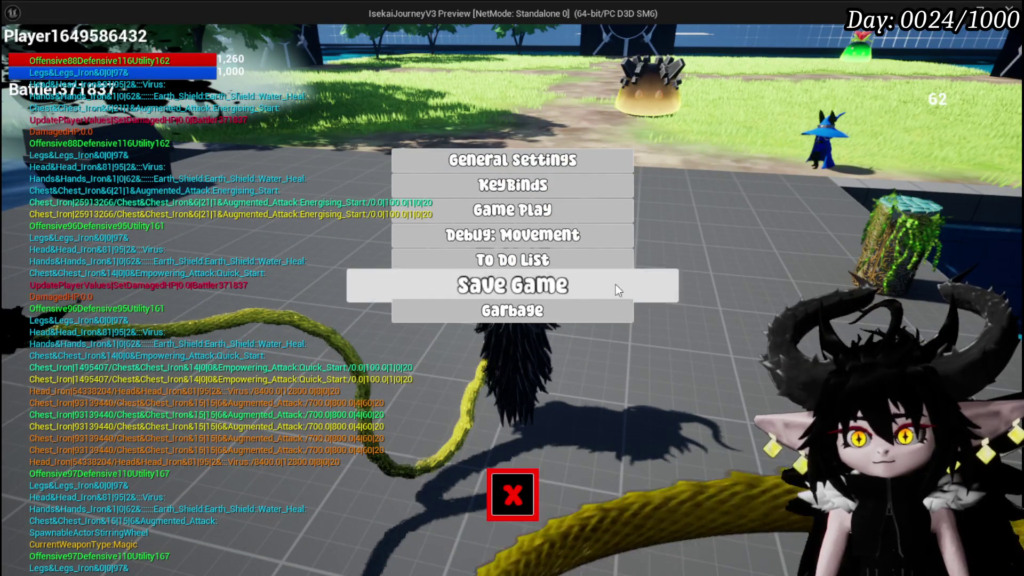
pyautogui.click(616, 290)
pyautogui.click(512, 496)
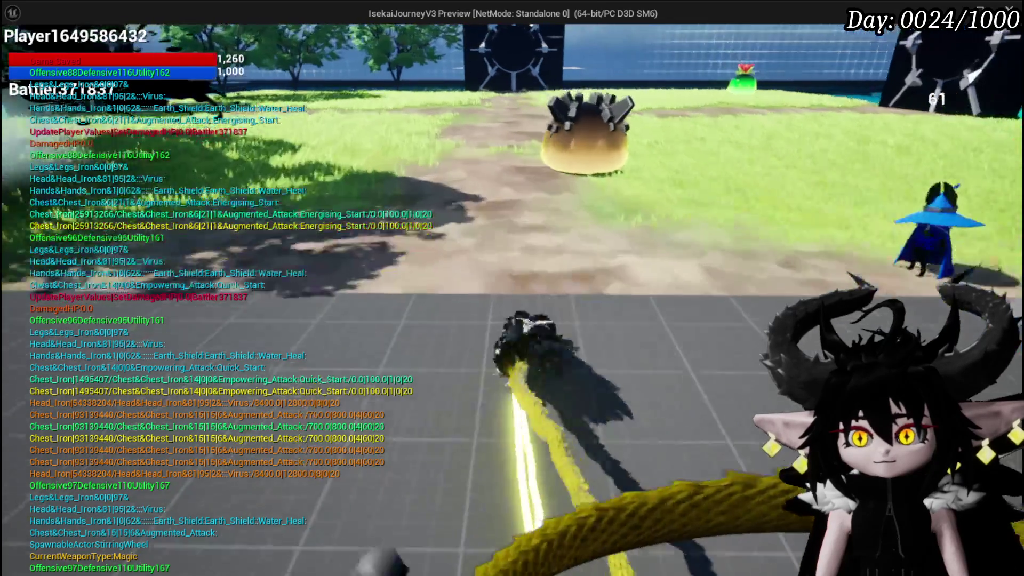
# Decline the encounter prompt, cast Splash Move from the card hand on the enemy, then stop PIE.
pyautogui.press('w')
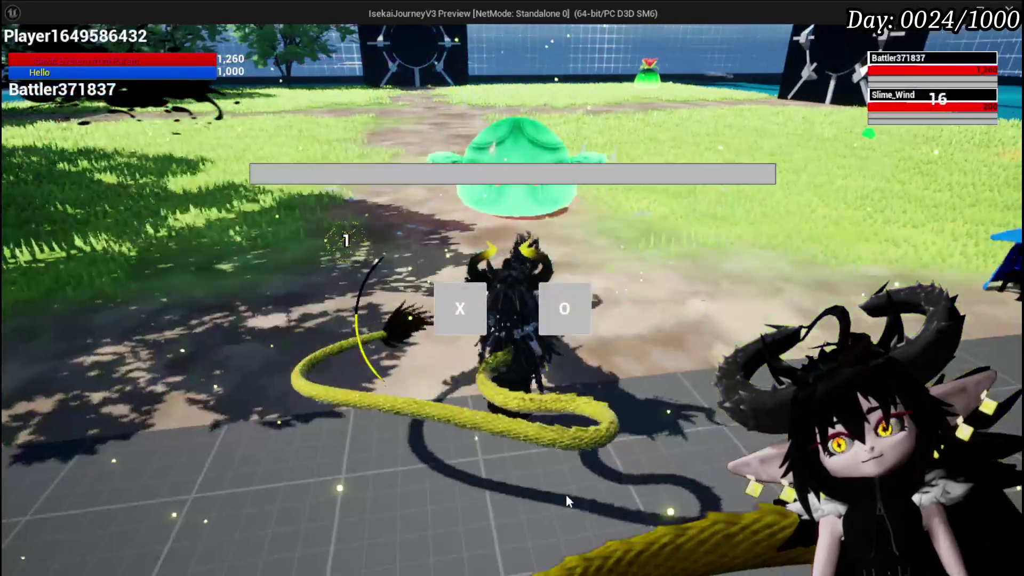
pyautogui.click(457, 304)
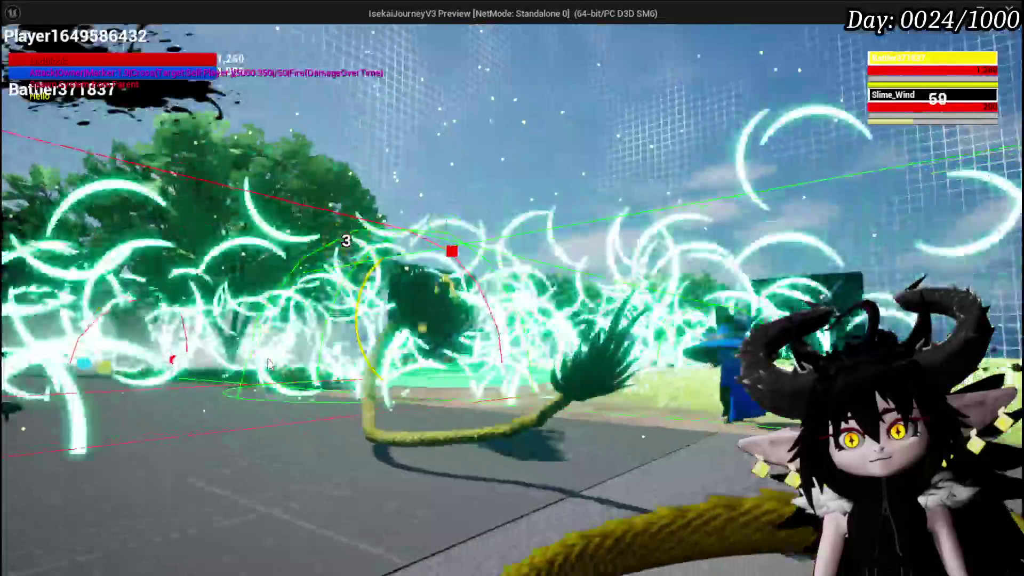
pyautogui.moveTo(47, 549)
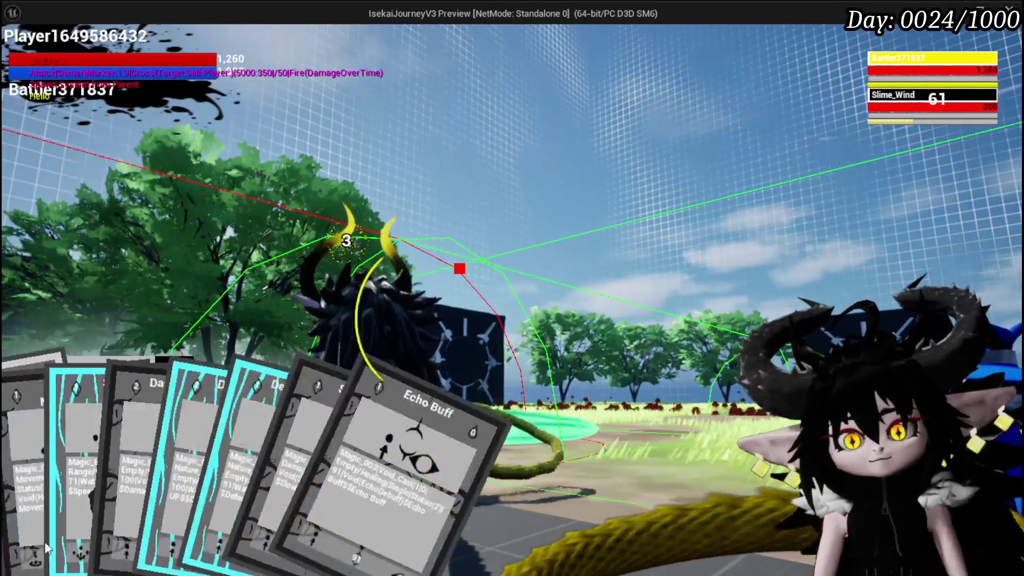
pyautogui.click(69, 480)
pyautogui.click(474, 372)
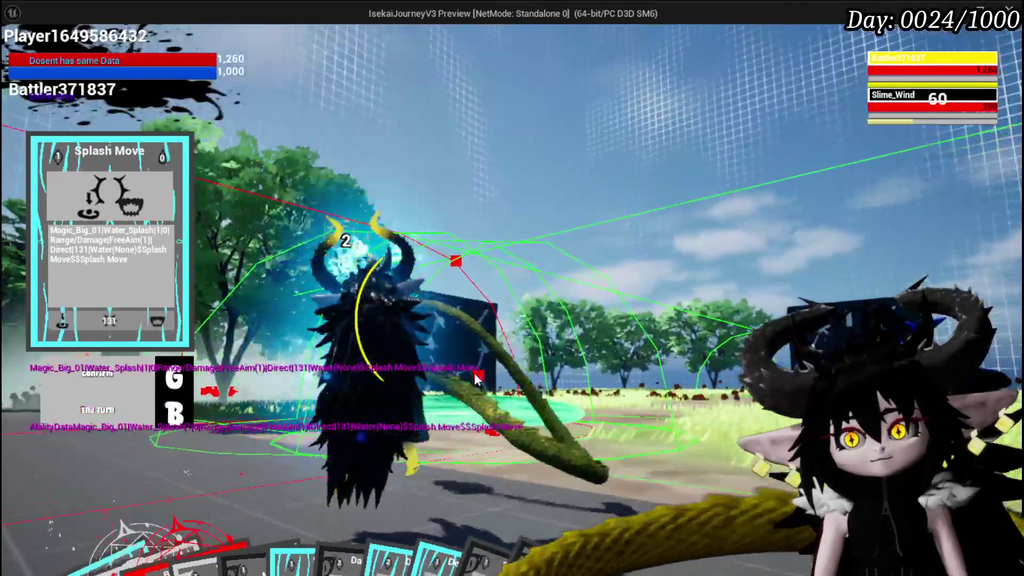
pyautogui.press('g')
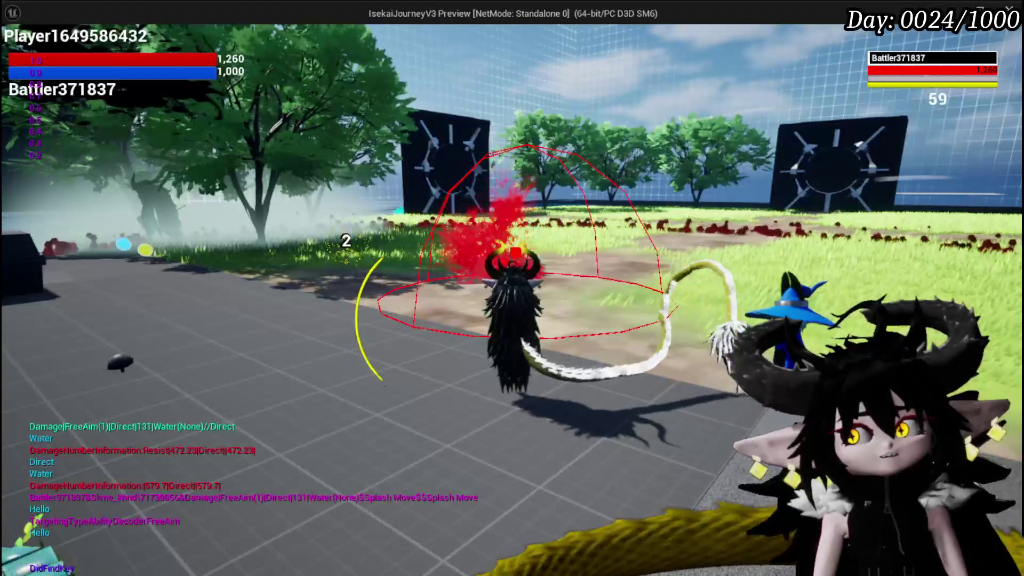
pyautogui.press('Escape')
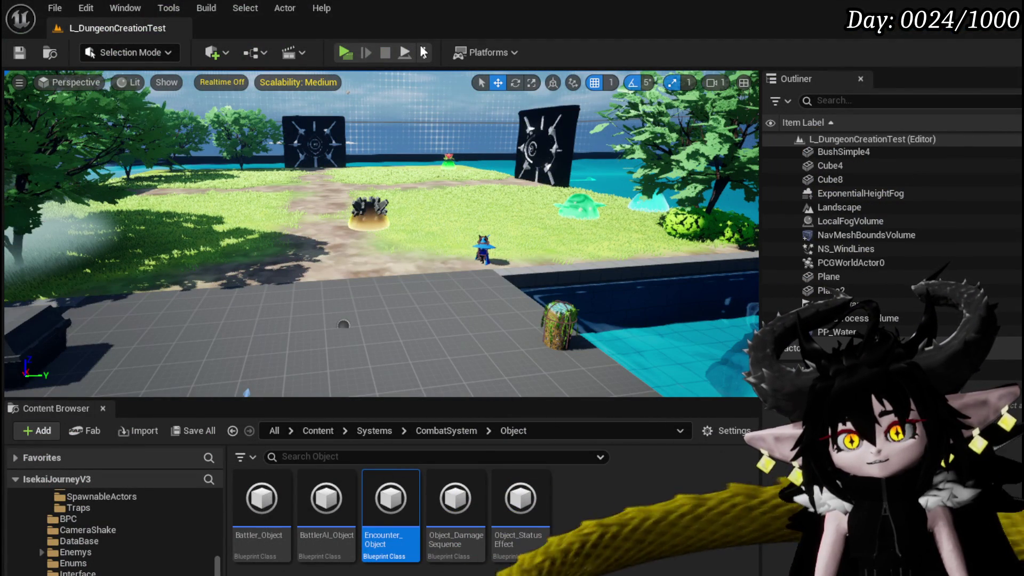
# Start the game preview, check the chest items, and walk to the workbench.
pyautogui.click(340, 53)
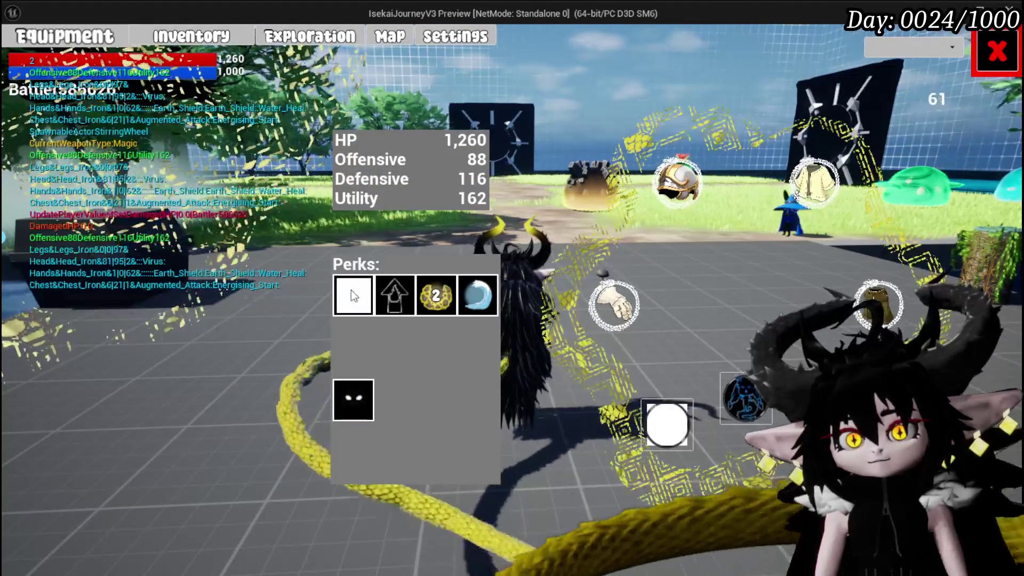
pyautogui.click(813, 181)
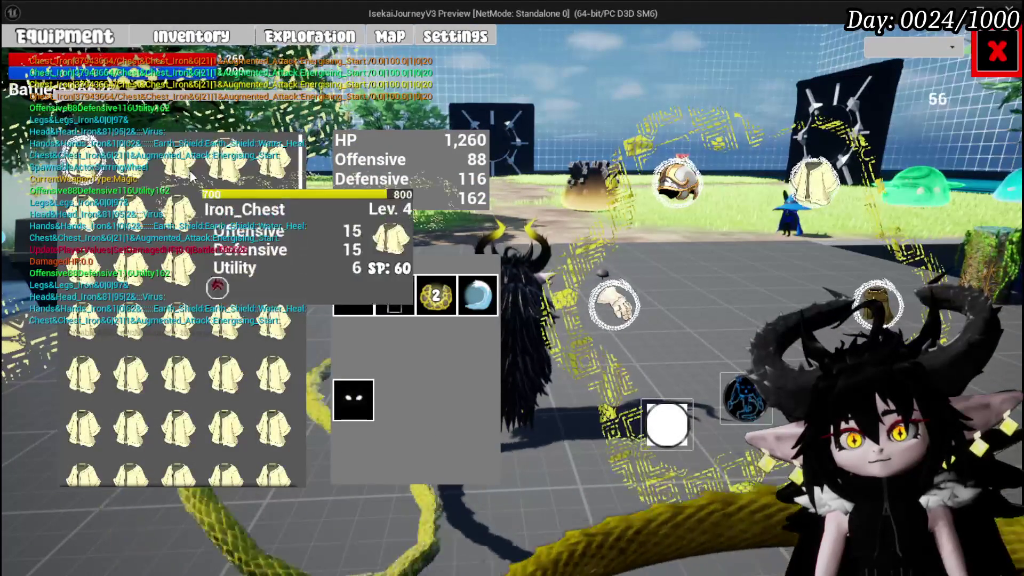
pyautogui.click(974, 72)
pyautogui.press('w')
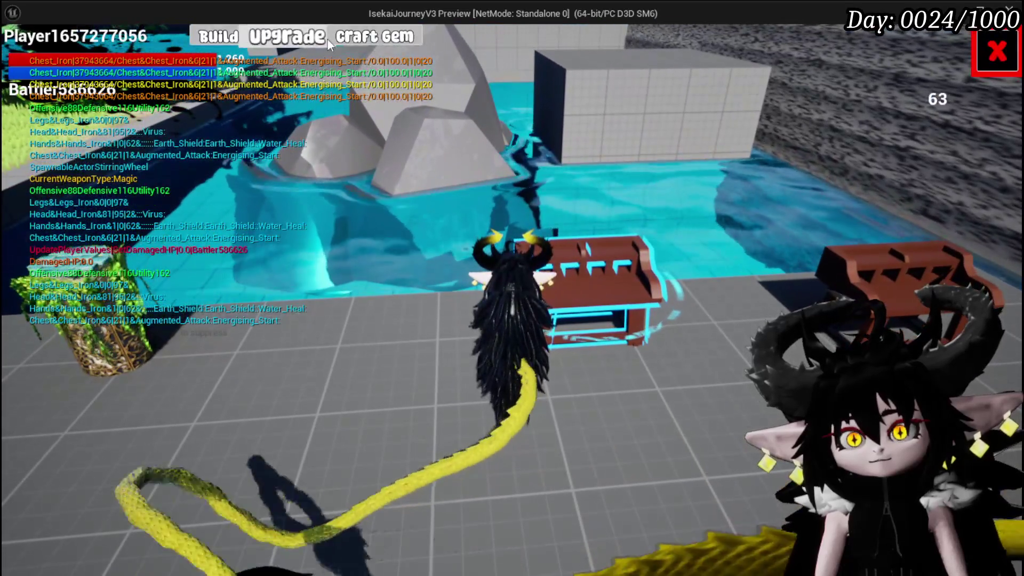
# View the Augmented Attack gem's details in the gem crafting panel, then end the play test.
pyautogui.click(347, 37)
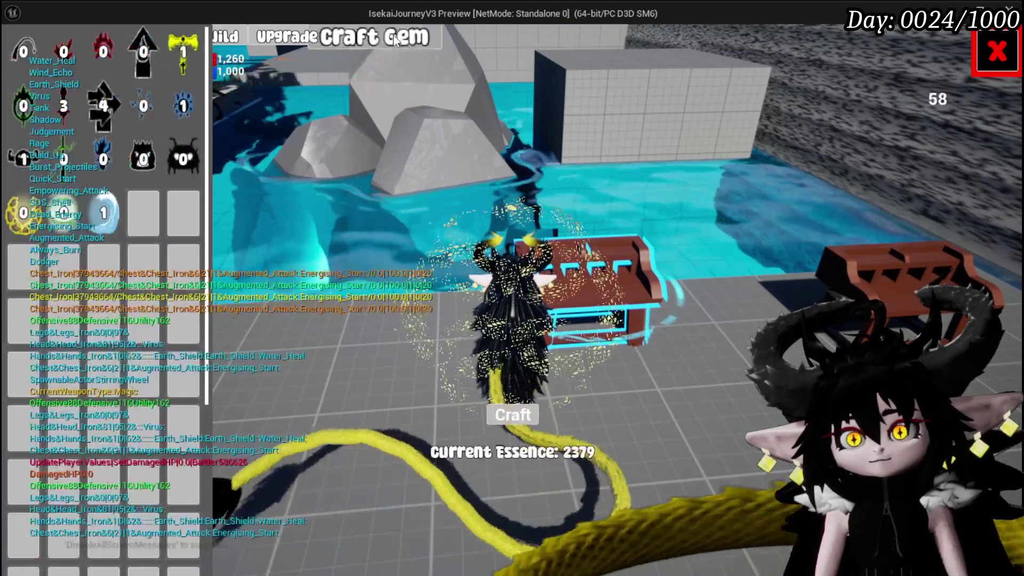
pyautogui.click(94, 52)
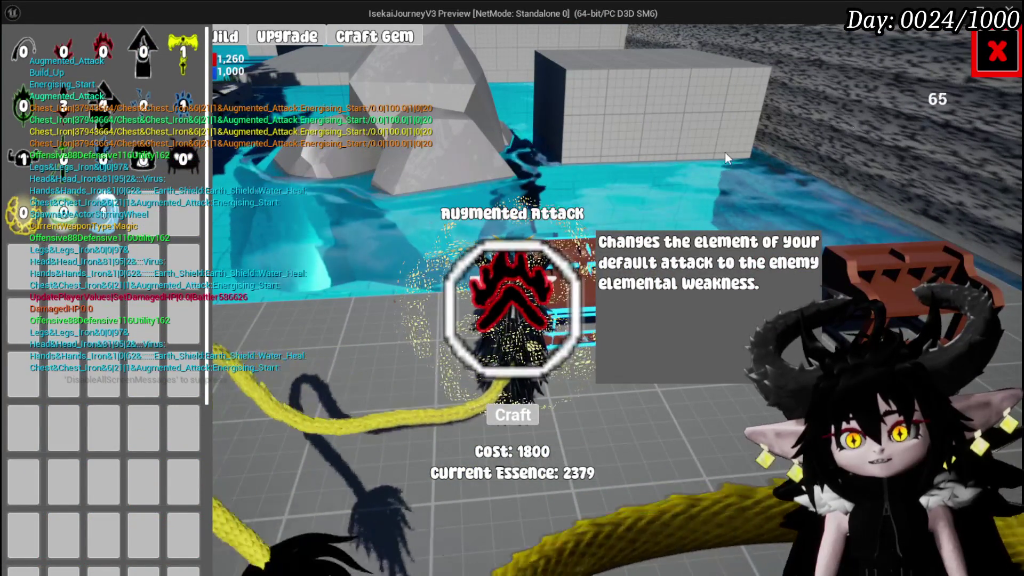
pyautogui.click(992, 59)
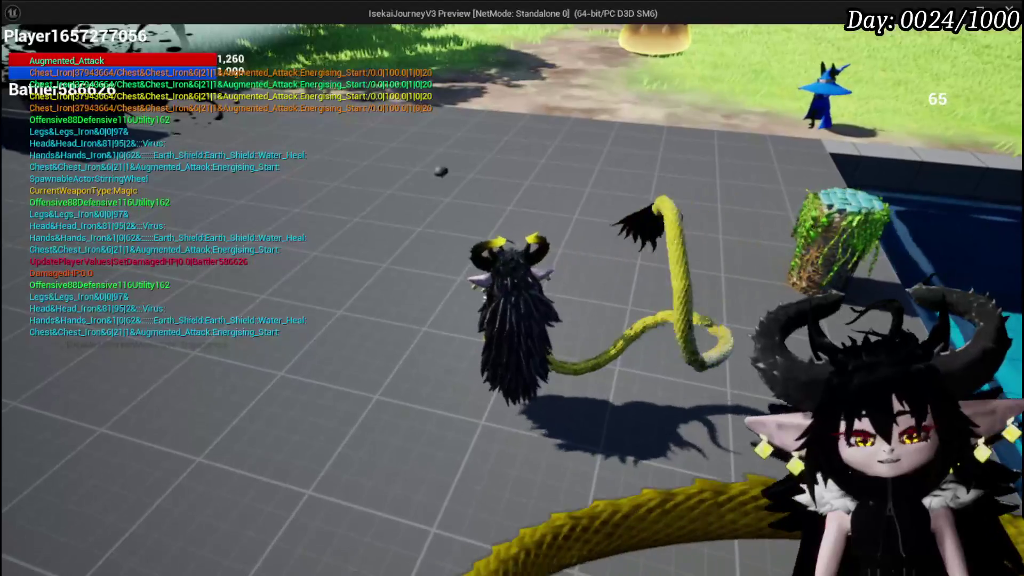
pyautogui.press('Escape')
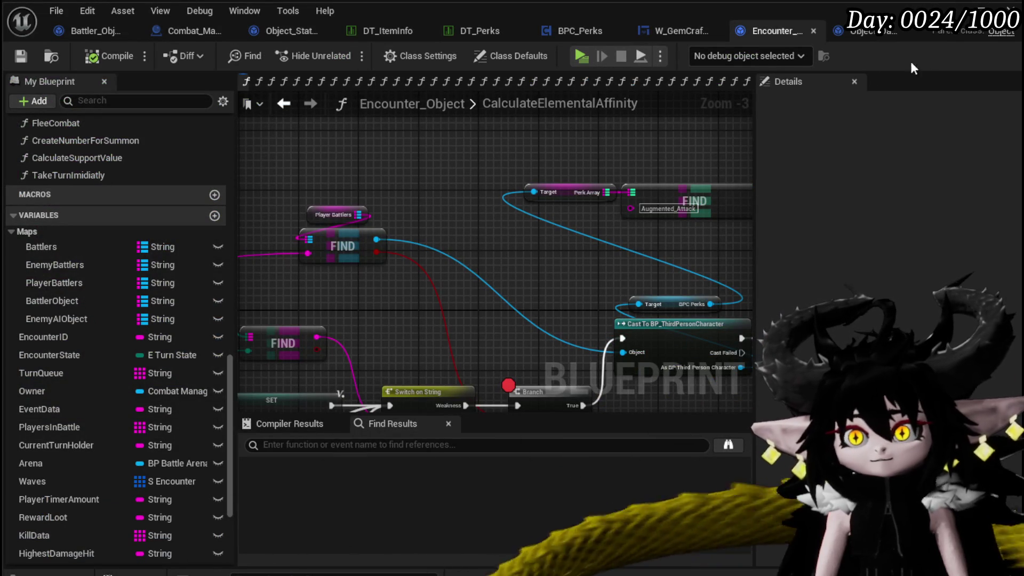
# Wire execution into Get Data Table Row in BPC_Perks' OnDealDamagePerks graph, then return to the level editor.
pyautogui.click(601, 29)
pyautogui.scroll(3, 322, 291)
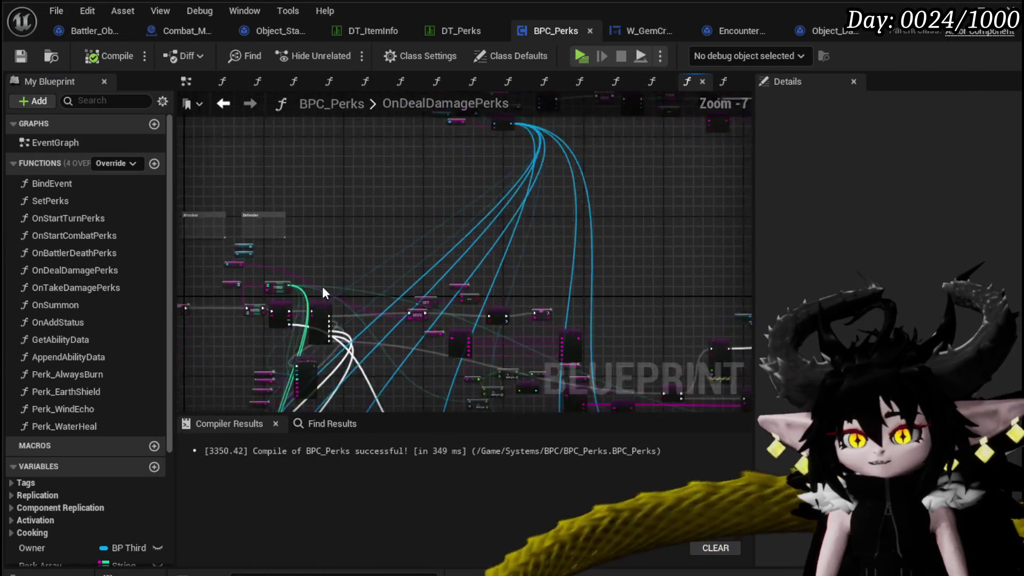
pyautogui.moveTo(424, 285)
pyautogui.mouseDown()
pyautogui.moveTo(768, 236)
pyautogui.moveTo(282, 175)
pyautogui.moveTo(362, 181)
pyautogui.moveTo(289, 119)
pyautogui.mouseUp()
pyautogui.scroll(2, 362, 182)
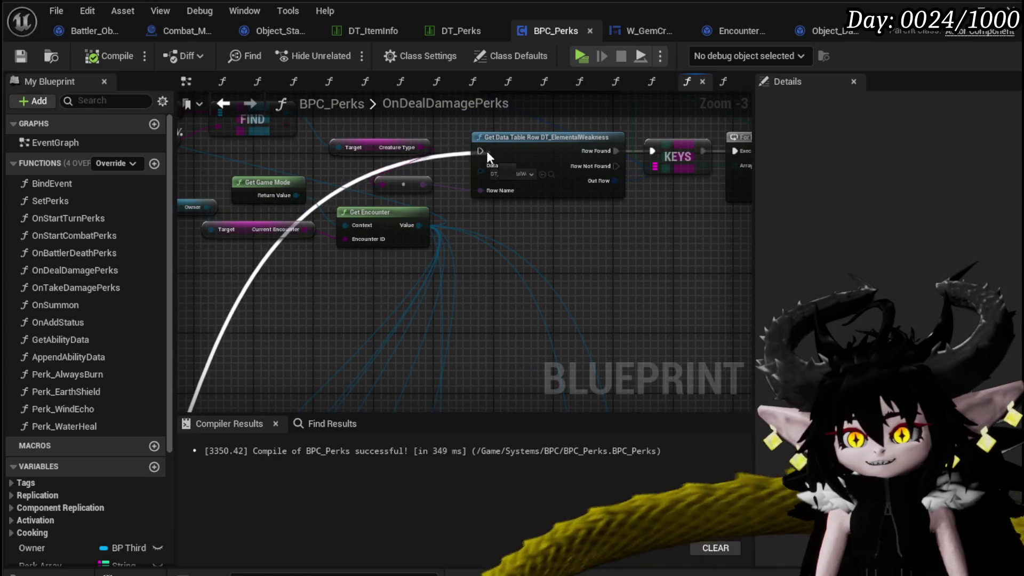
pyautogui.moveTo(486, 151); pyautogui.dragTo(486, 152)
pyautogui.scroll(-2, 425, 135)
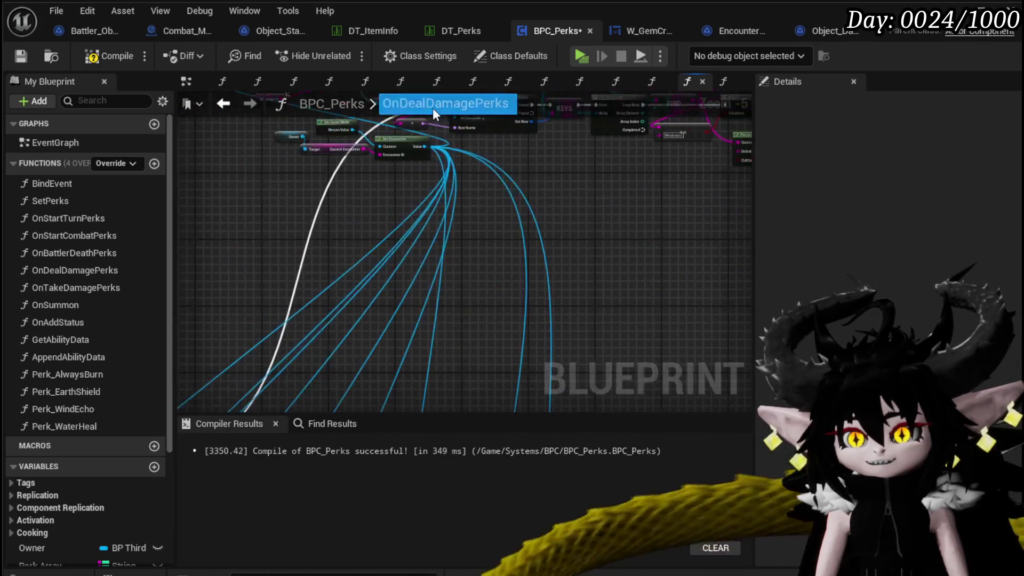
pyautogui.scroll(5, 469, 226)
pyautogui.scroll(1, 413, 213)
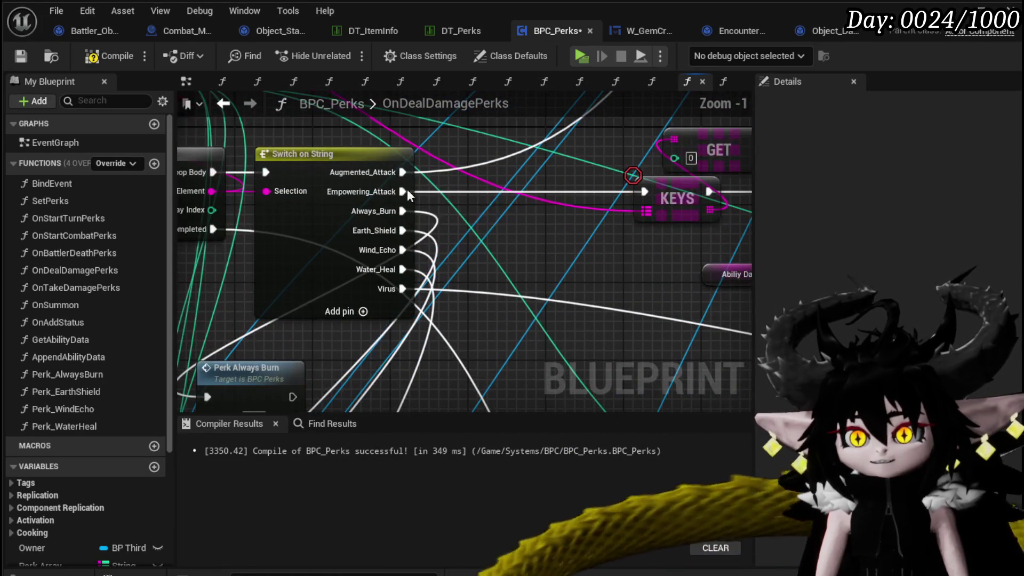
pyautogui.scroll(-1, 524, 232)
pyautogui.moveTo(527, 231); pyautogui.dragTo(412, 314)
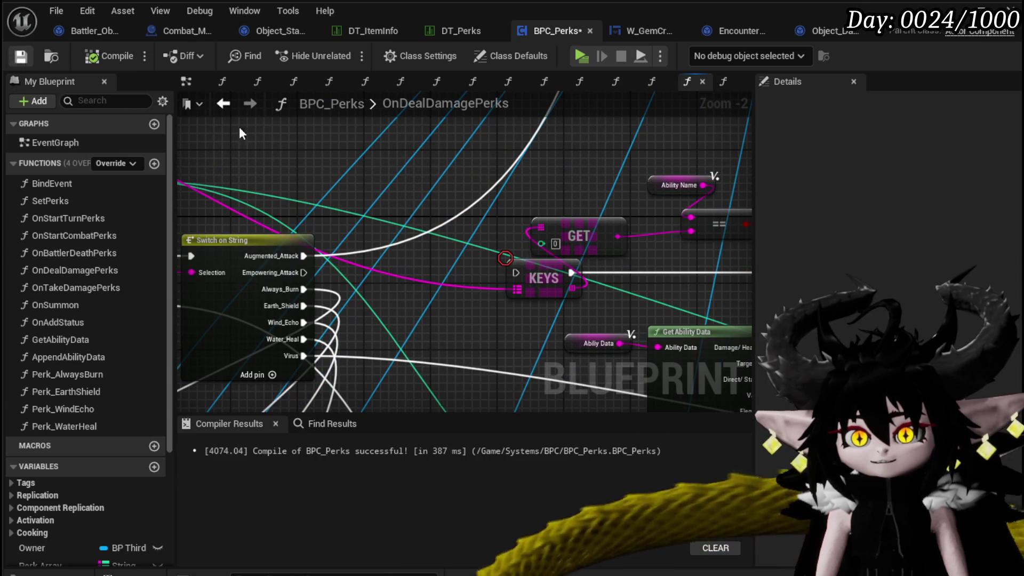
pyautogui.hotkey('alt', 'Tab')
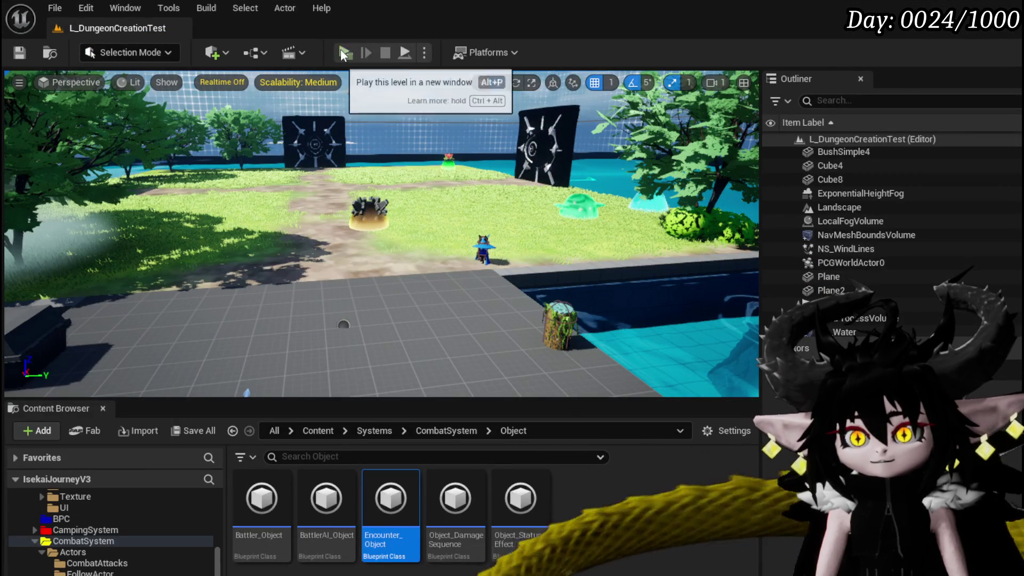
# Launch a play test and attack the mushroom enemy to start a battle.
pyautogui.hotkey('alt', 'p')
pyautogui.press('w')
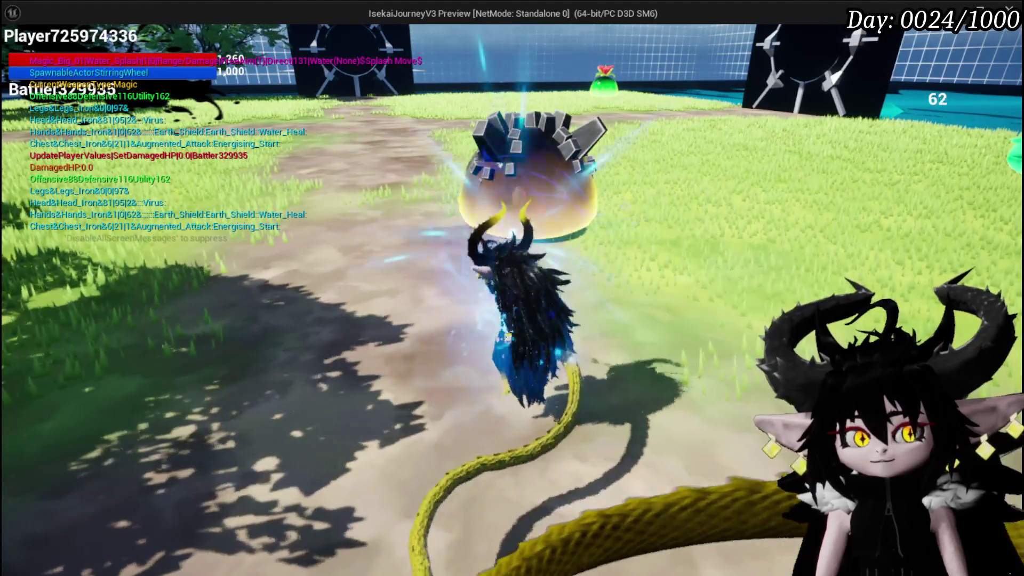
pyautogui.press('e')
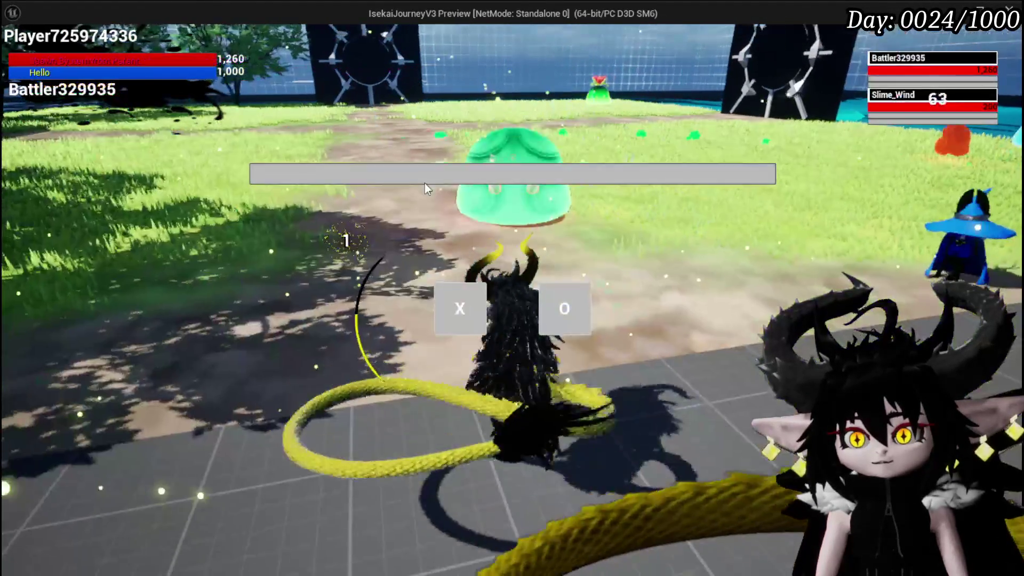
pyautogui.click(460, 308)
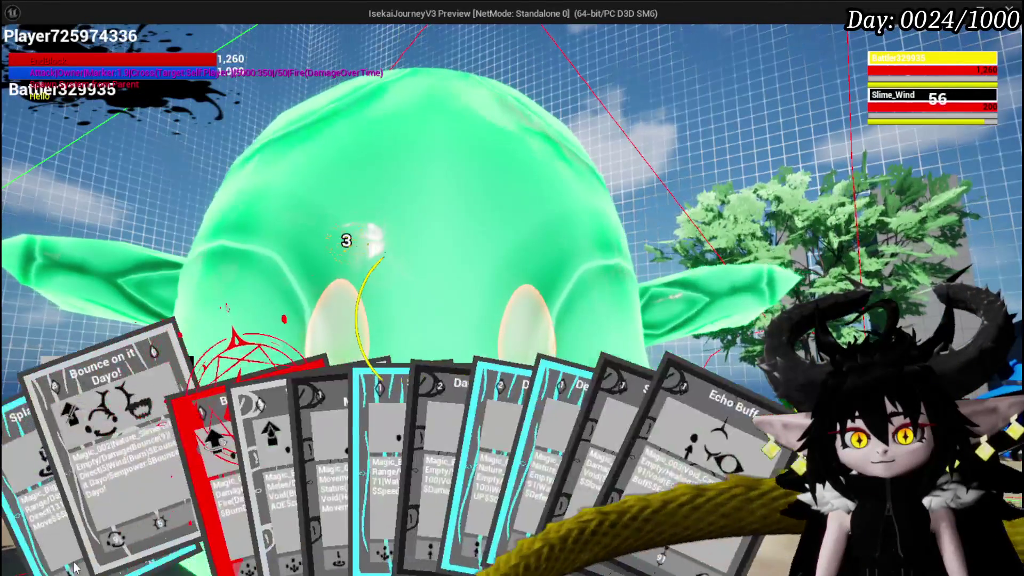
# Switch from Bounce on it Dayo! to Splash Move and cast it on the slime.
pyautogui.click(79, 555)
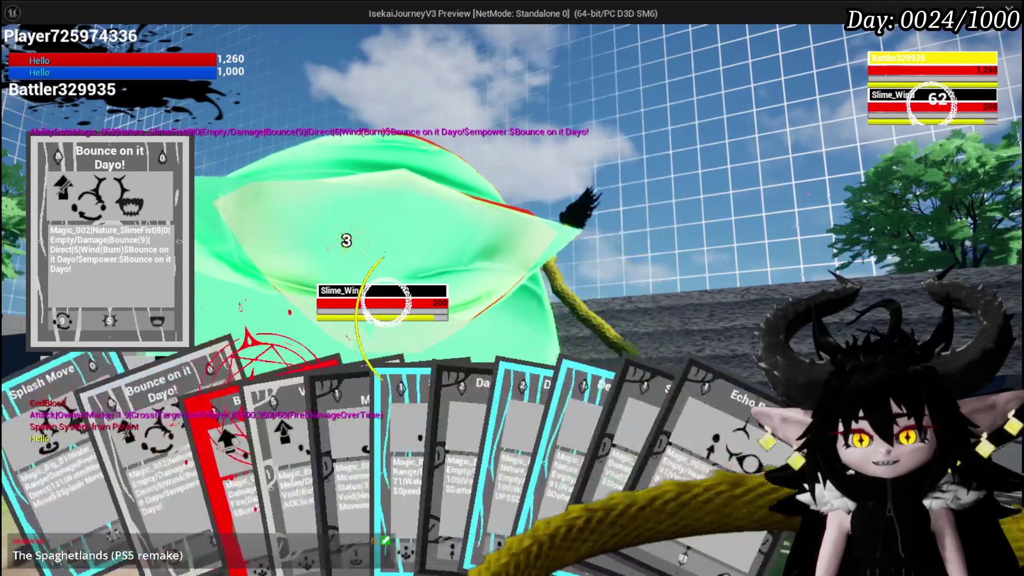
pyautogui.click(50, 520)
pyautogui.click(588, 376)
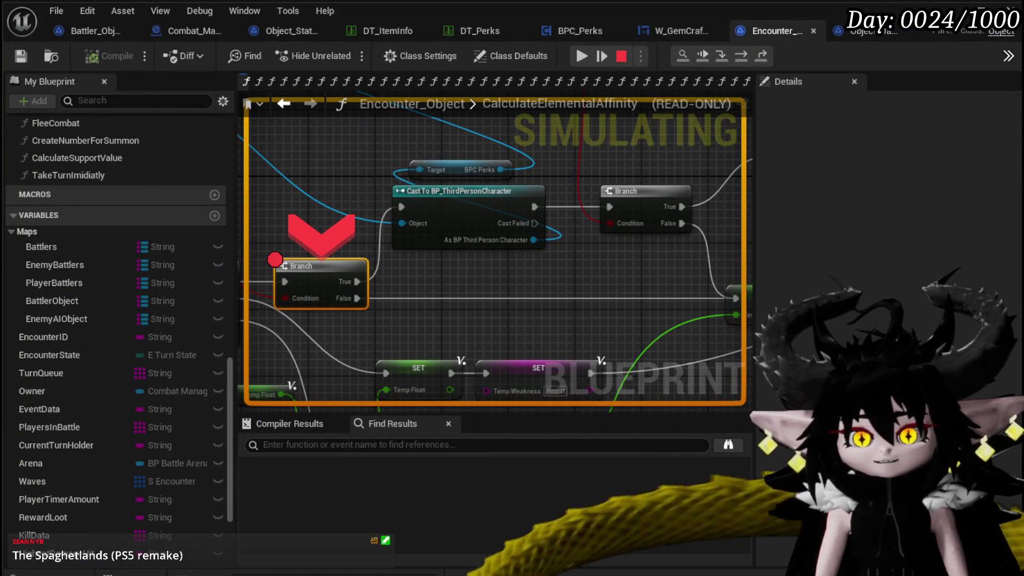
# Step through CalculateElementalAffinity past the second Branch and SET Temp Float, then resume the game.
pyautogui.click(743, 56)
pyautogui.click(744, 56)
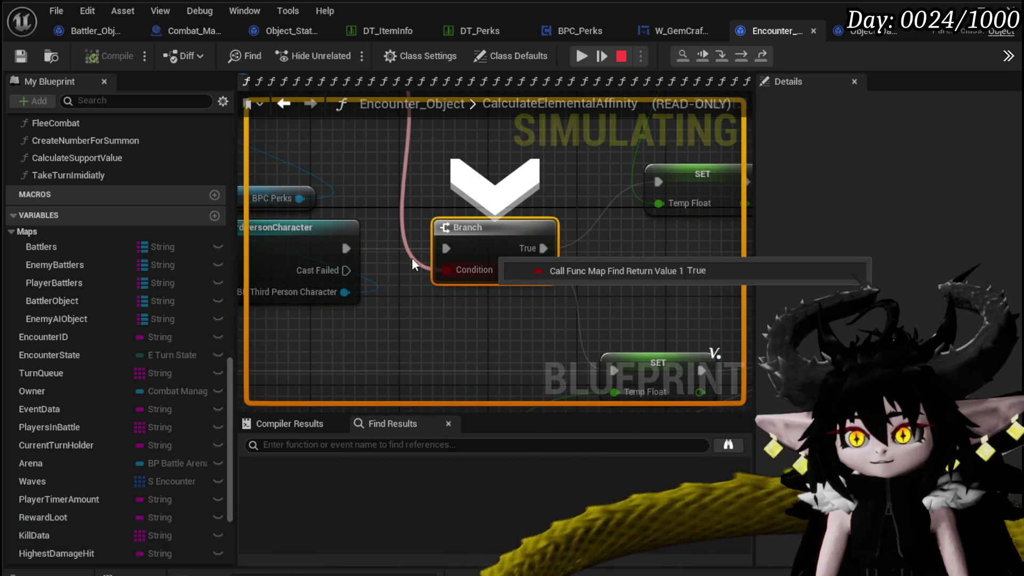
pyautogui.click(741, 57)
pyautogui.moveTo(456, 268)
pyautogui.press('F10')
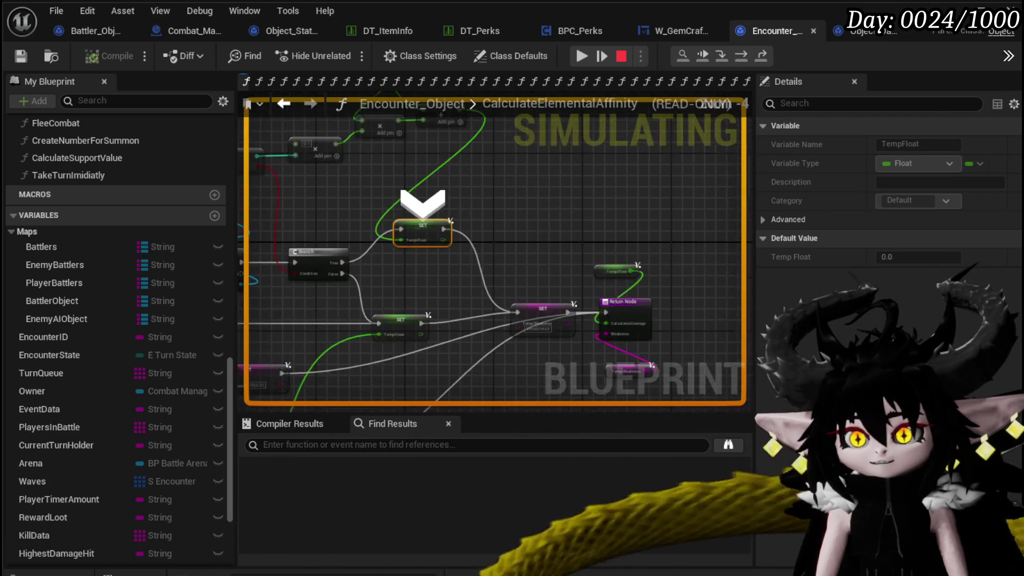
pyautogui.moveTo(356, 258)
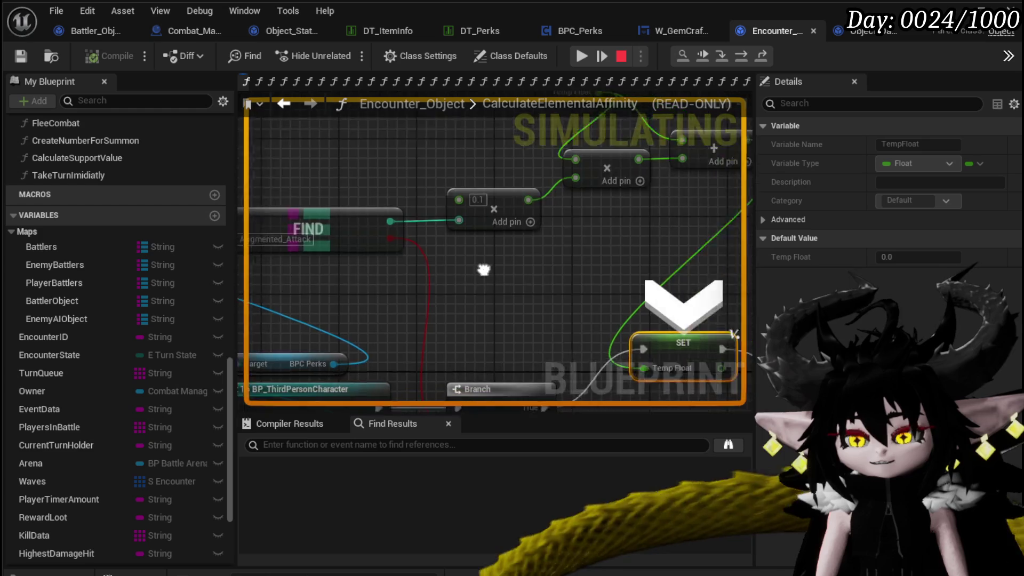
pyautogui.click(581, 55)
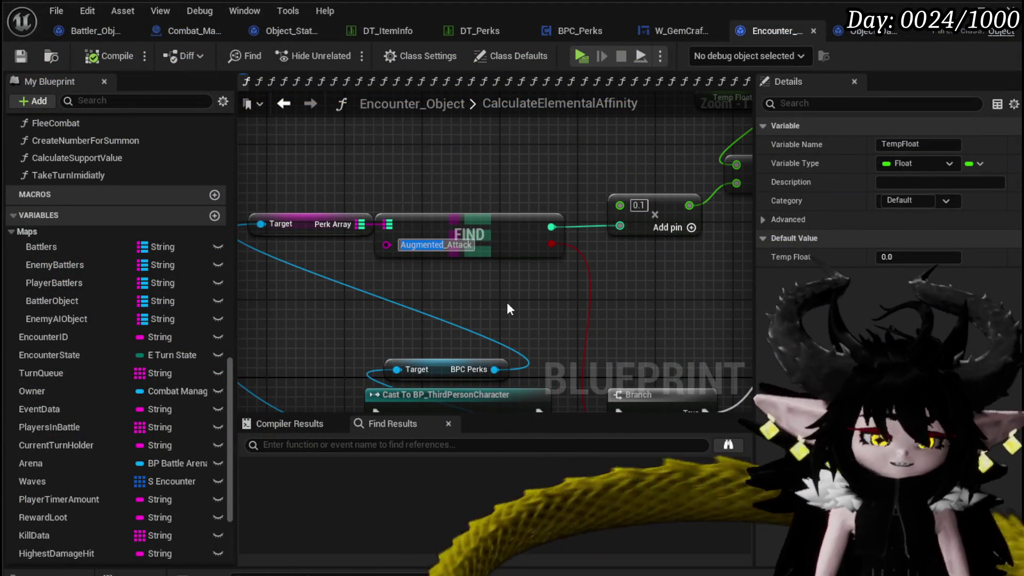
# Change the FIND node's key to Empowered_Attack.
pyautogui.write('Empo')
pyautogui.write('wered')
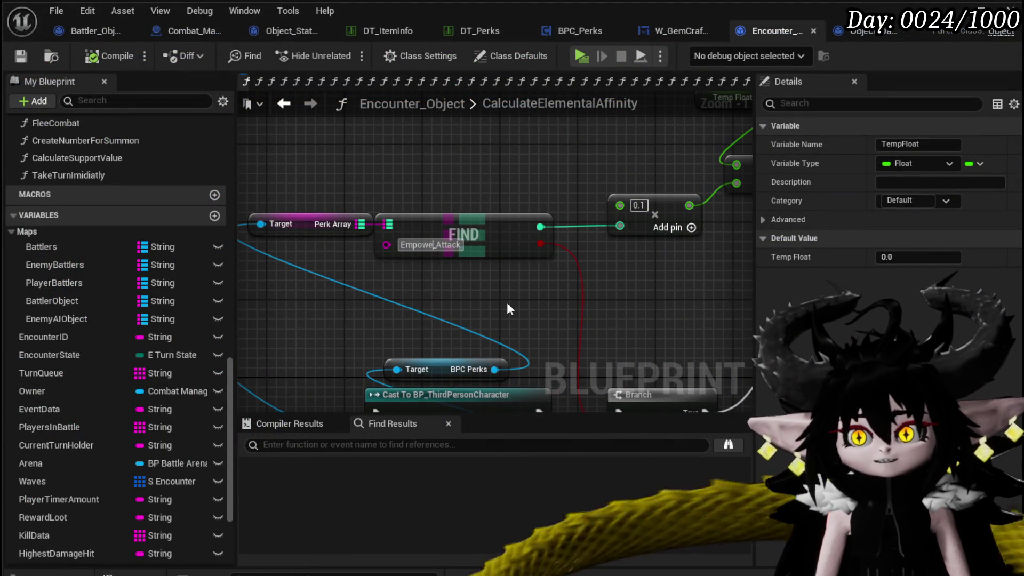
pyautogui.press('Return')
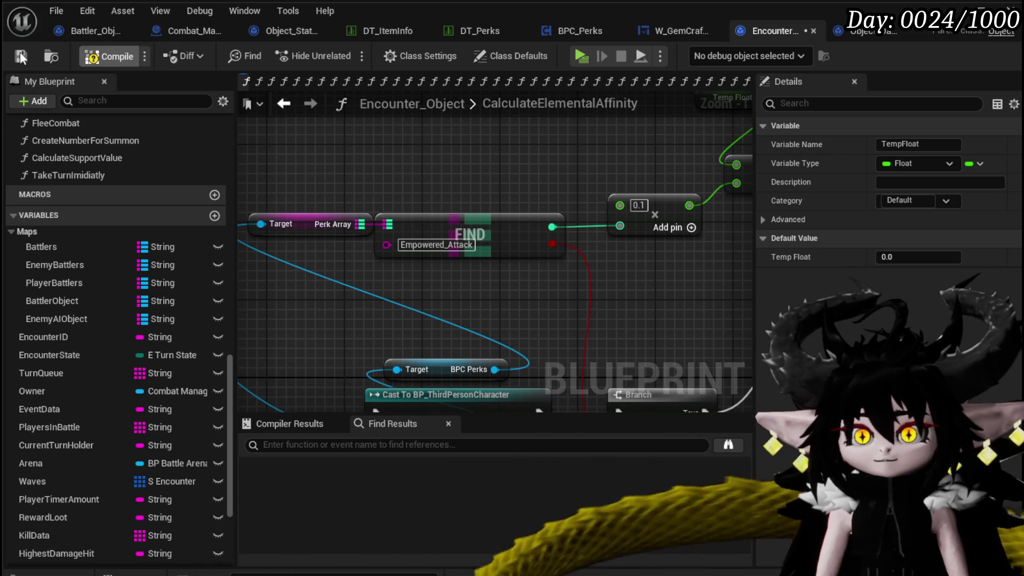
# Recompile Encounter_Object and switch to the DT_ItemInfo data table.
pyautogui.click(20, 52)
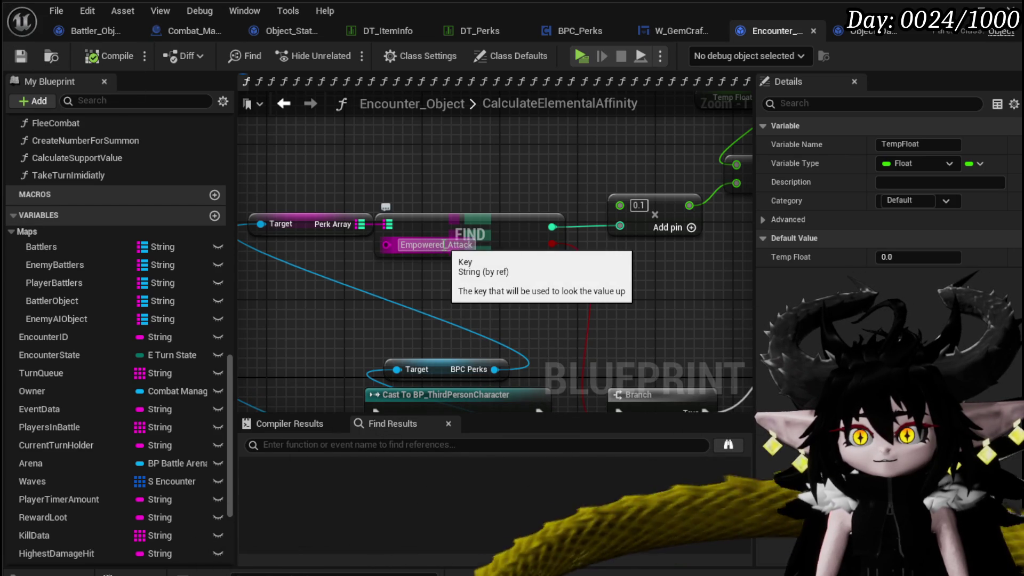
pyautogui.click(446, 244)
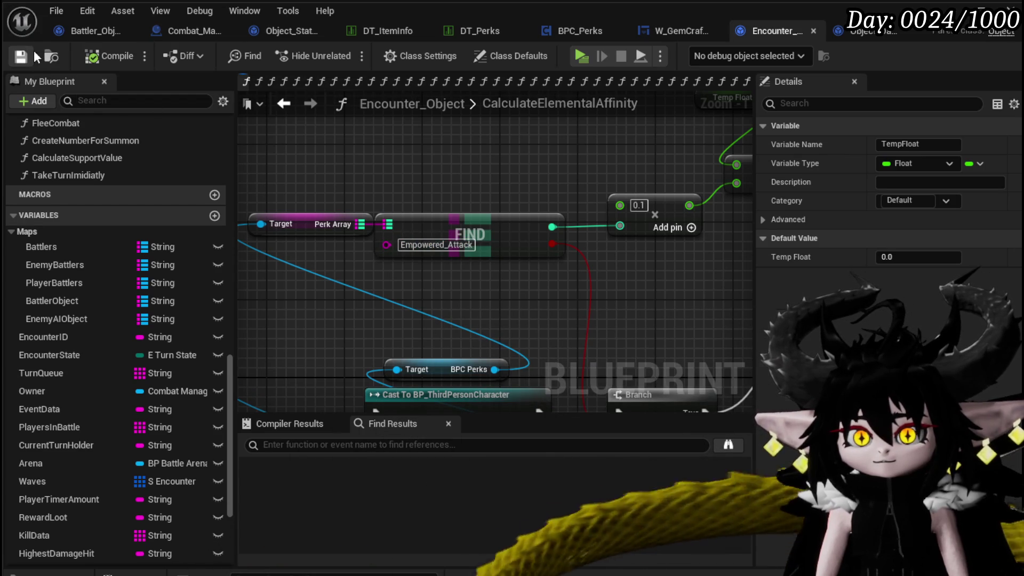
pyautogui.click(376, 30)
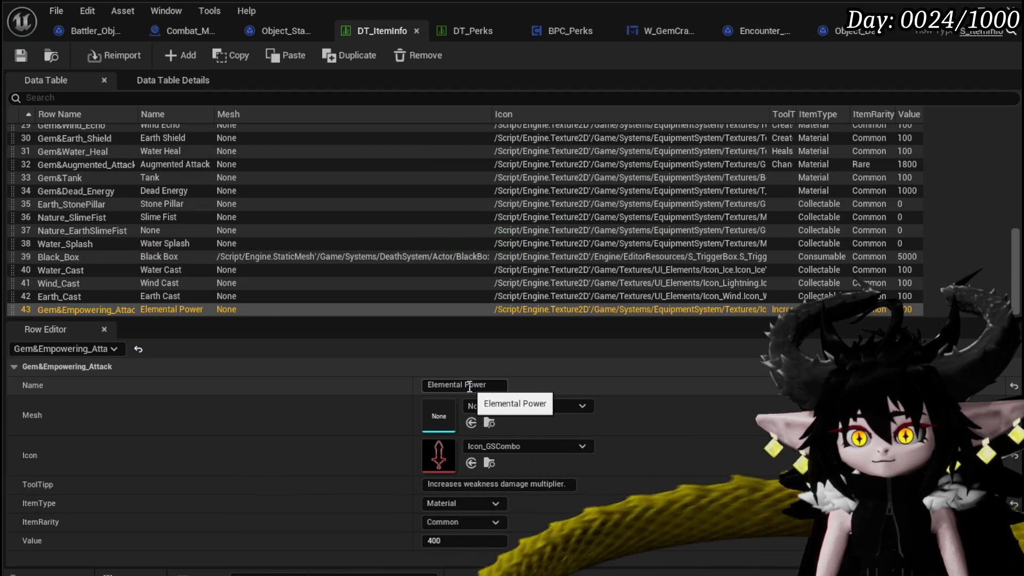
# Name DT_ItemInfo row 43 Empowering Attack and save the table.
pyautogui.click(488, 386)
pyautogui.write('Empowered')
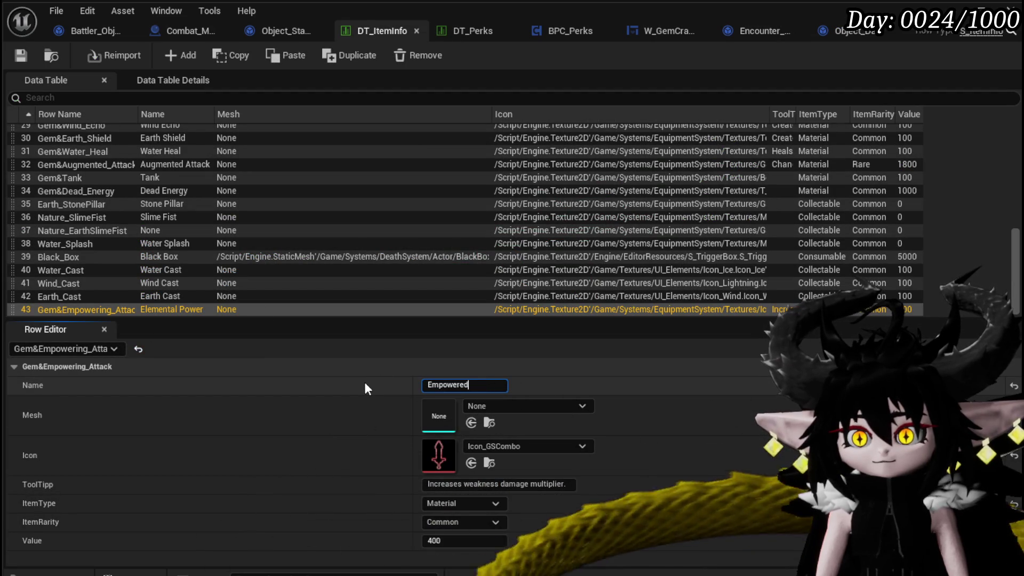
pyautogui.write('Attack')
pyautogui.press('Return')
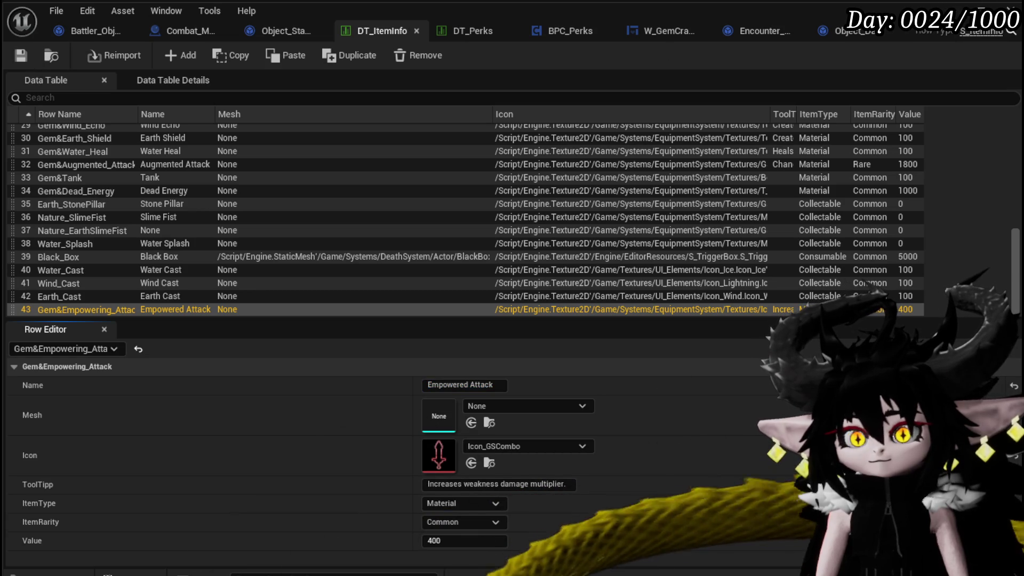
pyautogui.doubleClick(72, 310)
pyautogui.hotkey('ctrl', 'c')
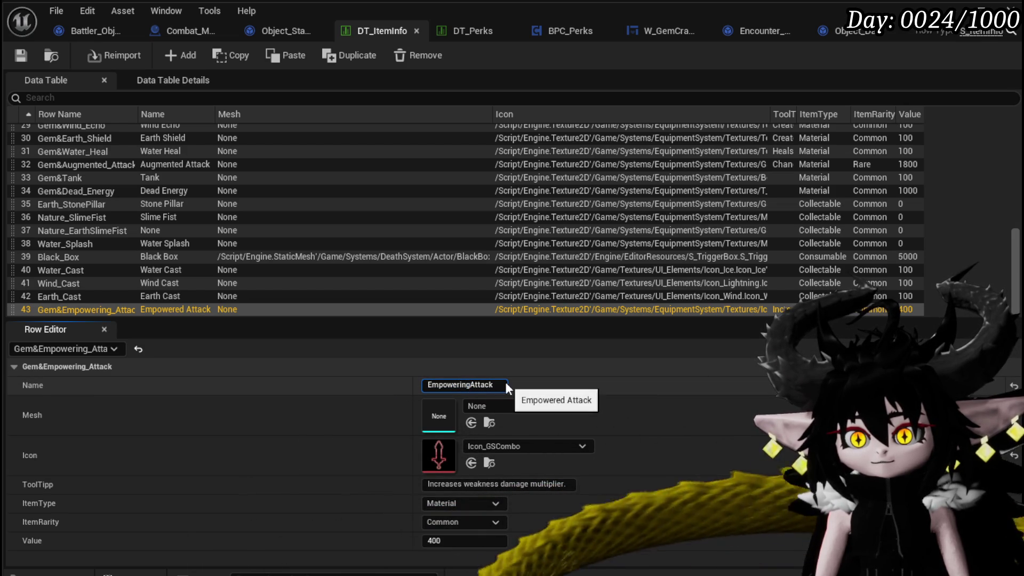
pyautogui.press('Return')
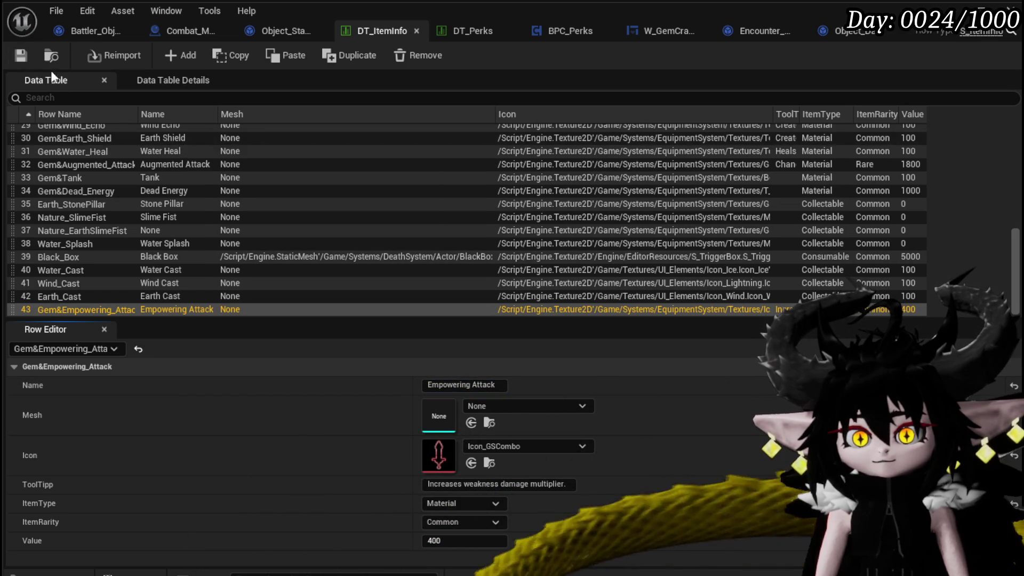
pyautogui.click(19, 54)
# Paste Empowering_Attack from DT_Perks into the FIND node's key, then compile and save Encounter_Object.
pyautogui.click(481, 31)
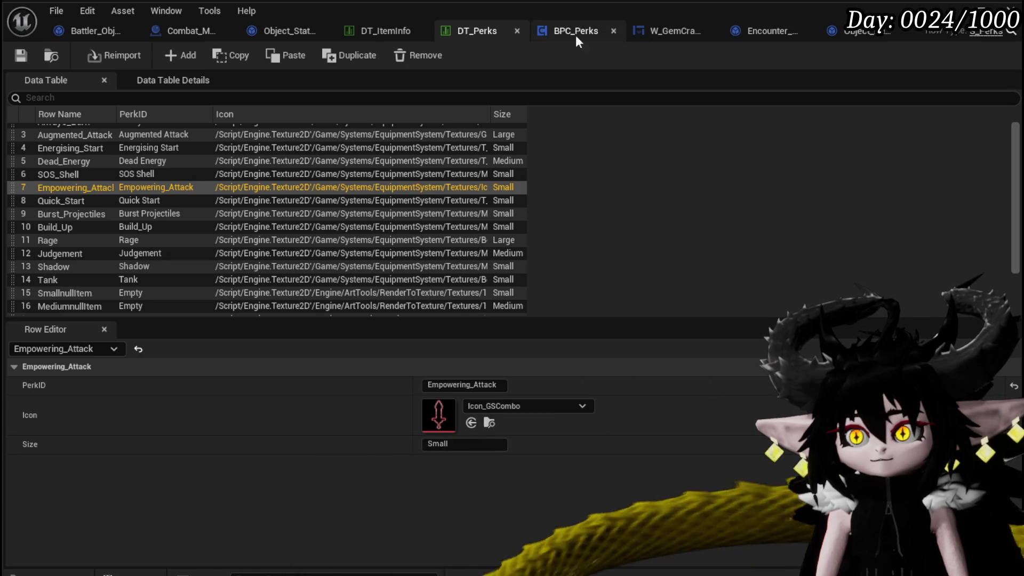
pyautogui.click(750, 32)
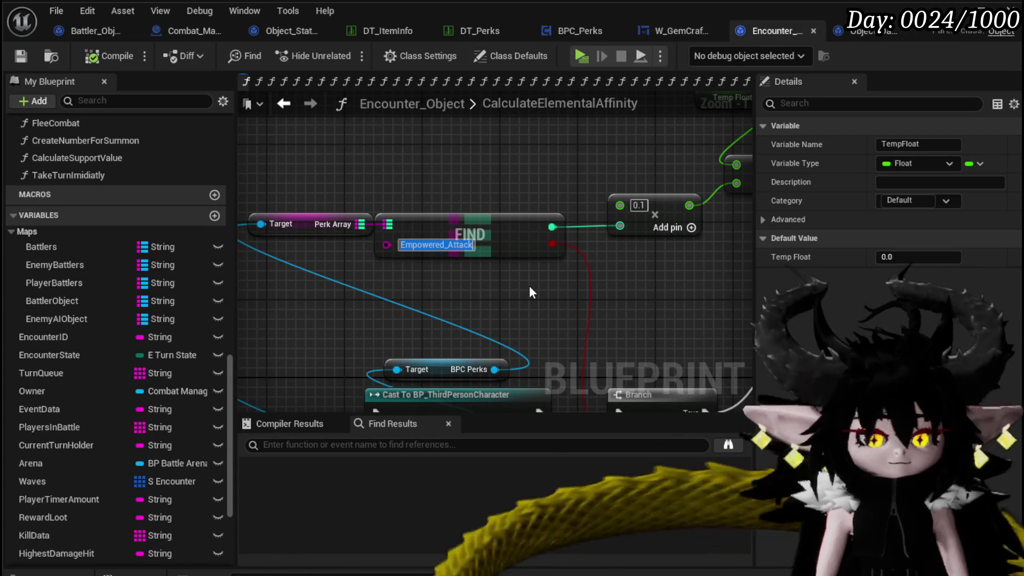
pyautogui.hotkey('ctrl', 'v')
pyautogui.click(533, 305)
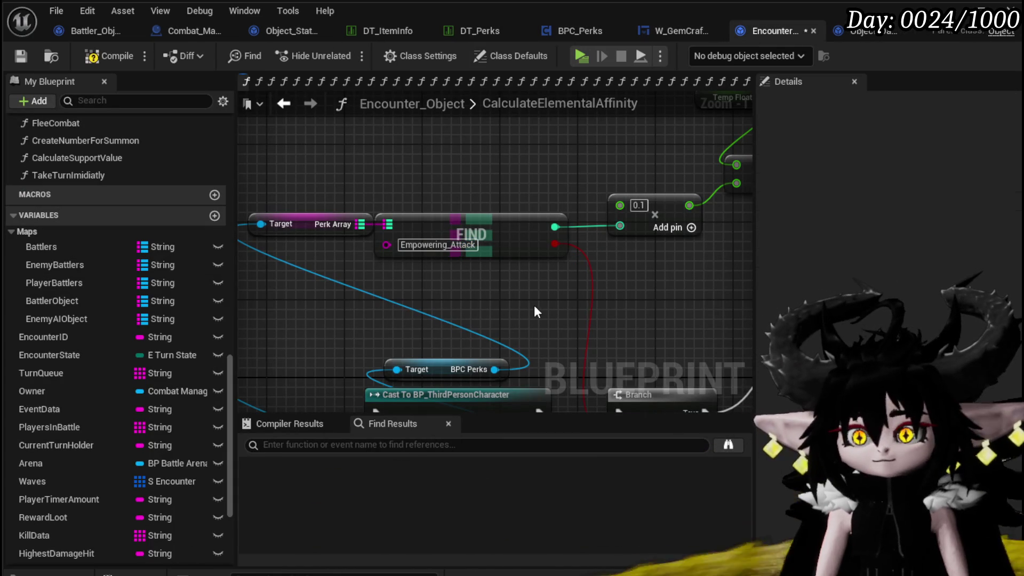
pyautogui.click(14, 53)
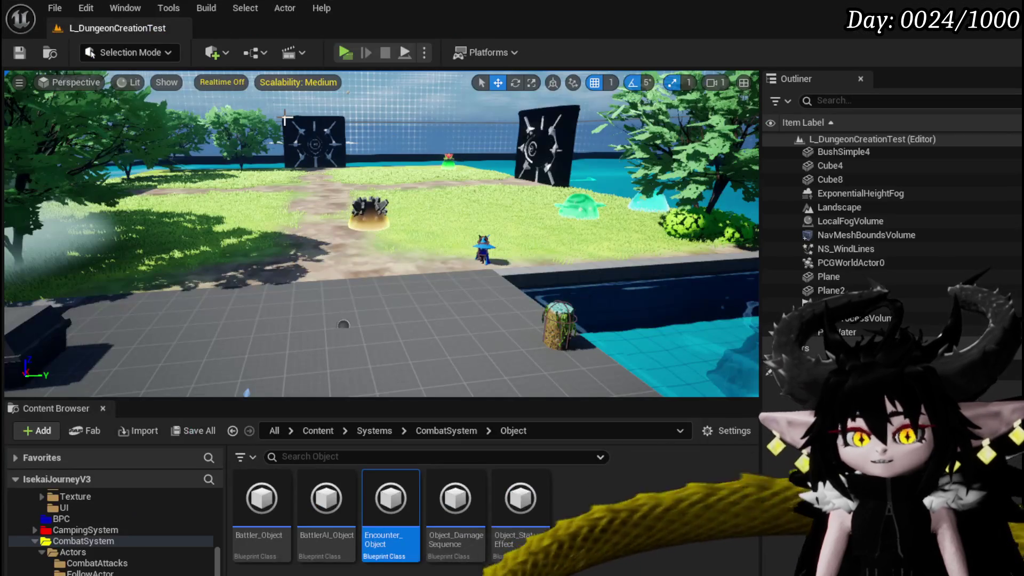
# Launch a play test with Alt+P and answer the battle prompt to reach the breakpoint.
pyautogui.hotkey('alt', 'p')
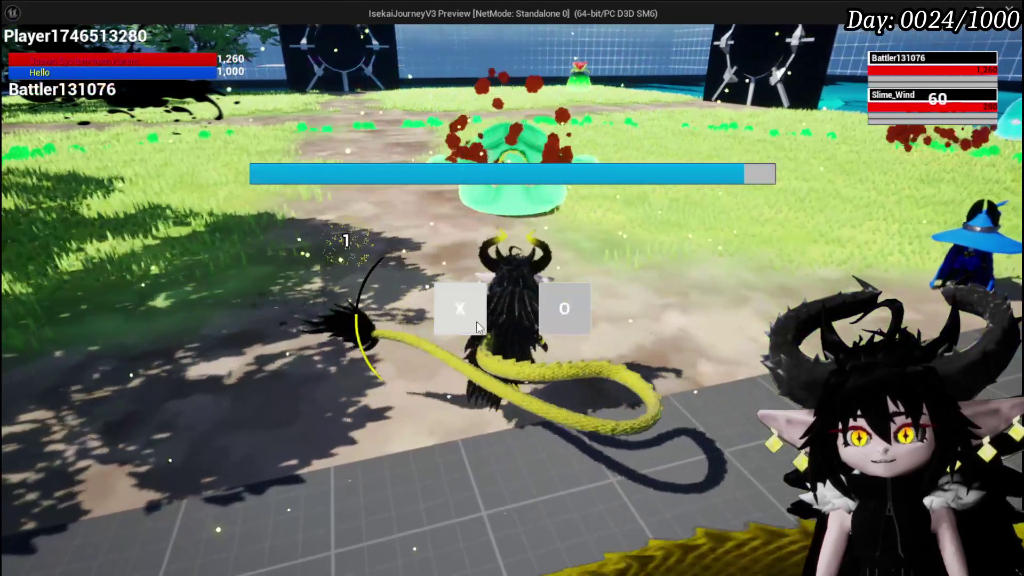
pyautogui.click(477, 324)
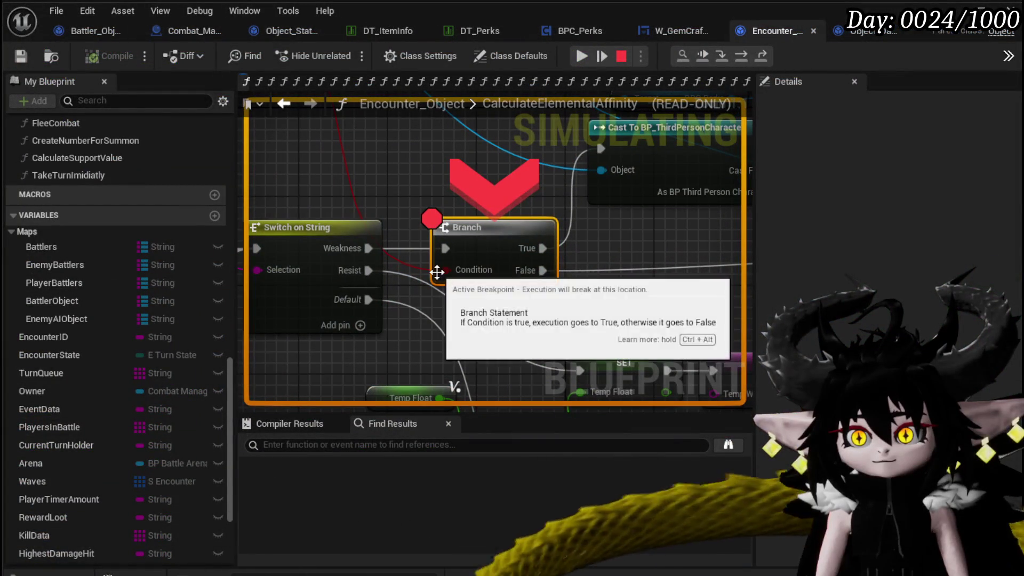
# Step Over past the false Branch until execution reaches SET Temp Float.
pyautogui.click(740, 57)
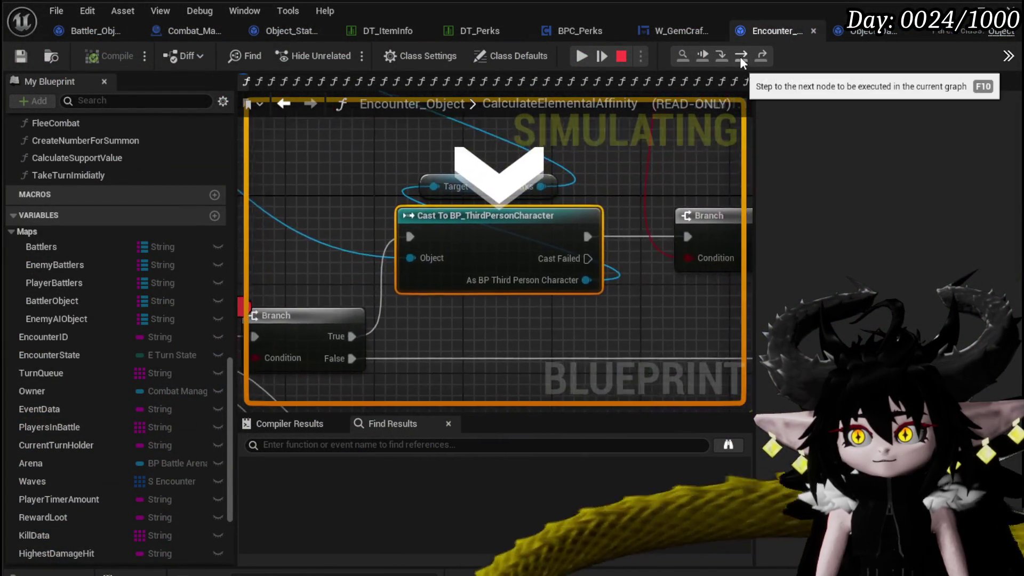
pyautogui.click(740, 57)
pyautogui.moveTo(403, 207)
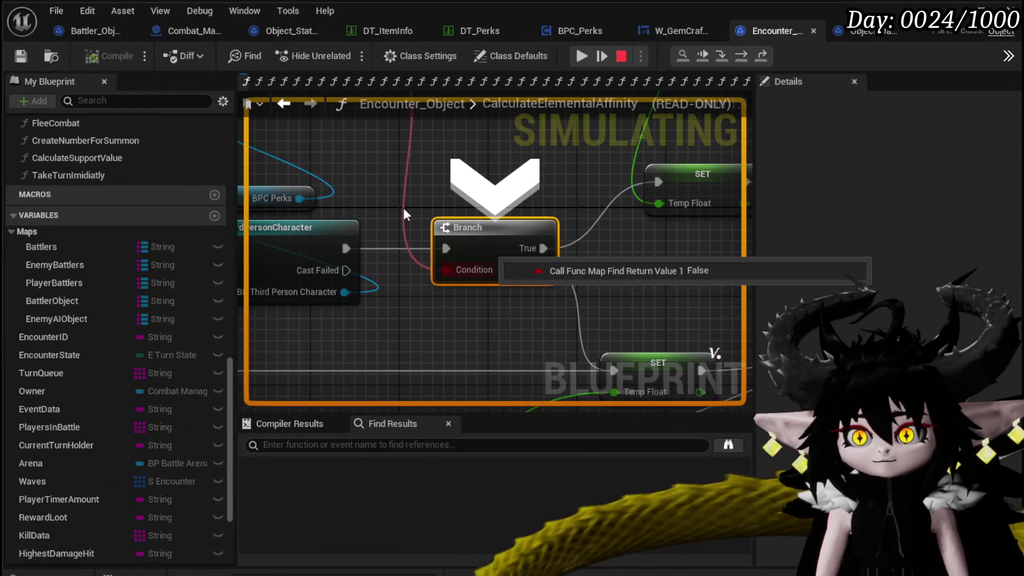
pyautogui.click(741, 58)
# Resume from the breakpoint, save the blueprint, and resume the running game again.
pyautogui.click(582, 55)
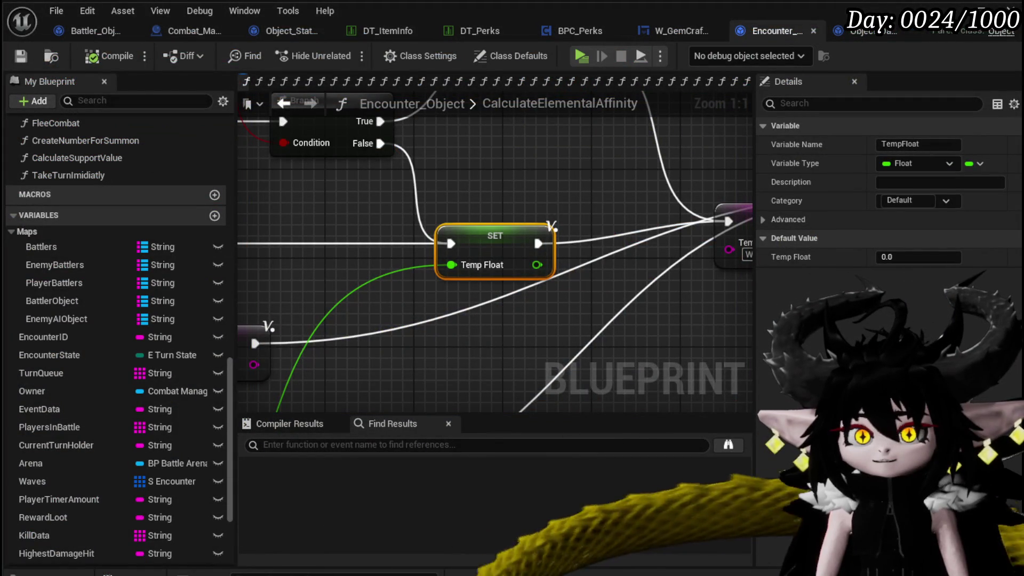
pyautogui.click(31, 60)
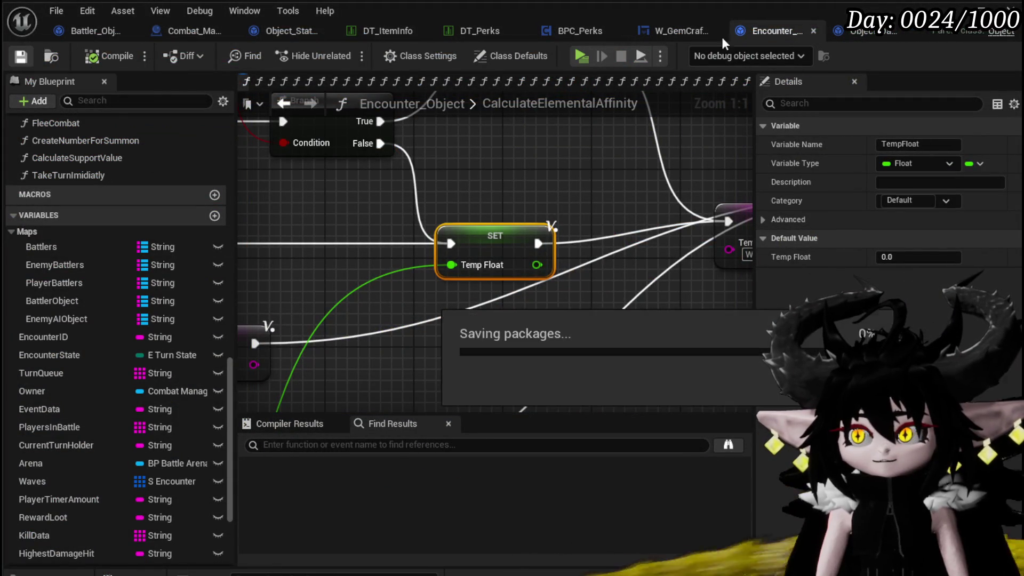
pyautogui.click(576, 57)
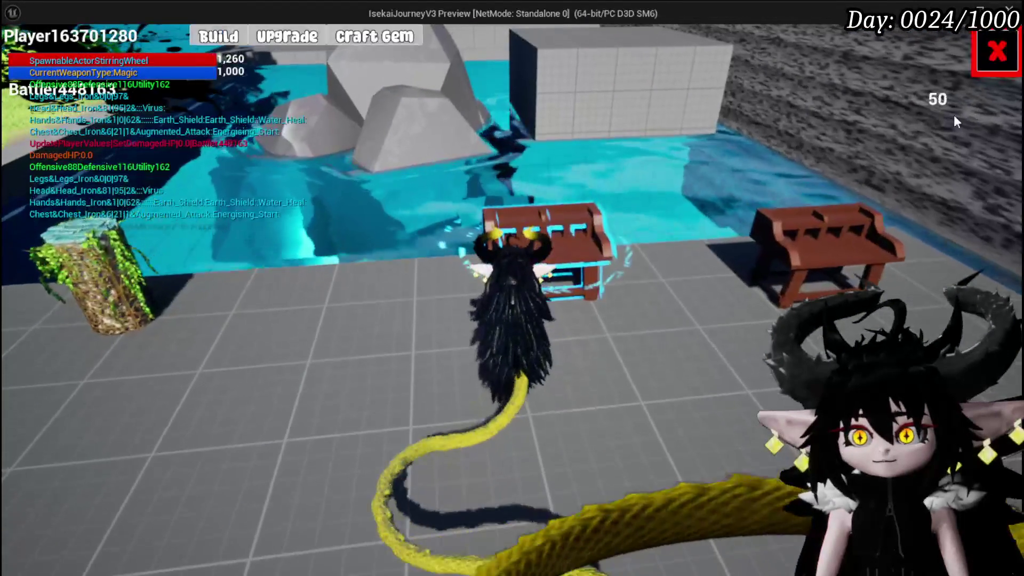
# Socket the Empowering_Attack gem into Iron_Hands from the Upgrade inventory.
pyautogui.click(269, 37)
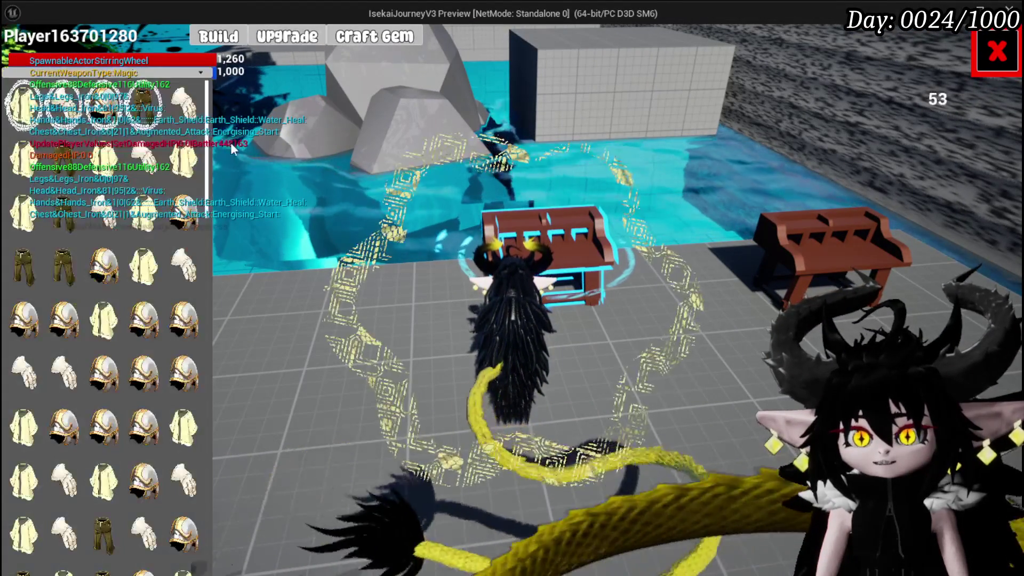
pyautogui.click(77, 108)
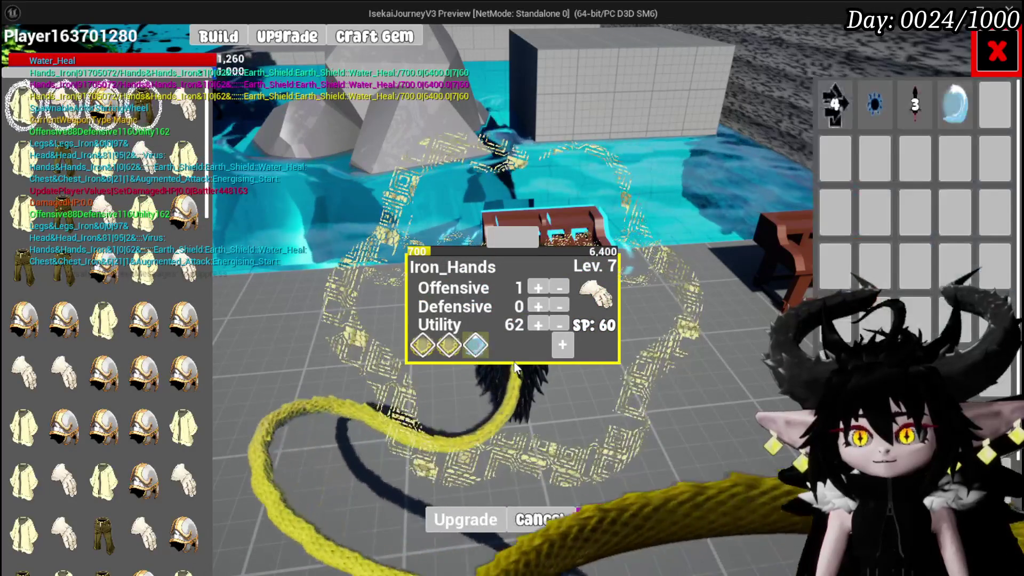
pyautogui.click(915, 108)
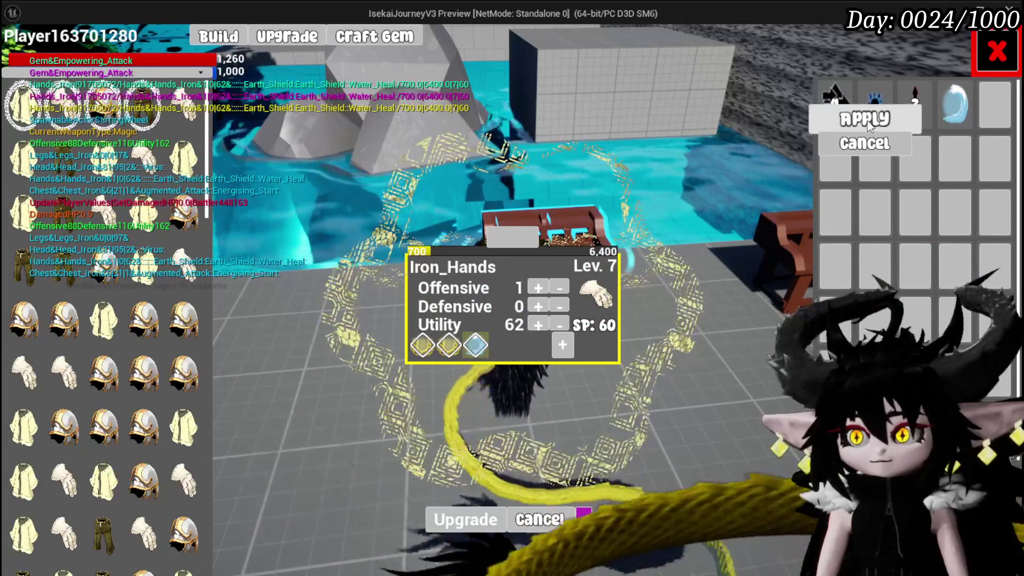
pyautogui.click(867, 123)
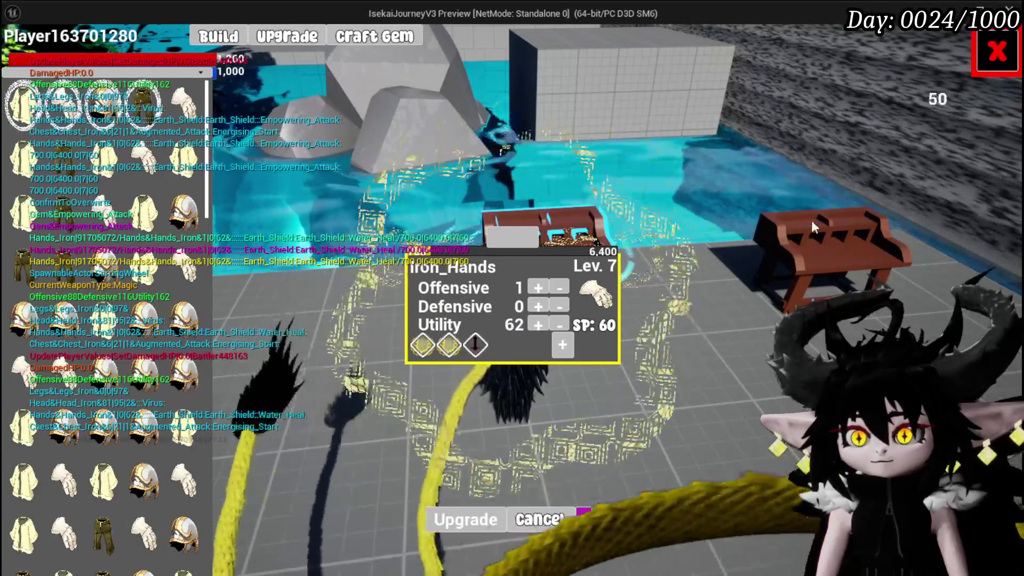
# Close the upgrade panel, walk to the spiked slime, and play the Splash Move card.
pyautogui.click(981, 48)
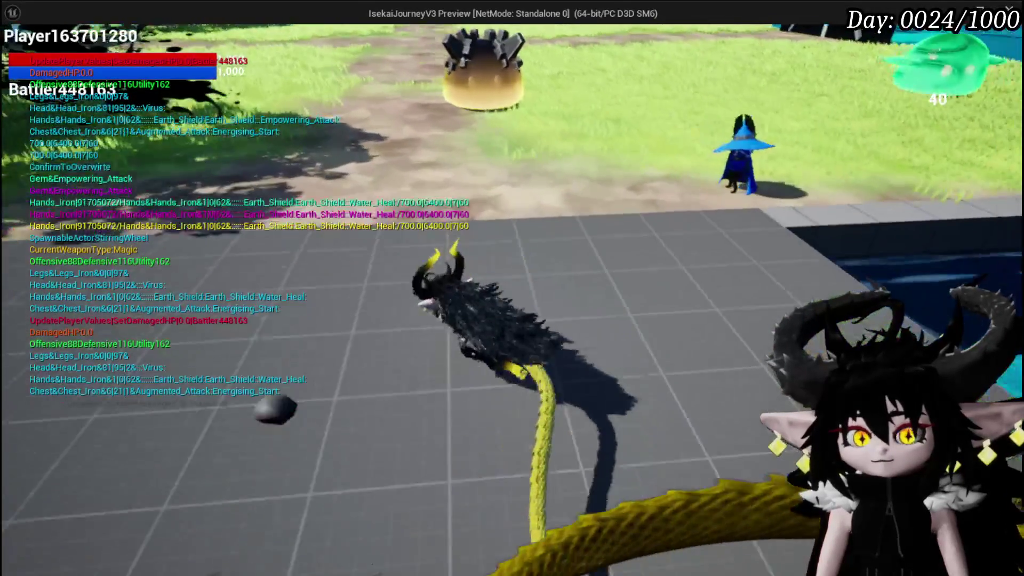
pyautogui.press('w')
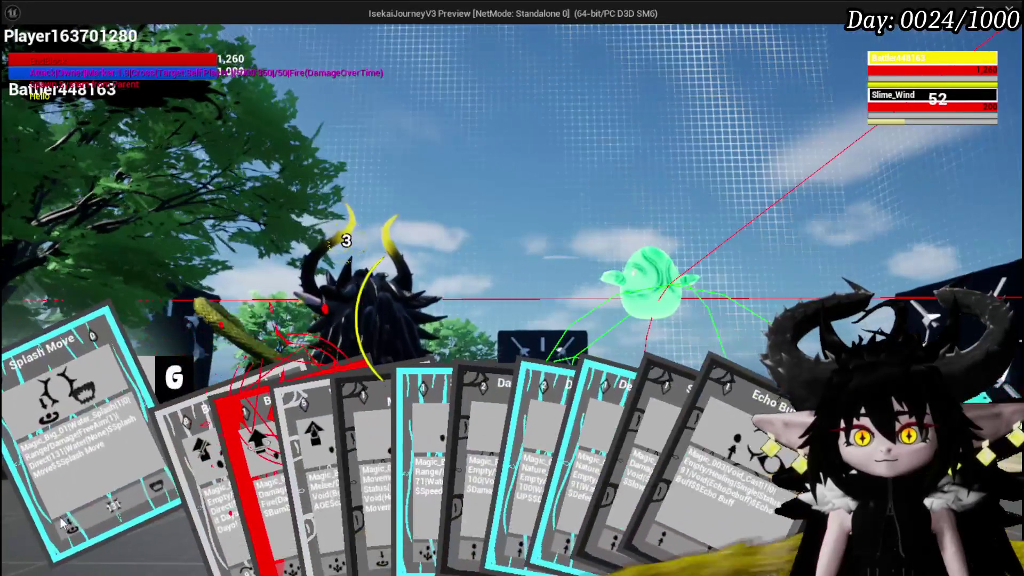
pyautogui.click(60, 516)
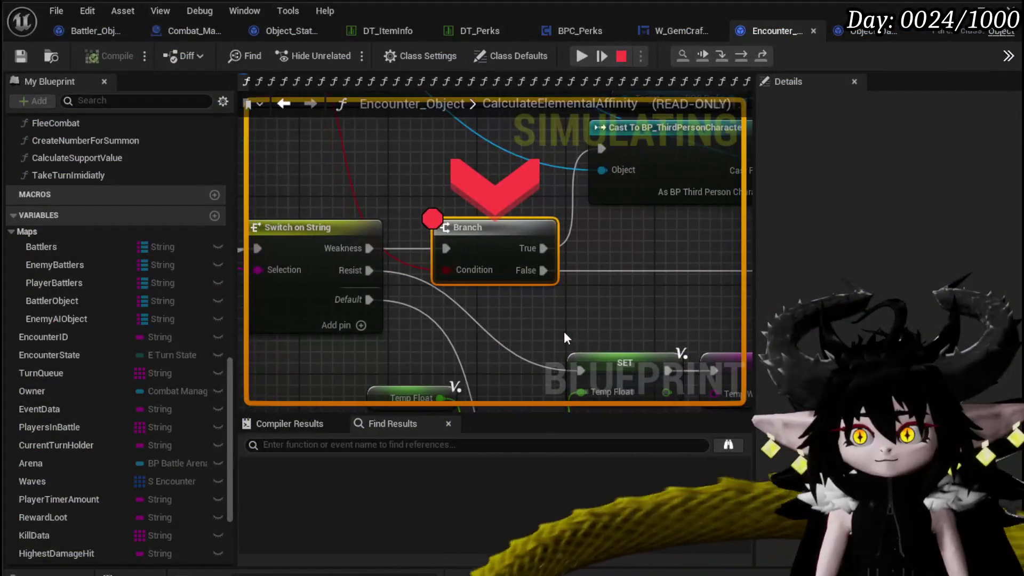
# Step Over through the Cast and Branch nodes to SET Temp Float.
pyautogui.click(742, 56)
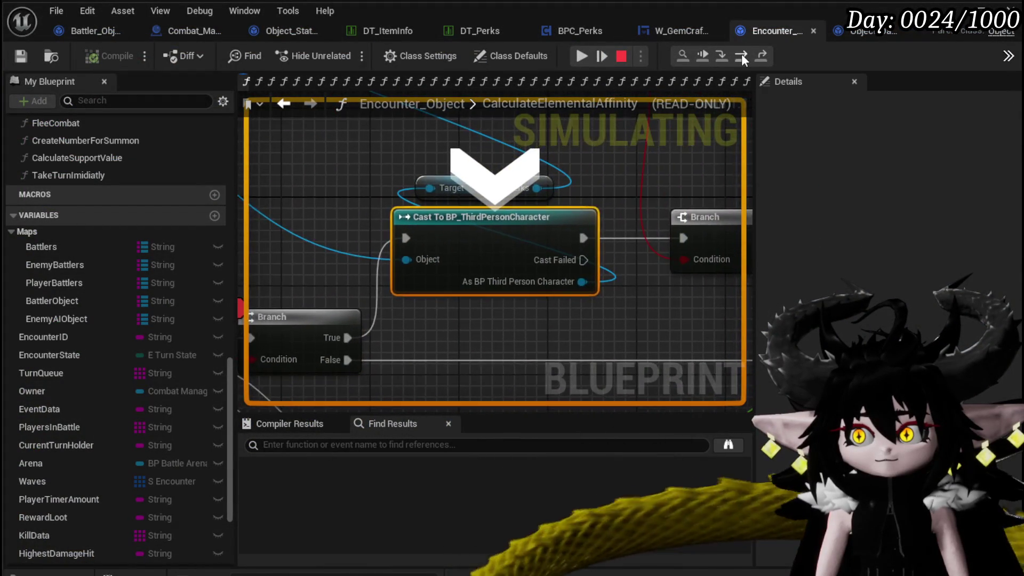
pyautogui.click(742, 57)
pyautogui.moveTo(441, 273)
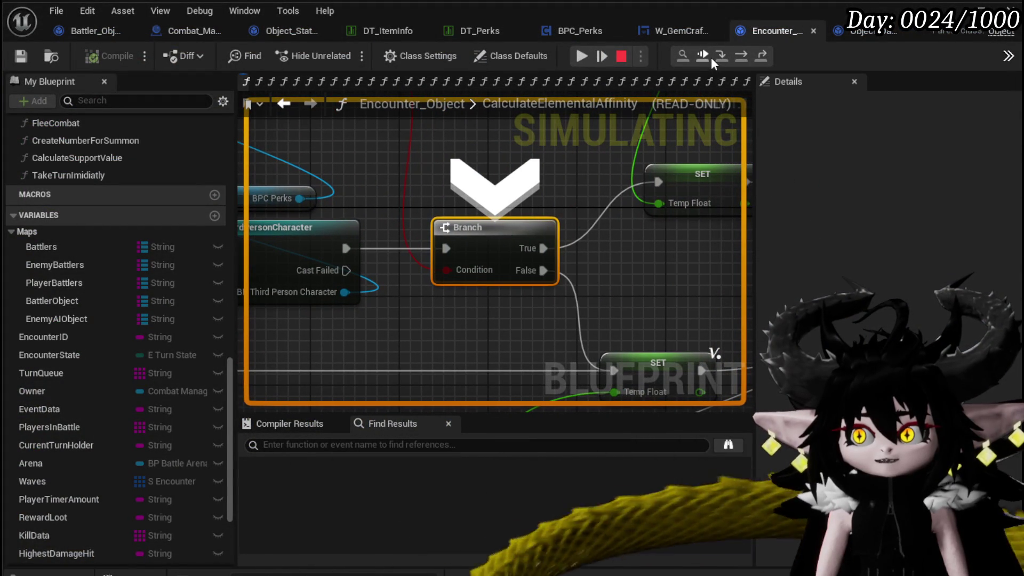
pyautogui.click(735, 53)
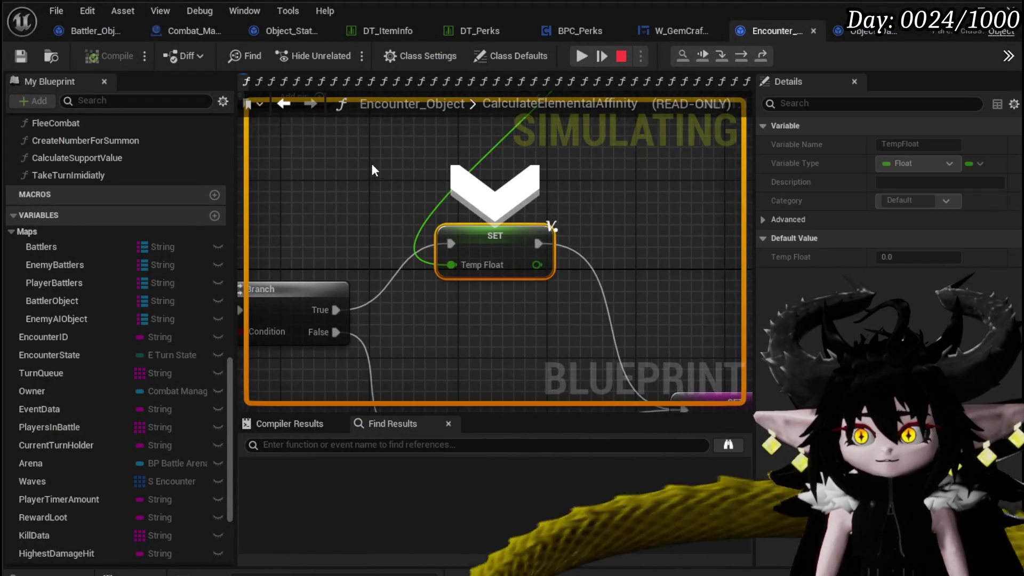
# Read the multiply and add pin values feeding Temp Float (30.5), then resume the game.
pyautogui.moveTo(372, 169); pyautogui.dragTo(430, 290)
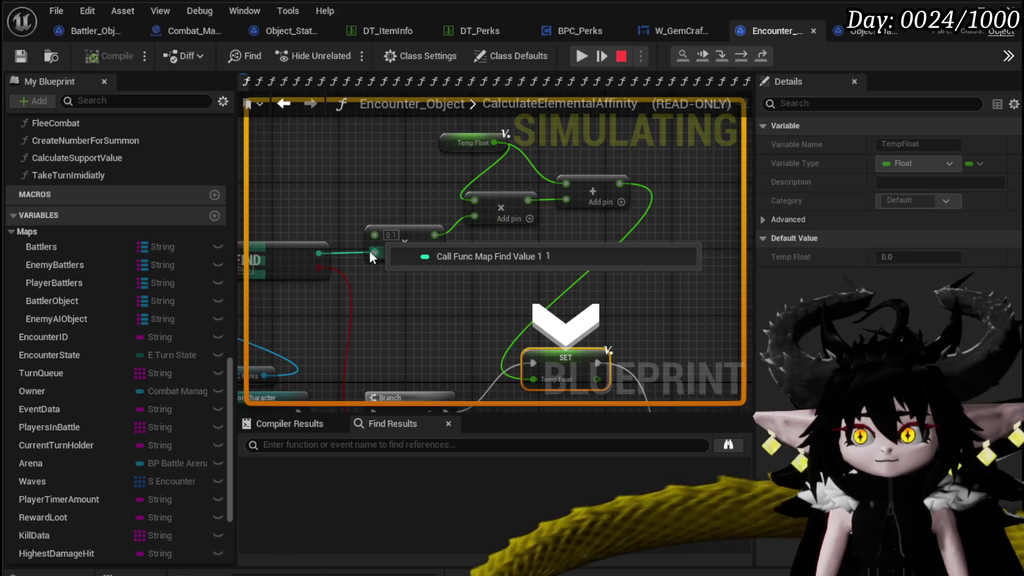
pyautogui.moveTo(525, 218)
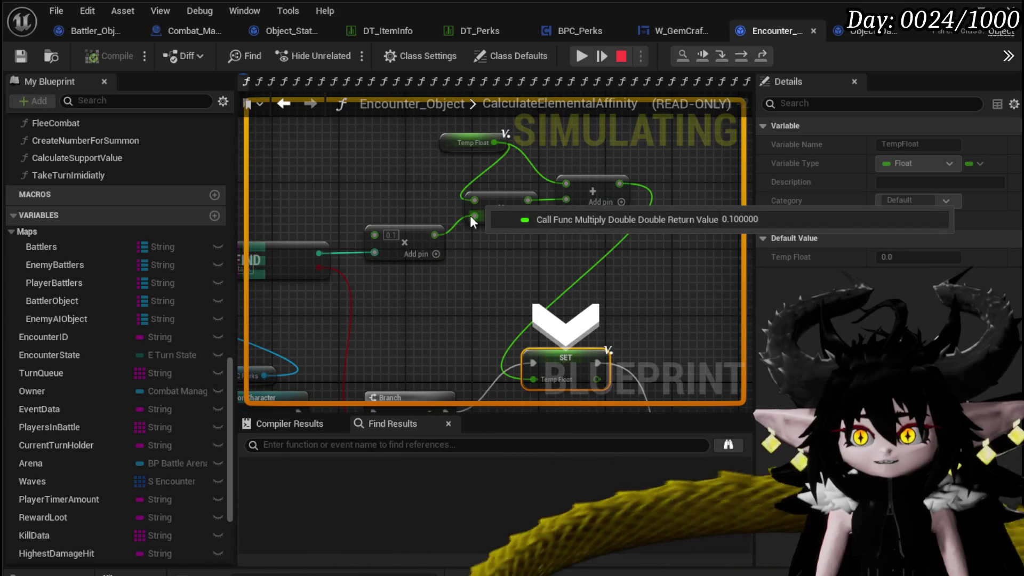
pyautogui.moveTo(471, 197)
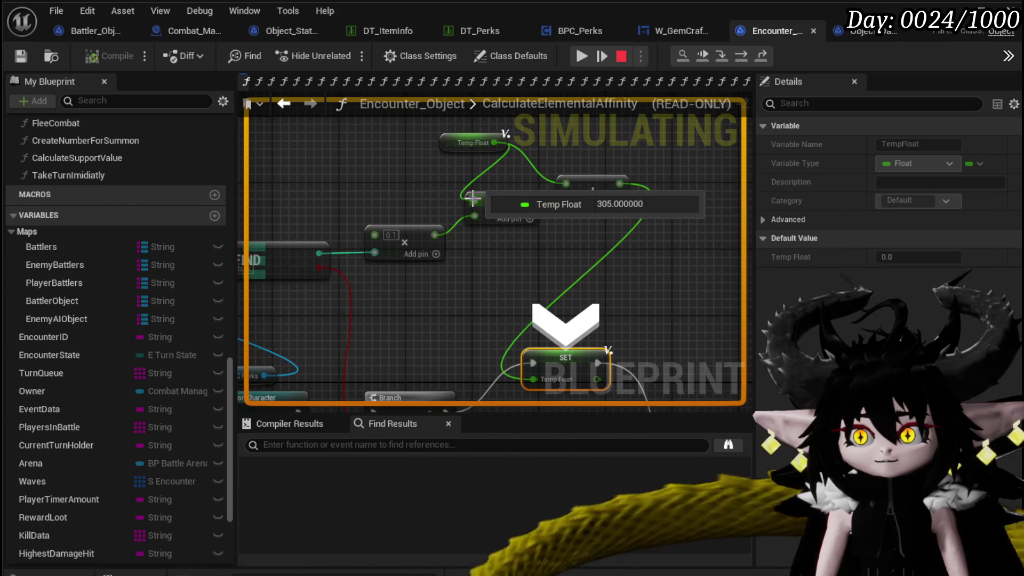
pyautogui.moveTo(475, 216)
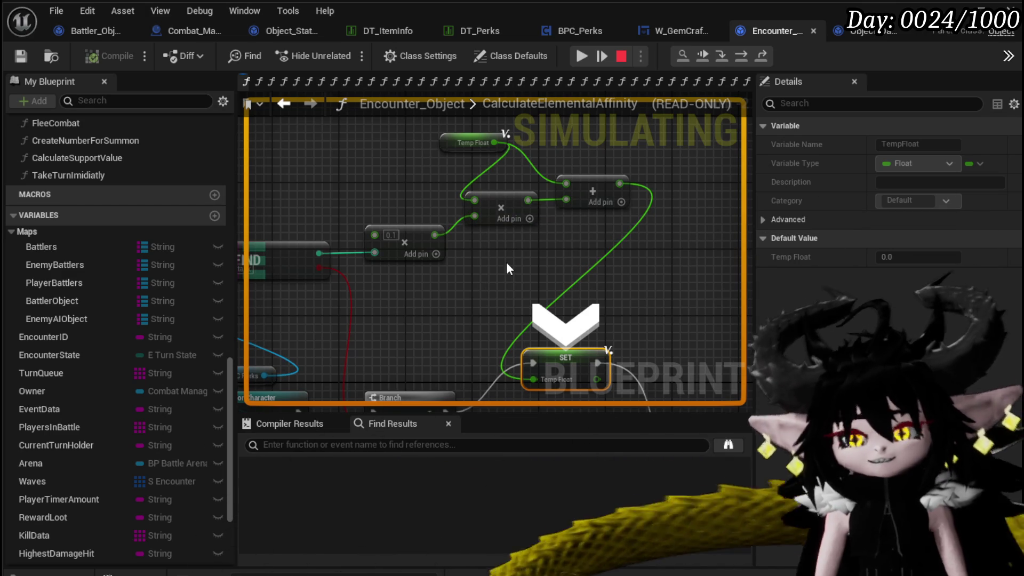
pyautogui.moveTo(379, 253)
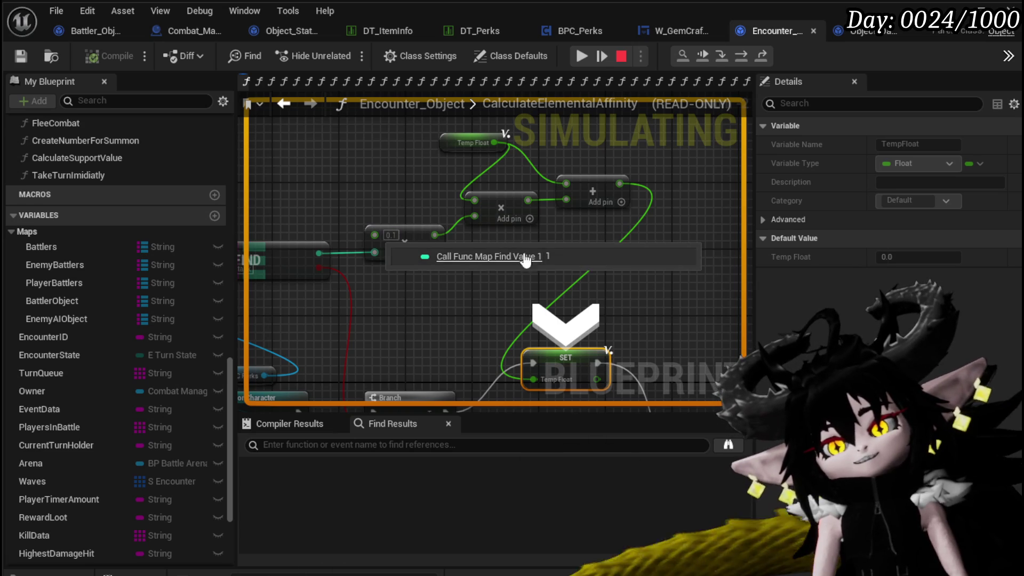
pyautogui.moveTo(562, 200)
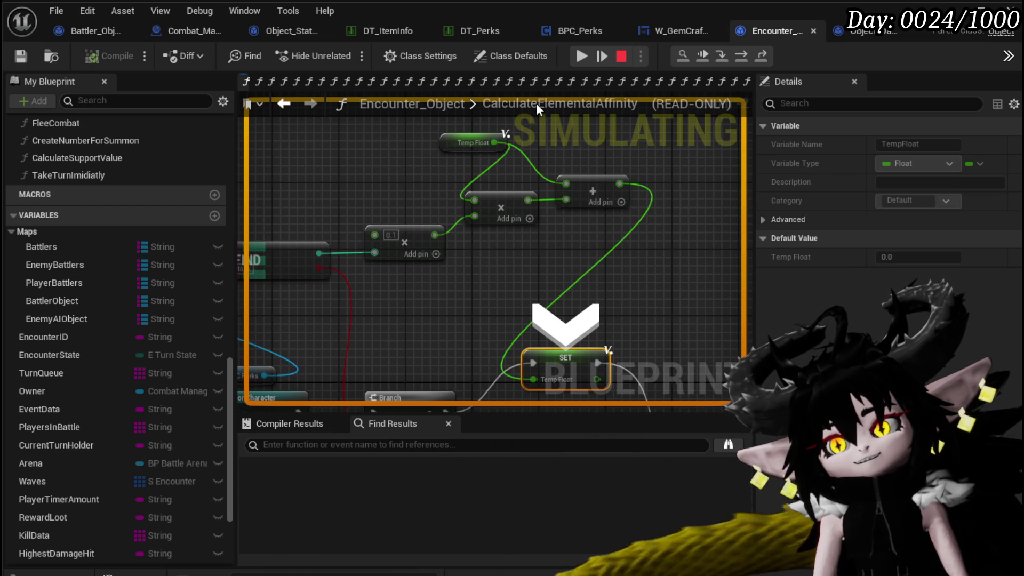
pyautogui.click(572, 55)
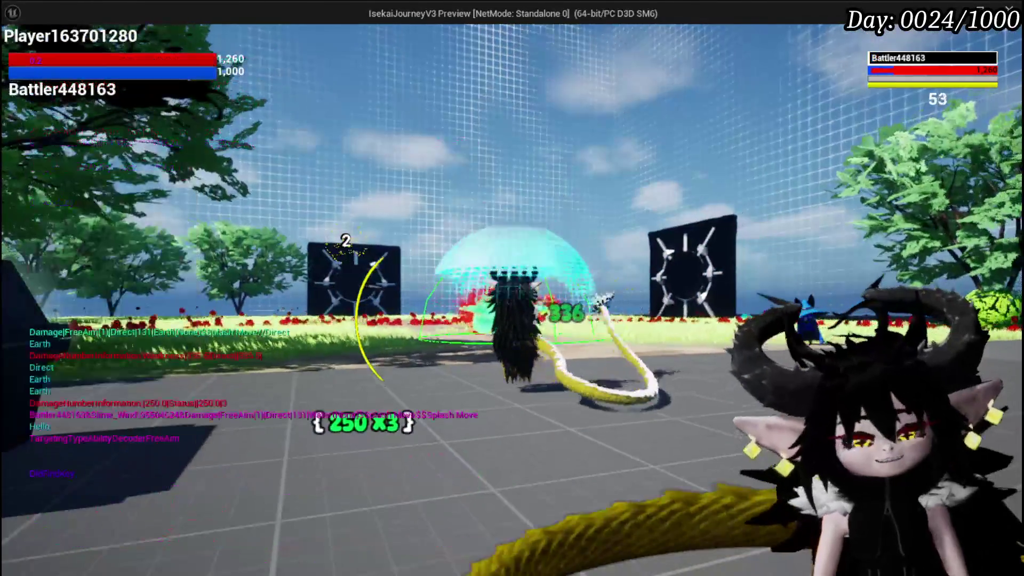
# Stop Play In Editor with Esc and pan the graph over to the FIND node.
pyautogui.press('Escape')
pyautogui.moveTo(425, 288); pyautogui.dragTo(493, 282)
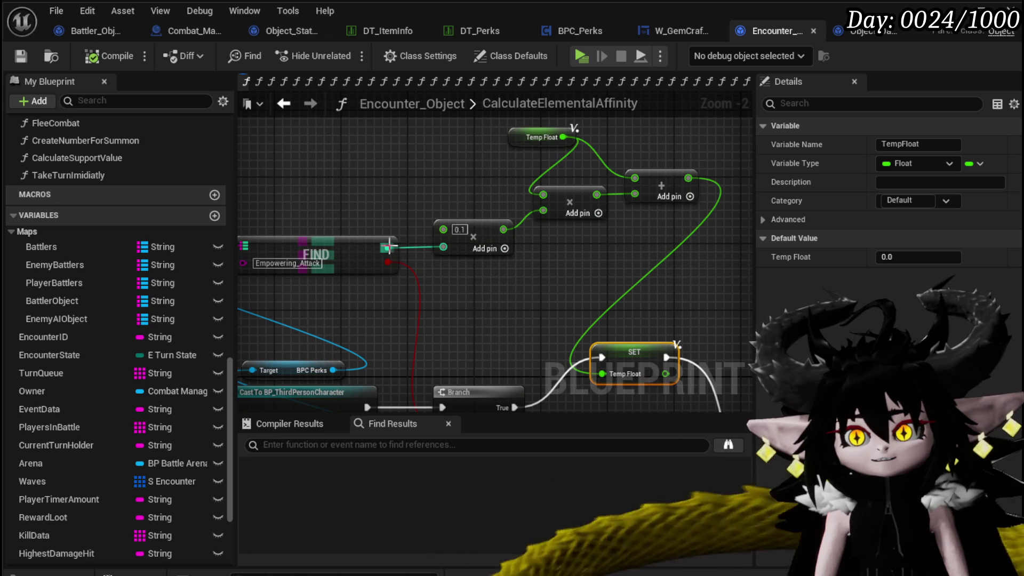
# Create a Divide node from the FIND result and chain an Add node after it.
pyautogui.moveTo(387, 248); pyautogui.dragTo(458, 269)
pyautogui.write('+')
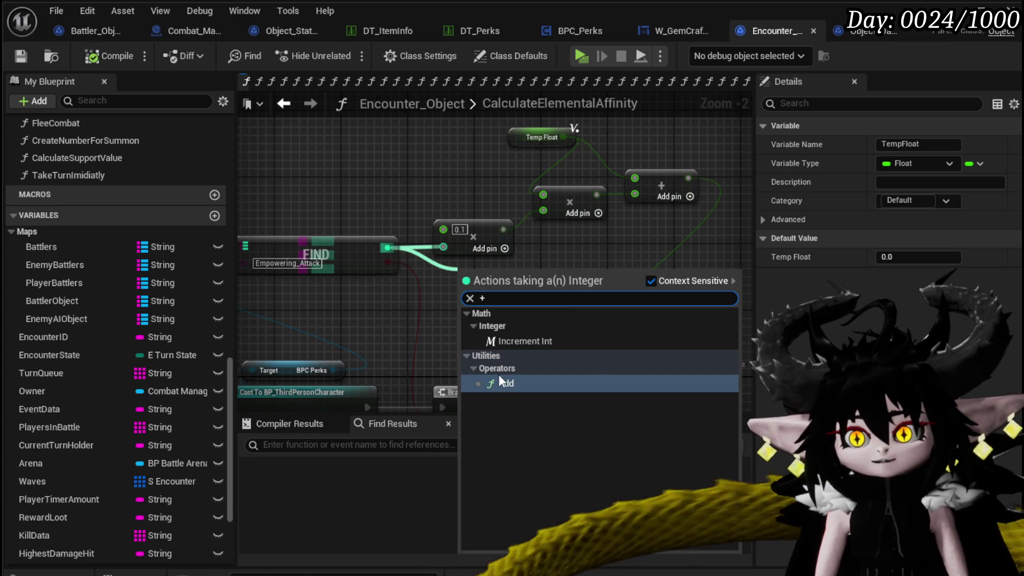
pyautogui.press('Escape')
pyautogui.moveTo(388, 248); pyautogui.dragTo(463, 276)
pyautogui.write('/')
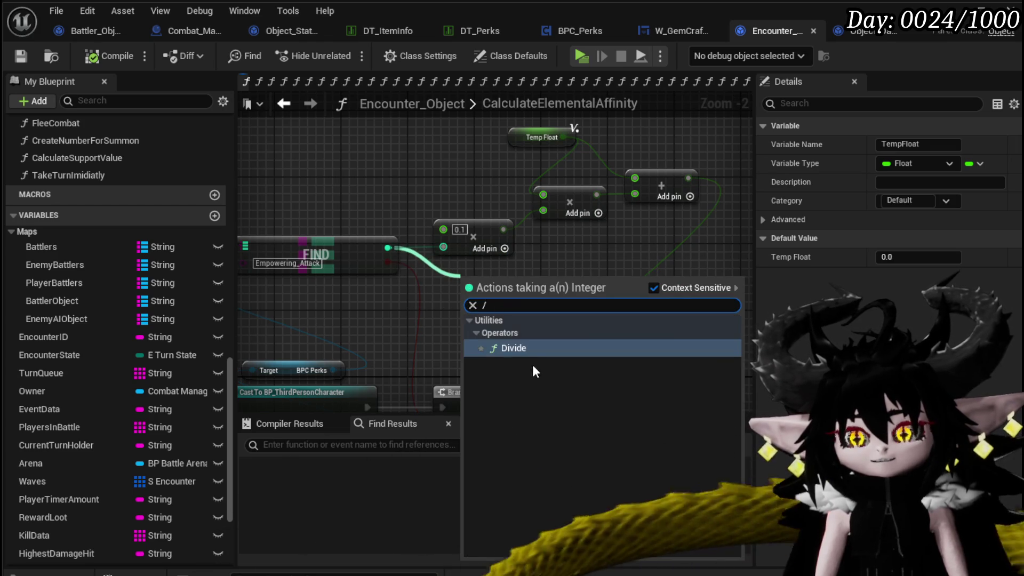
pyautogui.press('Return')
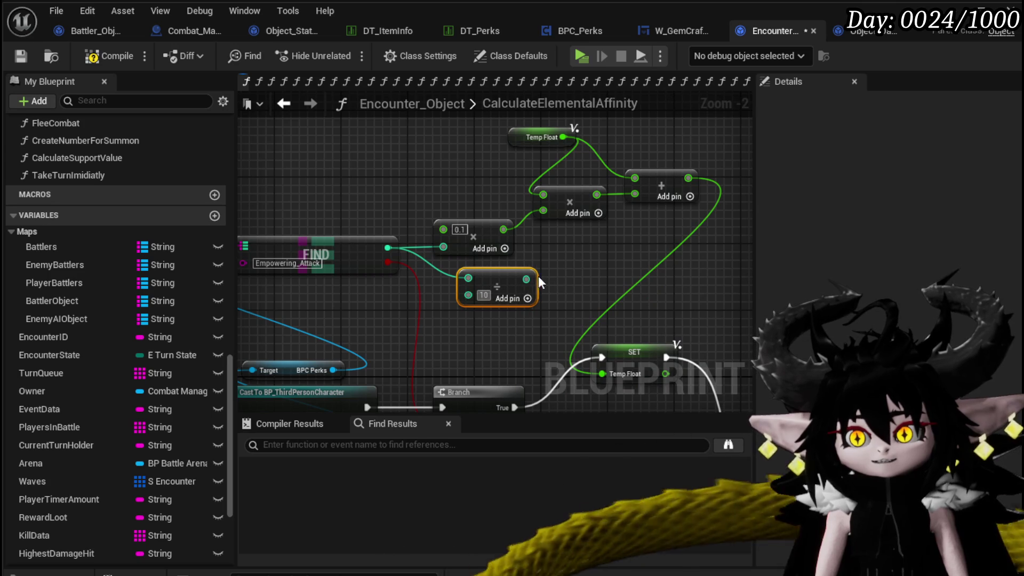
pyautogui.moveTo(552, 275); pyautogui.dragTo(552, 276)
pyautogui.write('+')
pyautogui.click(593, 385)
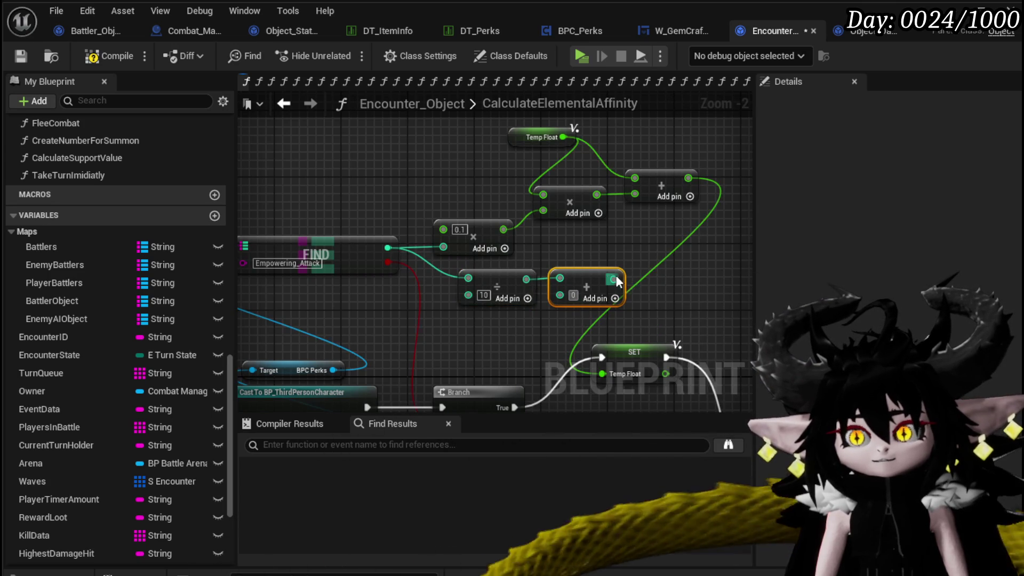
# Disconnect FIND from the Divide's top input, change its pin type, and convert the multiply inputs to float.
pyautogui.moveTo(596, 277)
pyautogui.mouseDown()
pyautogui.moveTo(456, 244)
pyautogui.moveTo(592, 256)
pyautogui.mouseUp()
pyautogui.press('Escape')
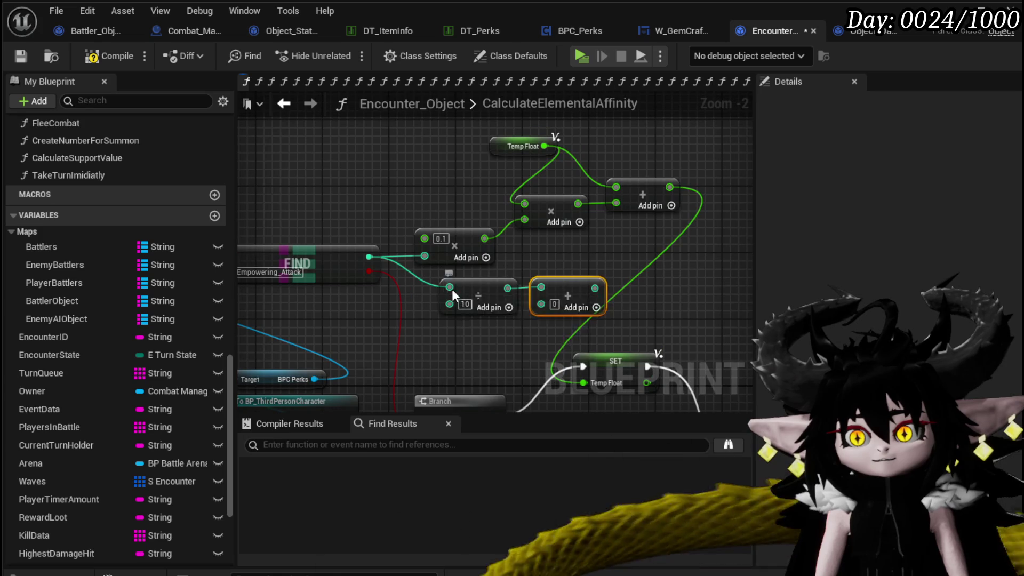
pyautogui.rightClick(451, 288)
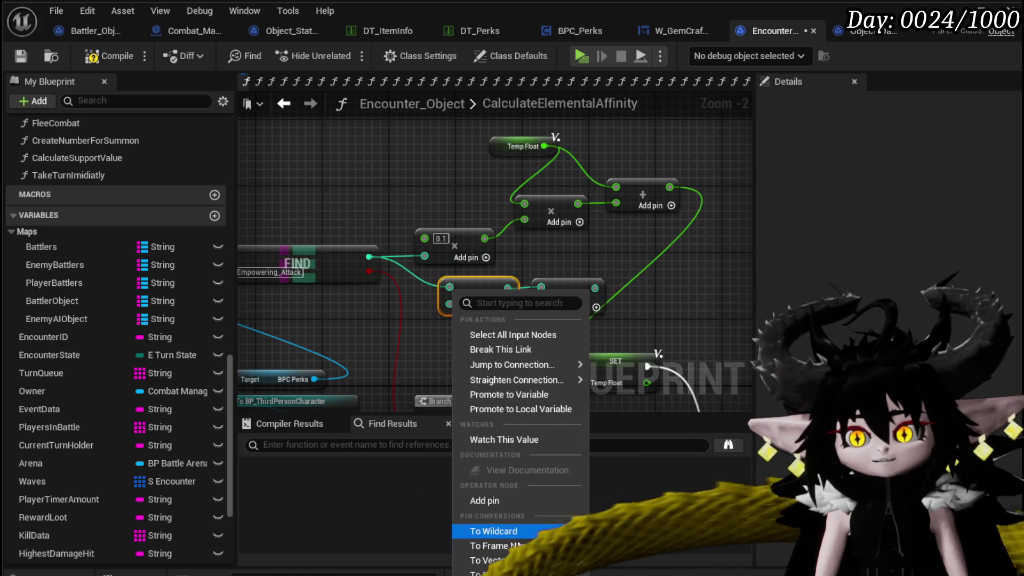
pyautogui.click(498, 572)
pyautogui.rightClick(450, 312)
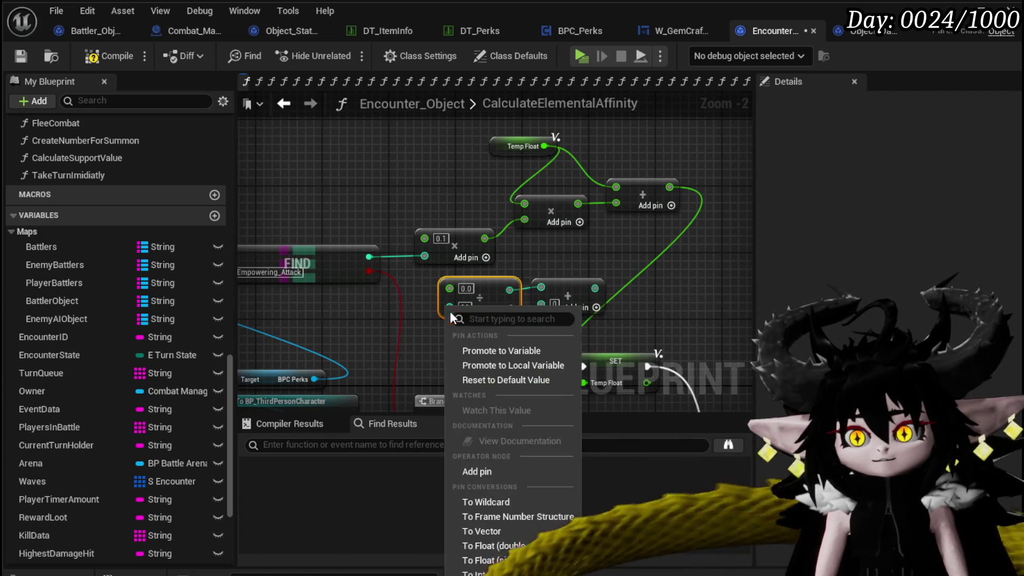
pyautogui.click(511, 546)
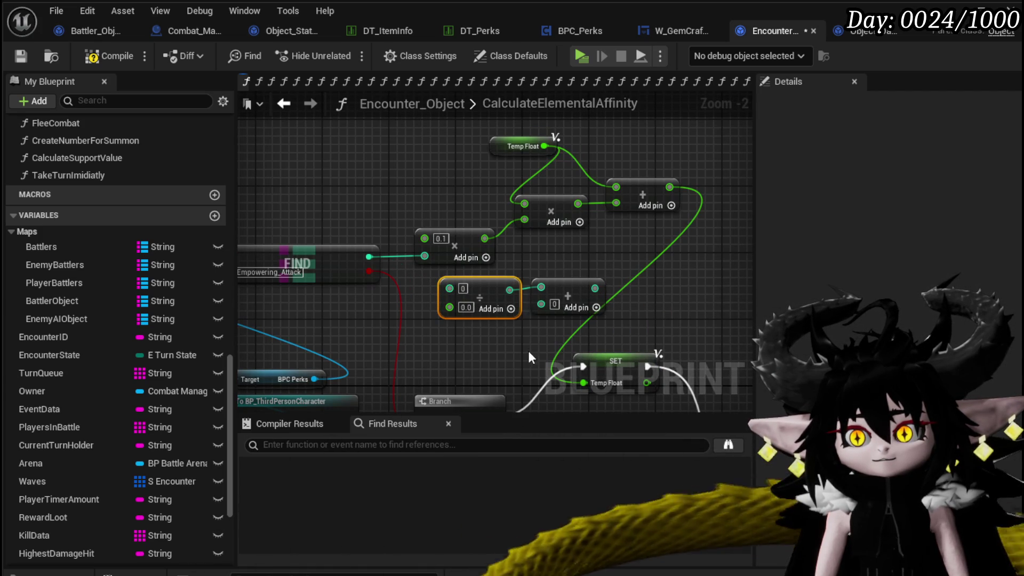
pyautogui.rightClick(448, 288)
pyautogui.scroll(2, 407, 330)
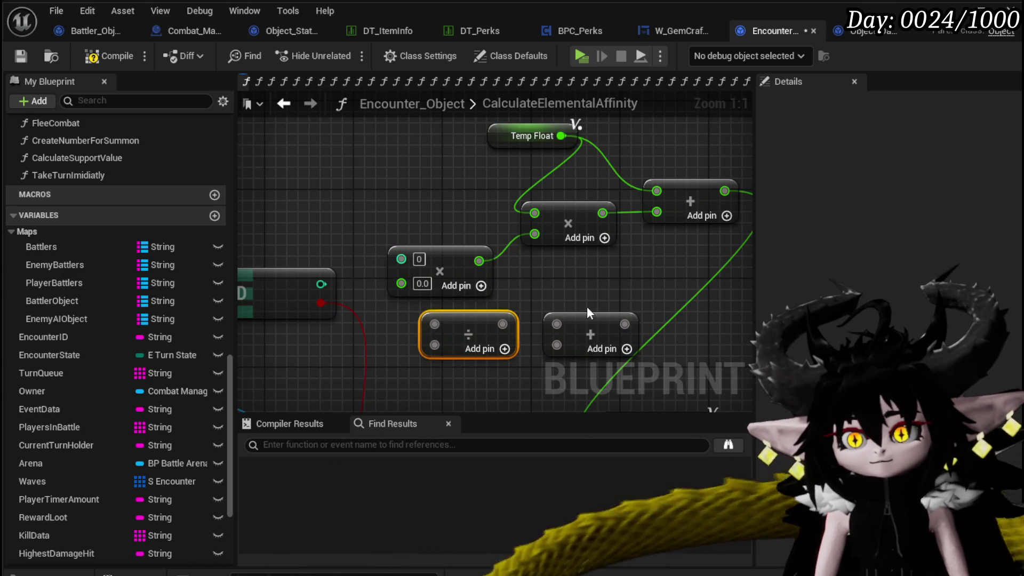
pyautogui.rightClick(403, 259)
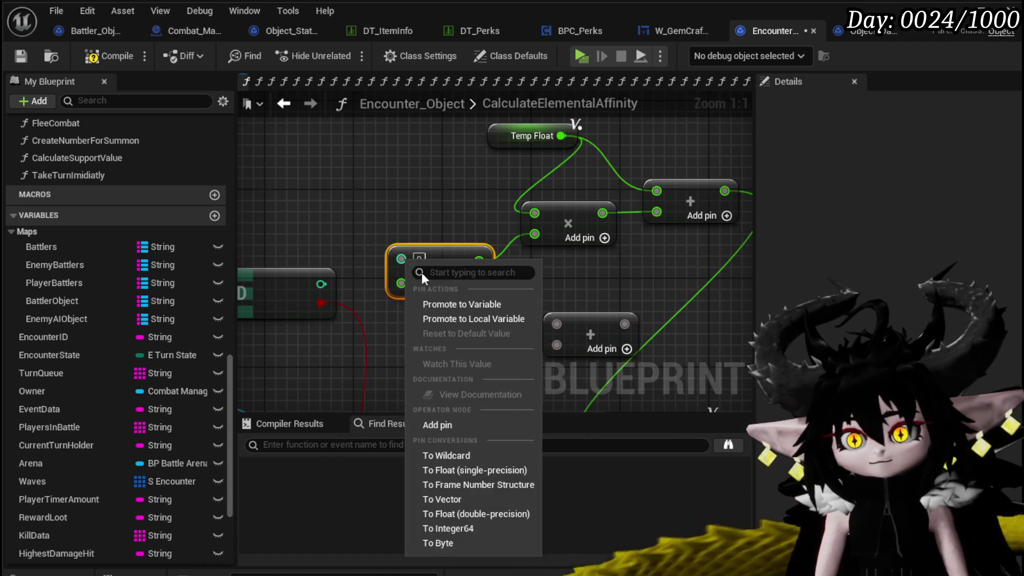
pyautogui.click(501, 472)
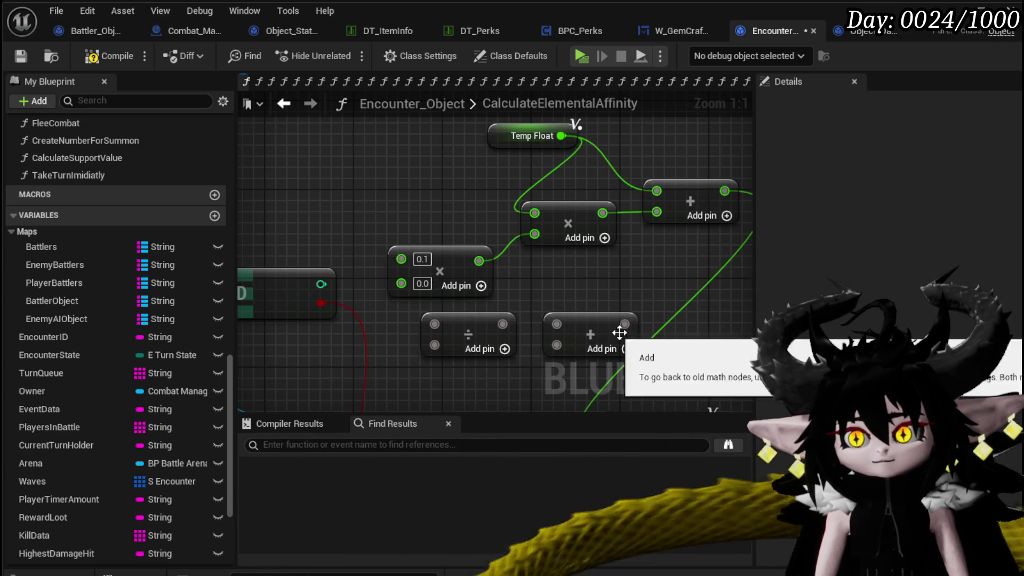
# Wire the Add node into the multiply with 0.1 plus the divide result, arrange the nodes, and save.
pyautogui.moveTo(626, 323); pyautogui.dragTo(507, 307)
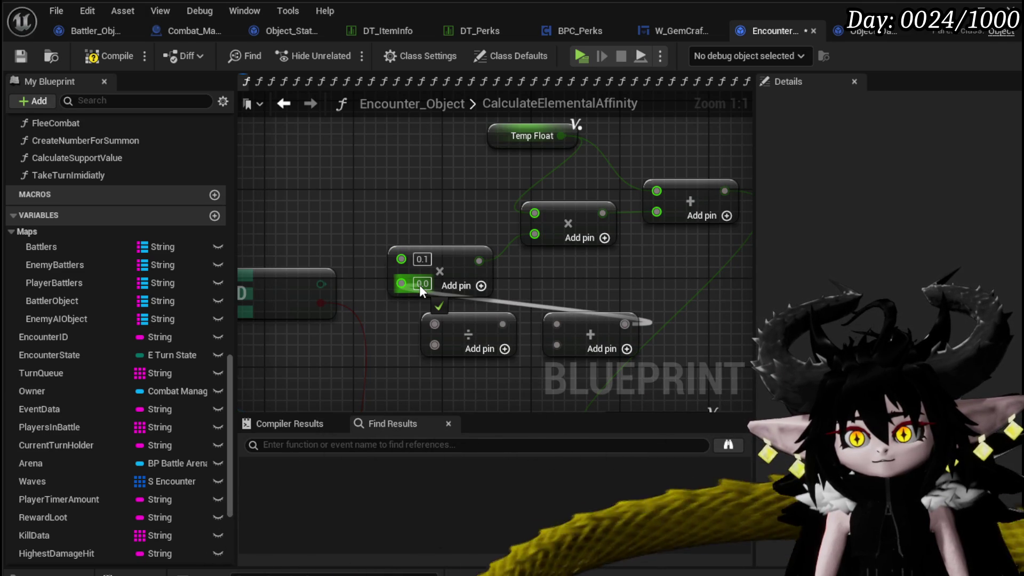
pyautogui.moveTo(420, 285)
pyautogui.mouseDown()
pyautogui.moveTo(549, 281)
pyautogui.moveTo(534, 233)
pyautogui.mouseUp()
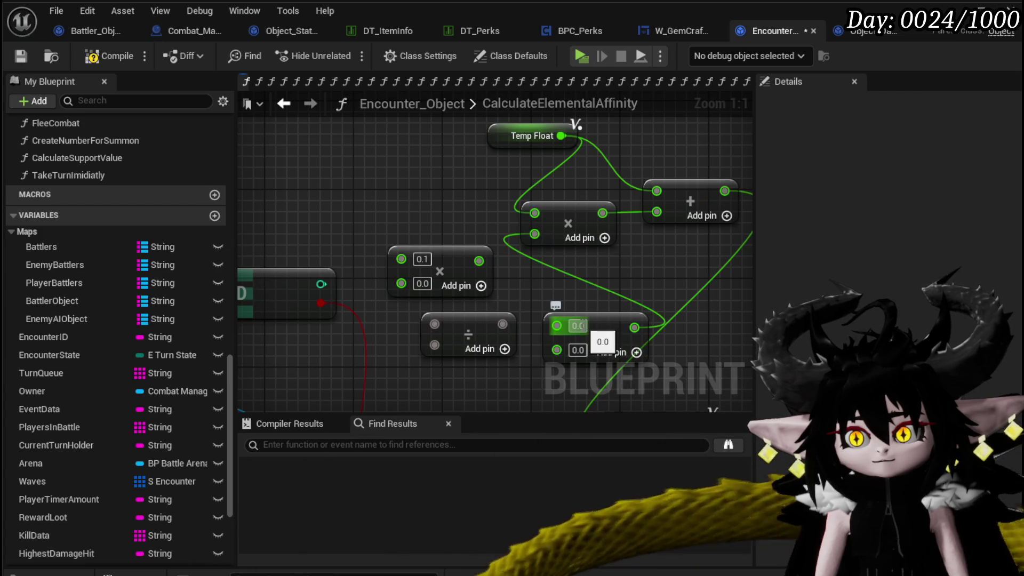
pyautogui.write('0.1')
pyautogui.press('Return')
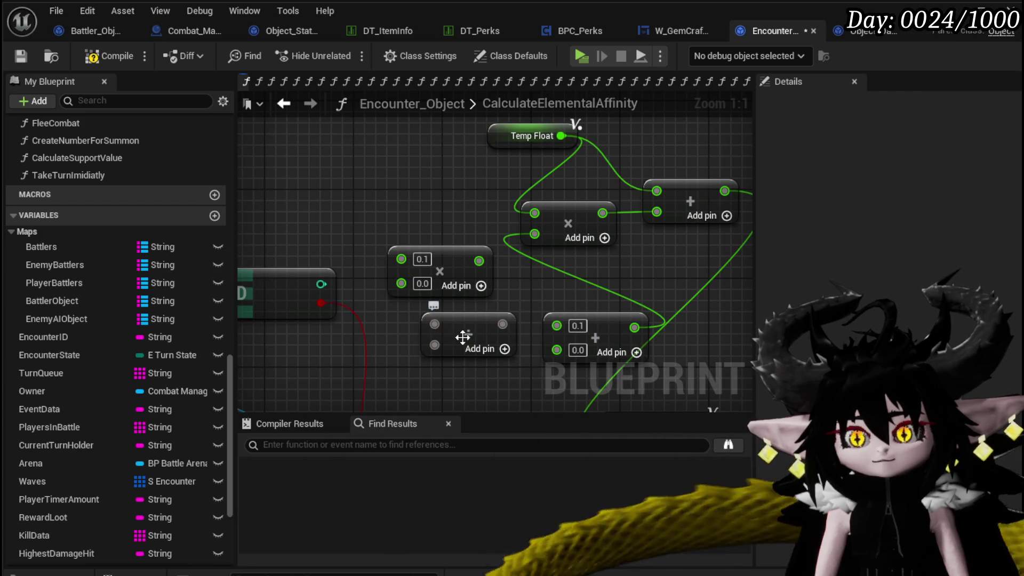
pyautogui.moveTo(501, 324); pyautogui.dragTo(559, 350)
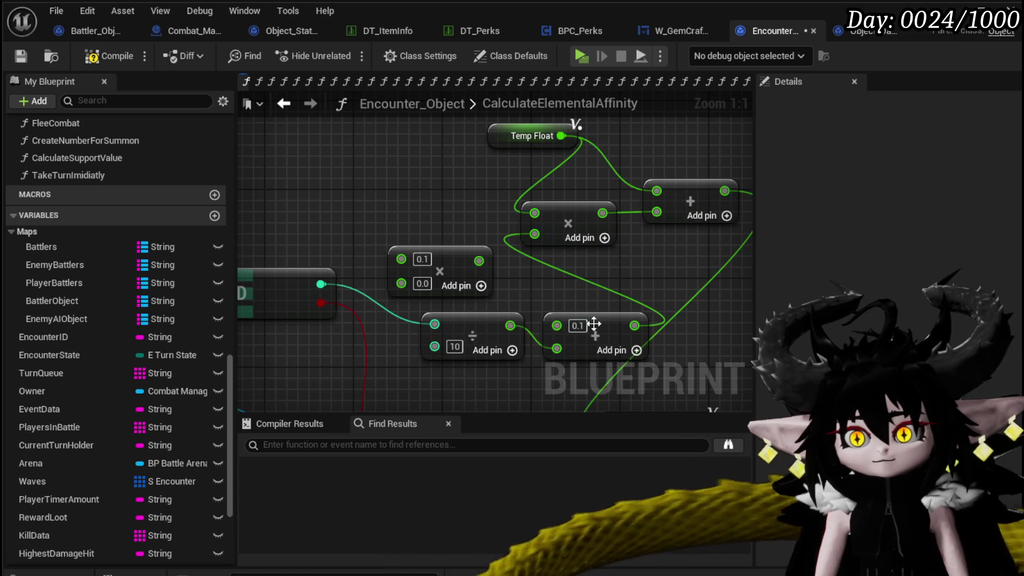
pyautogui.moveTo(473, 334); pyautogui.dragTo(436, 350)
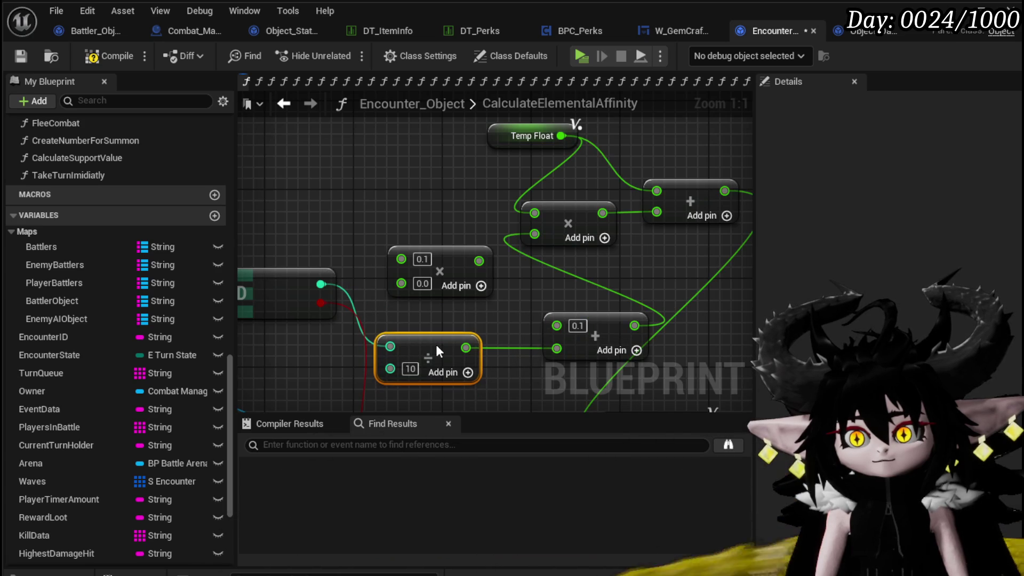
pyautogui.rightClick(390, 369)
pyautogui.click(347, 384)
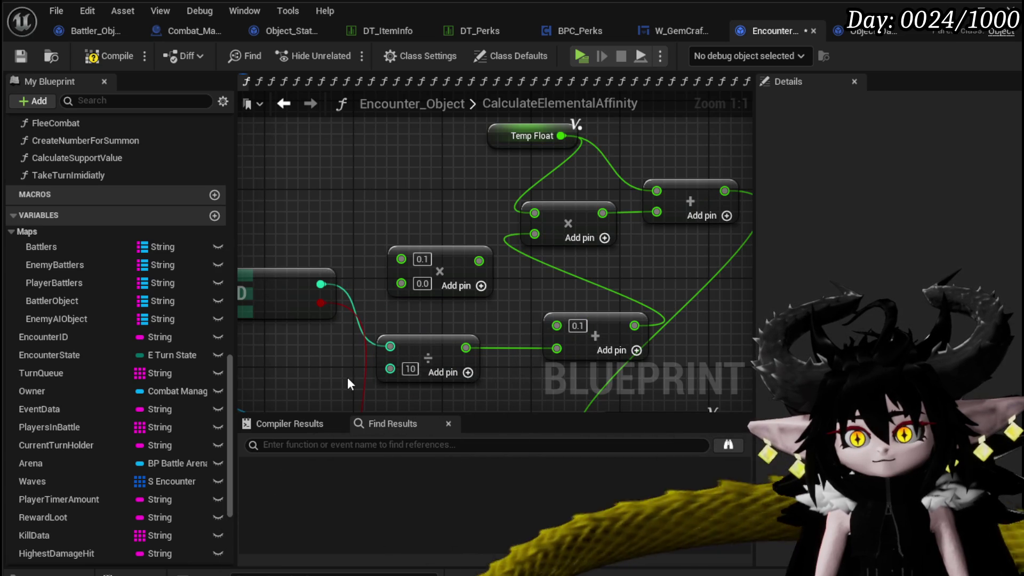
pyautogui.moveTo(581, 319); pyautogui.dragTo(536, 318)
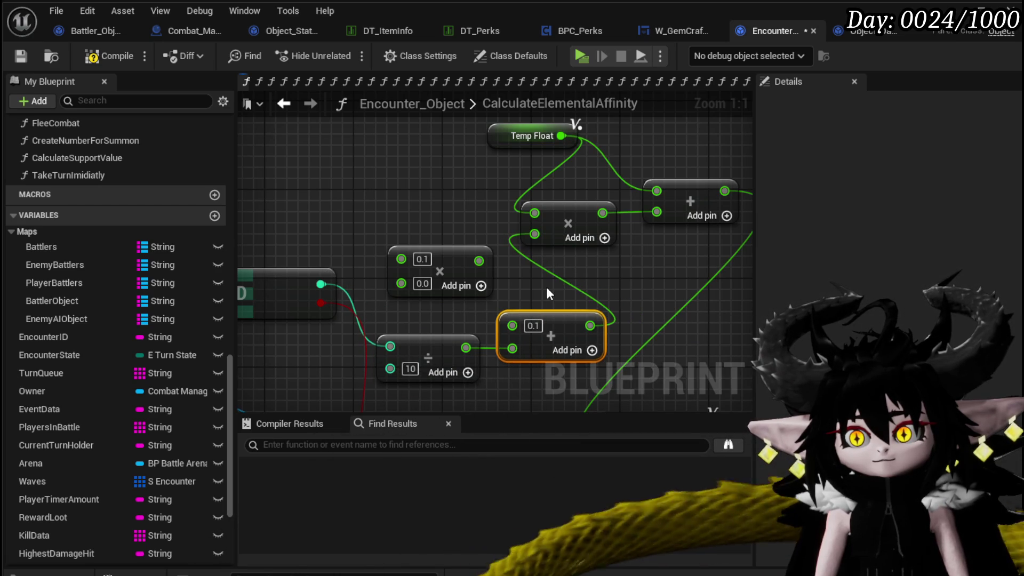
pyautogui.click(24, 56)
# Convert the divisor pin to float, set it to 10.0, and save the blueprint.
pyautogui.moveTo(426, 460)
pyautogui.mouseDown()
pyautogui.moveTo(439, 402)
pyautogui.moveTo(461, 406)
pyautogui.mouseUp()
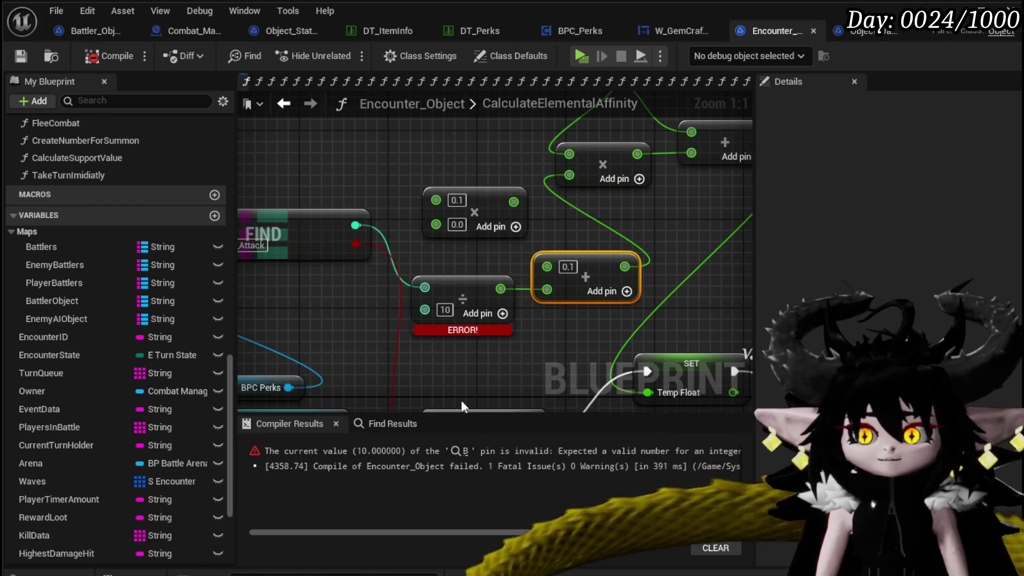
pyautogui.rightClick(425, 310)
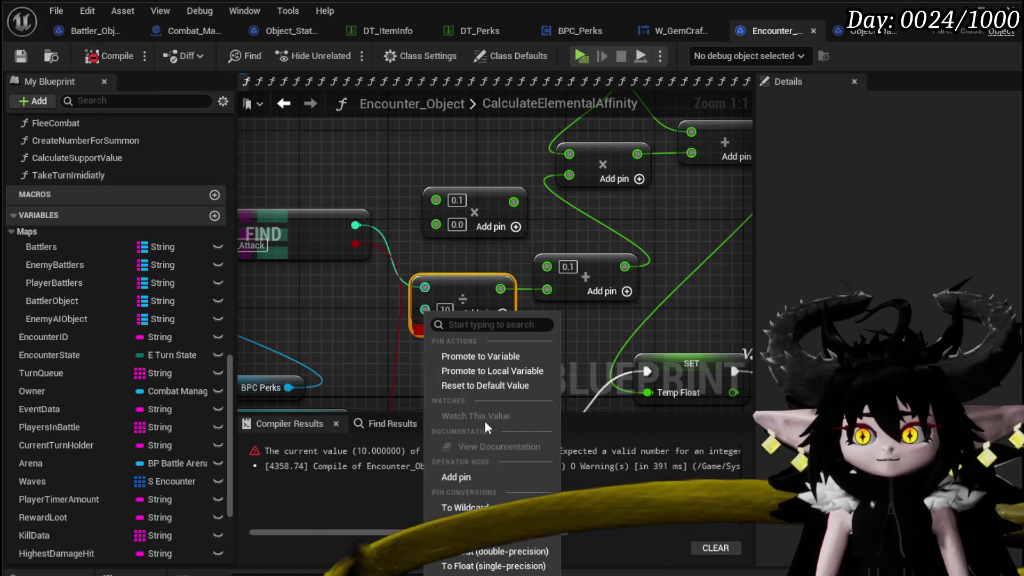
pyautogui.click(466, 555)
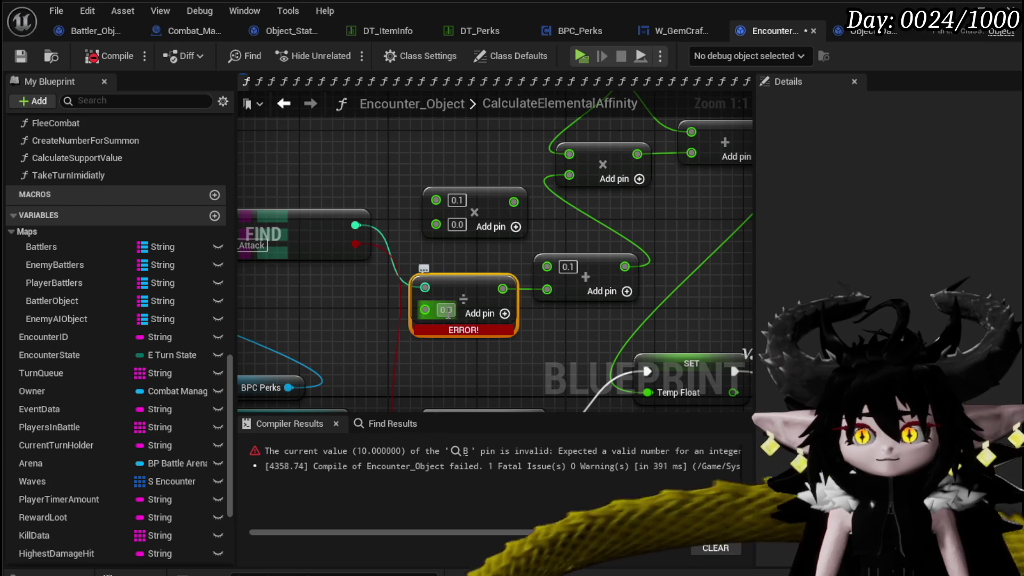
pyautogui.click(498, 382)
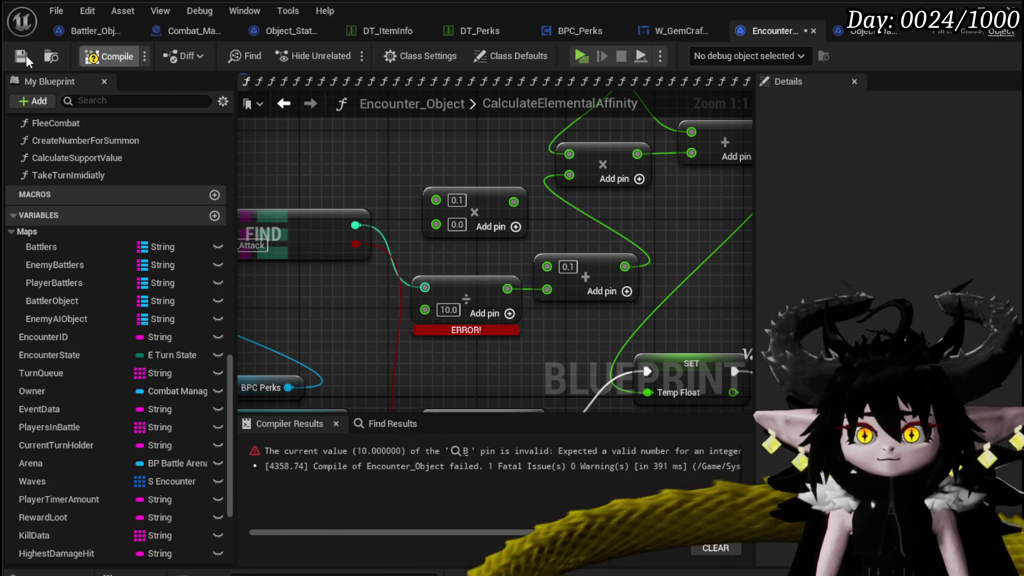
pyautogui.click(21, 56)
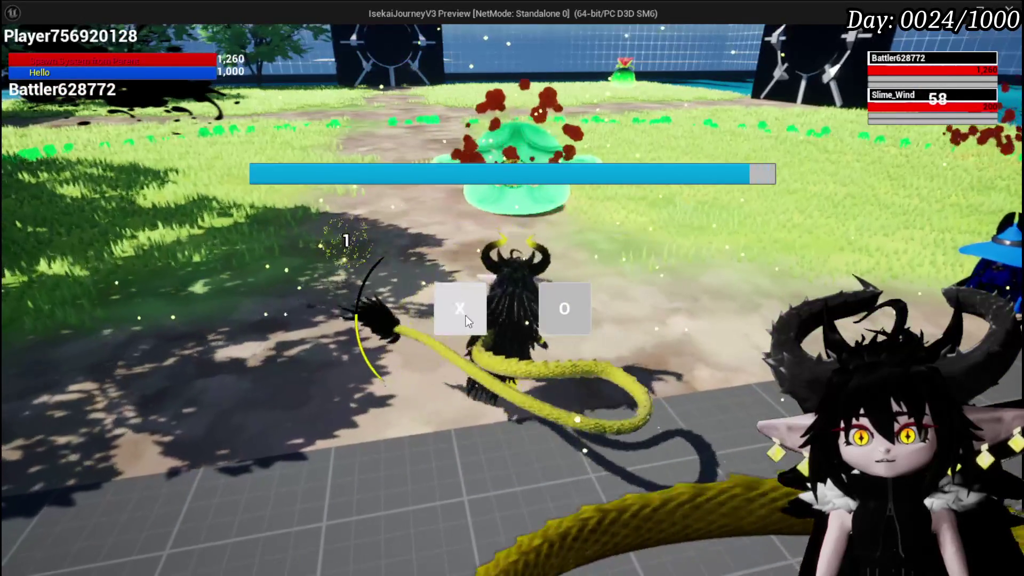
# In the battle, aim Splash Move at Slime_Wind and confirm the attack.
pyautogui.click(462, 314)
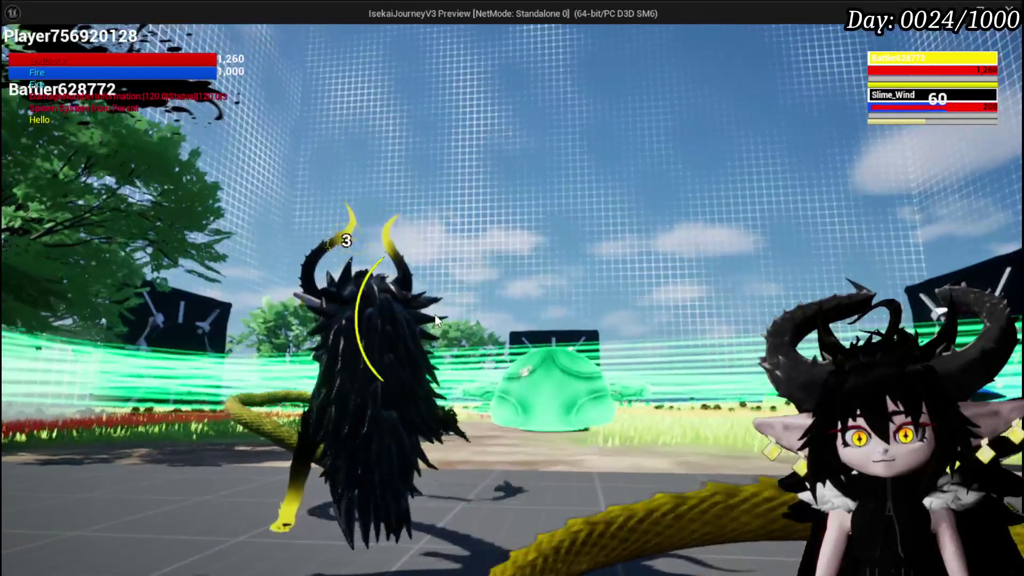
pyautogui.click(310, 465)
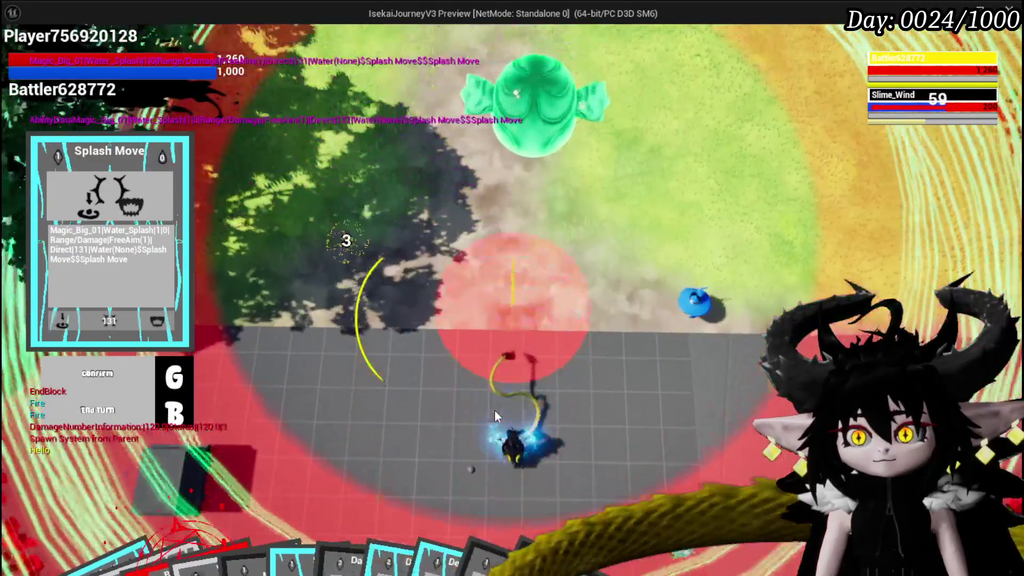
pyautogui.press('g')
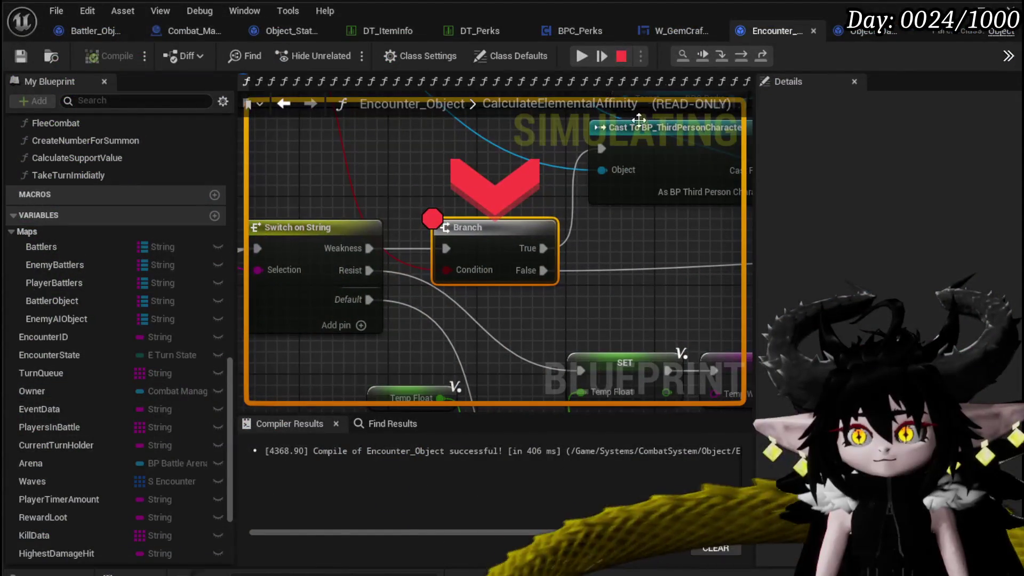
# Step Over three times to SET Temp Float, resume, then stop the play session.
pyautogui.click(747, 56)
pyautogui.click(746, 55)
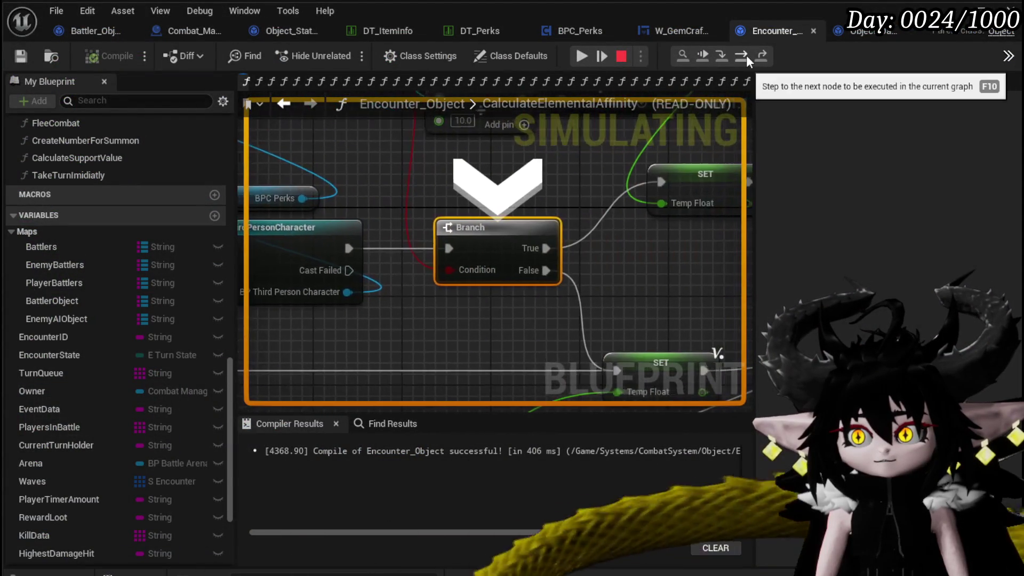
pyautogui.click(747, 55)
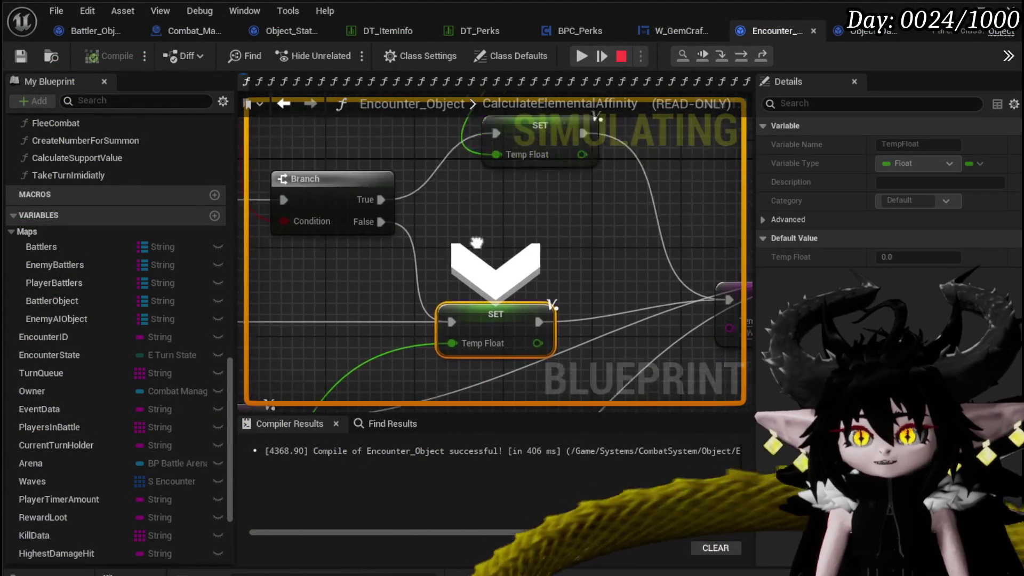
pyautogui.click(582, 51)
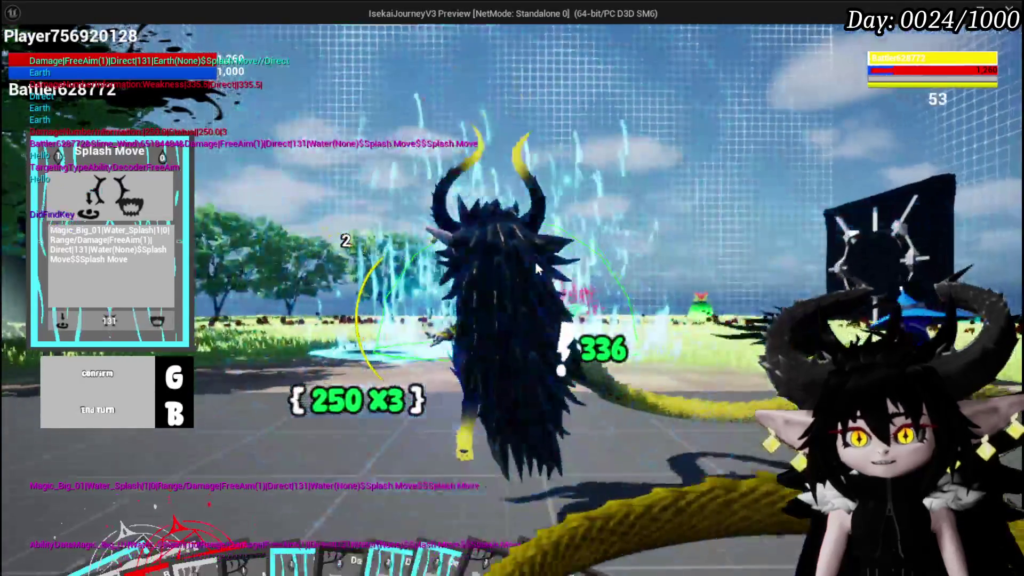
pyautogui.press('Escape')
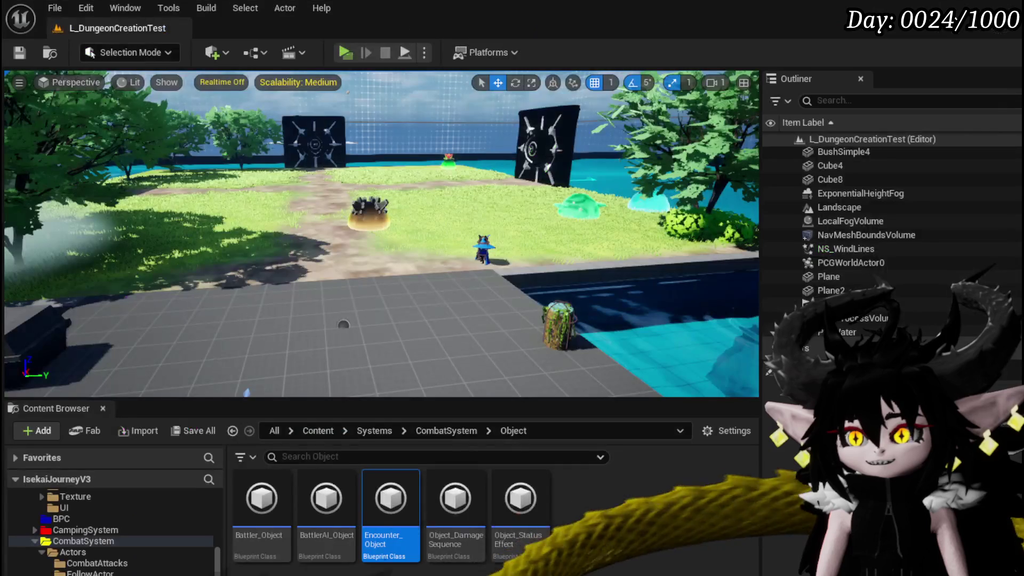
# Start Play In Editor and socket the dark spike gem into Iron_Hands' third slot.
pyautogui.click(346, 52)
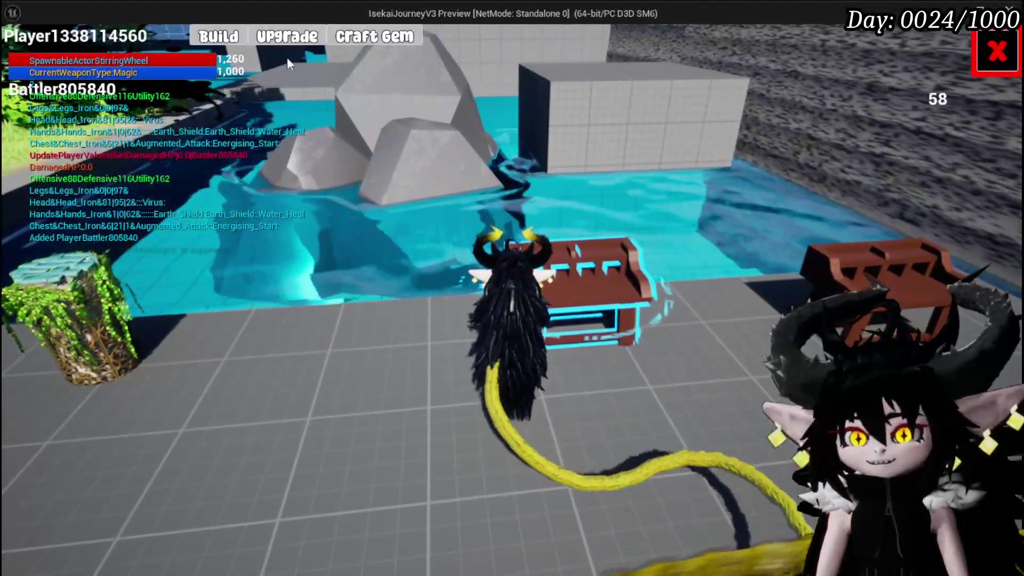
pyautogui.click(290, 40)
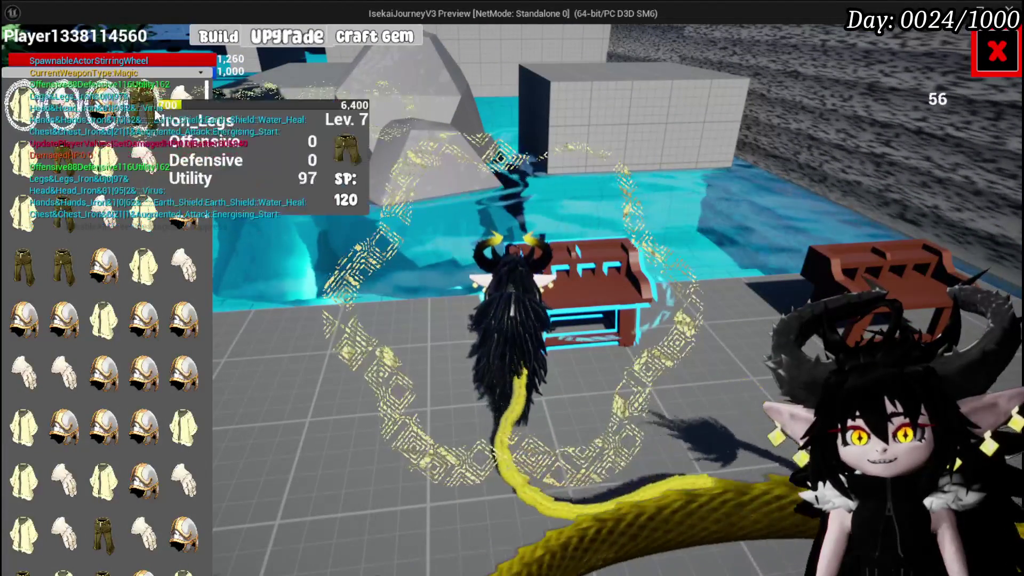
pyautogui.click(63, 116)
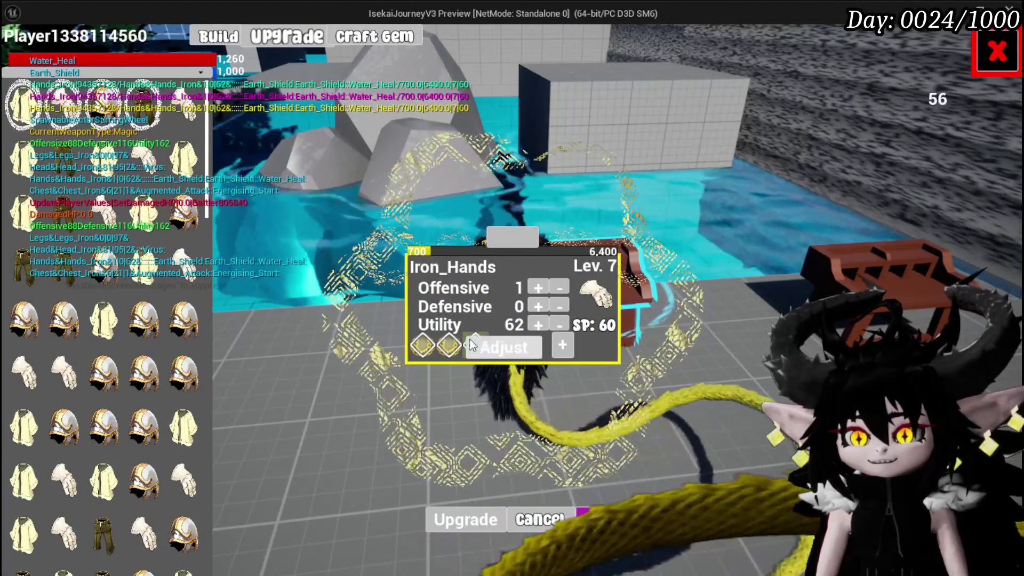
pyautogui.click(469, 339)
pyautogui.click(914, 107)
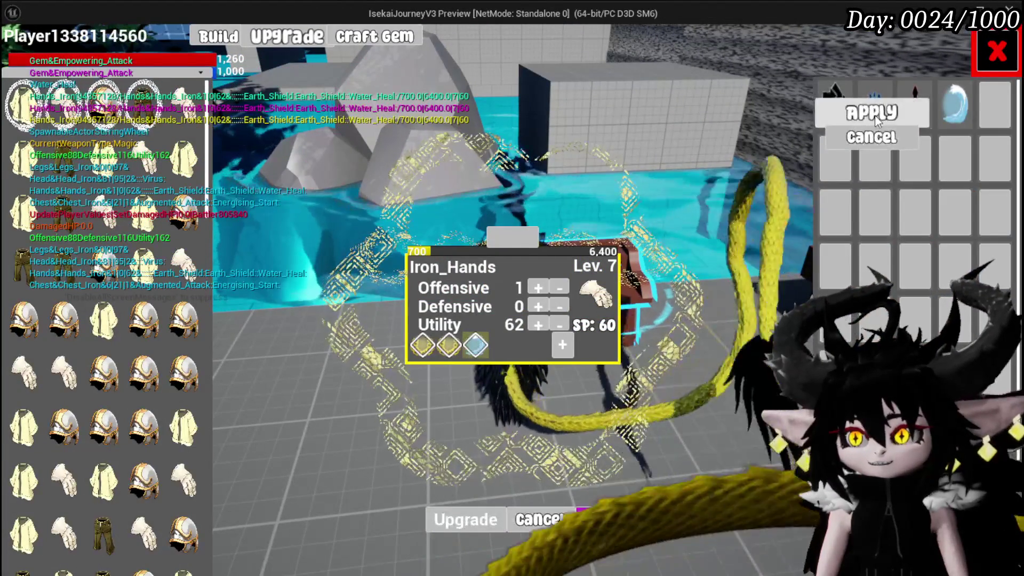
pyautogui.click(874, 115)
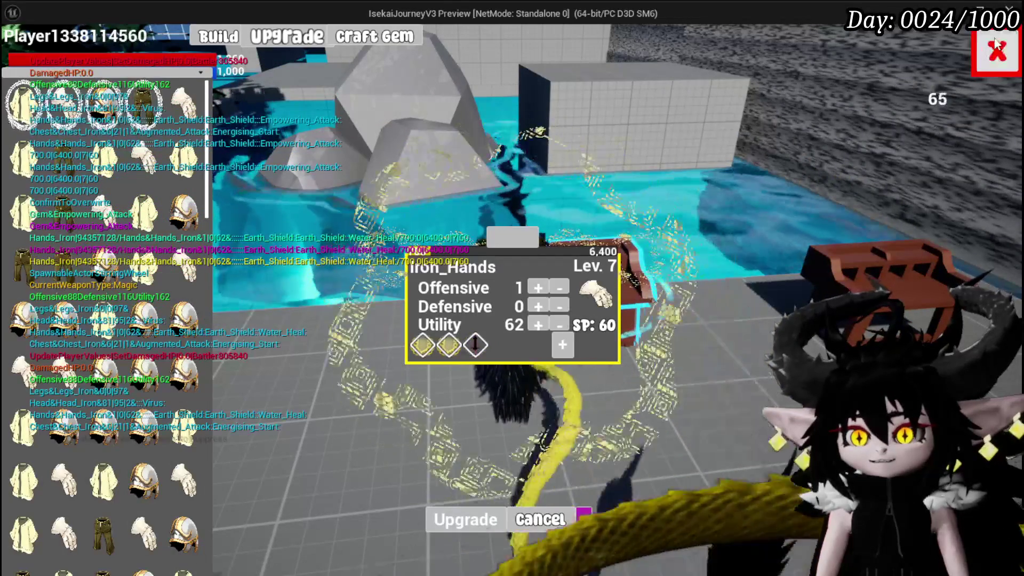
pyautogui.click(997, 50)
# Walk to the spiky slime, start combat, and play the Splash Move card.
pyautogui.press('w')
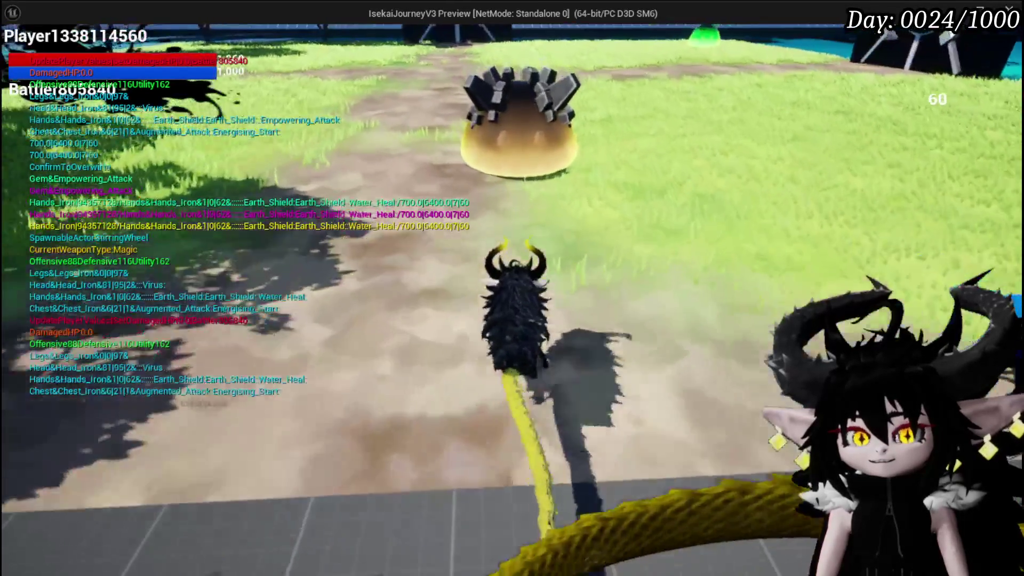
pyautogui.click(512, 288)
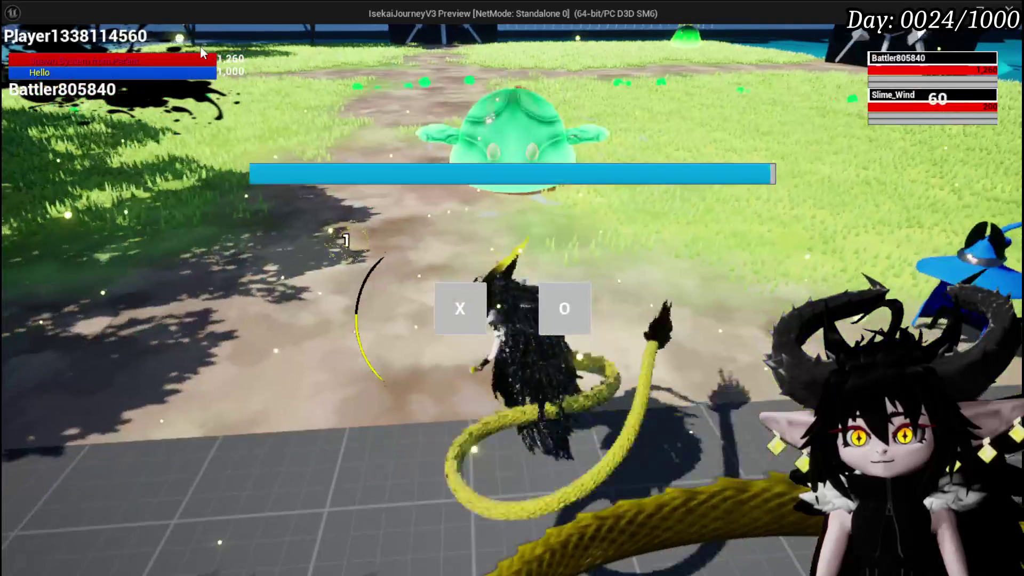
pyautogui.press('x')
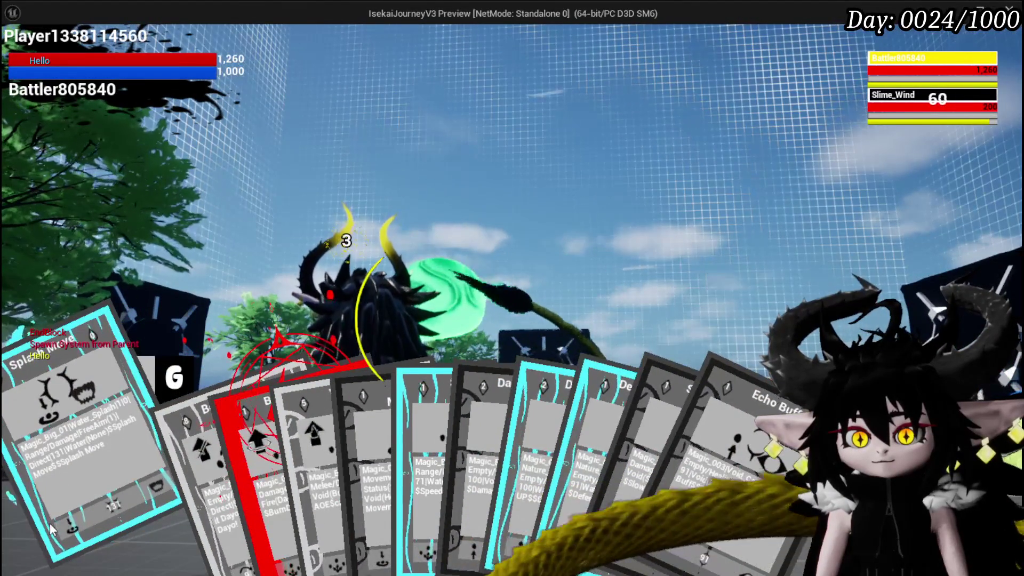
pyautogui.click(52, 528)
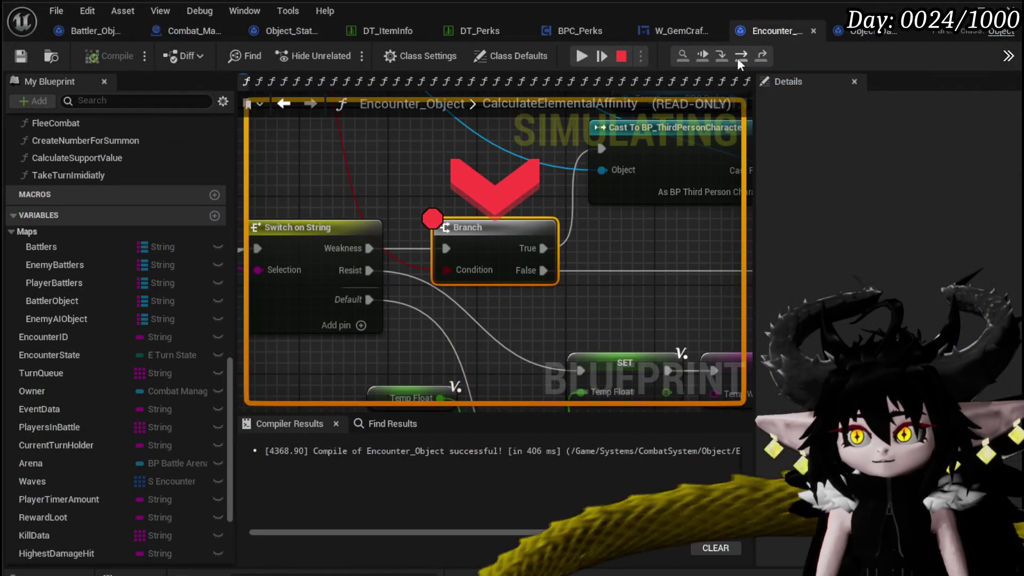
# Step Over three times to reach the SET Temp Float node.
pyautogui.click(737, 58)
pyautogui.click(737, 57)
pyautogui.click(737, 58)
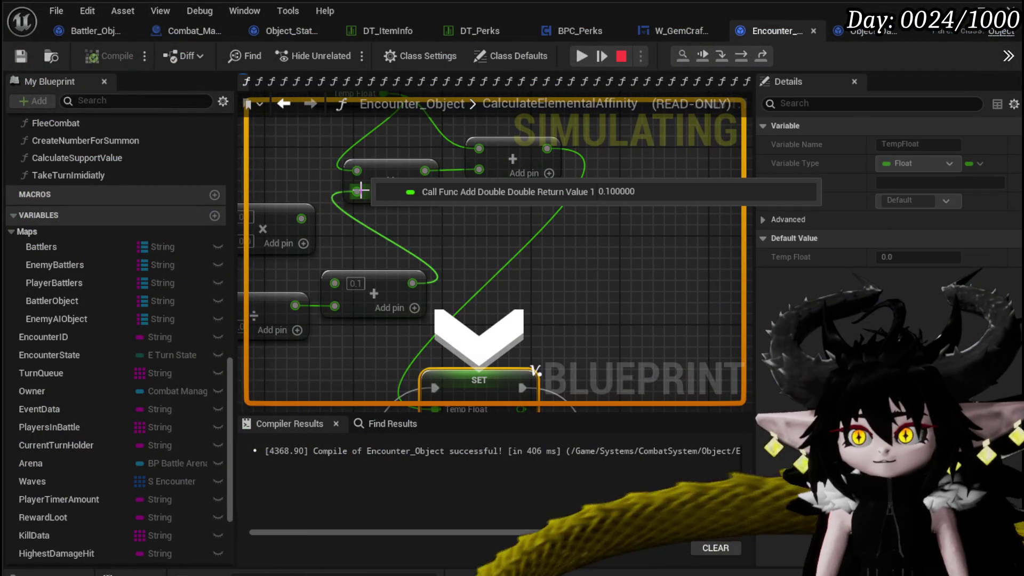
# Check the Divide pin values and the 305.0 Temp Float, then resume and press Esc.
pyautogui.moveTo(447, 253); pyautogui.dragTo(520, 312)
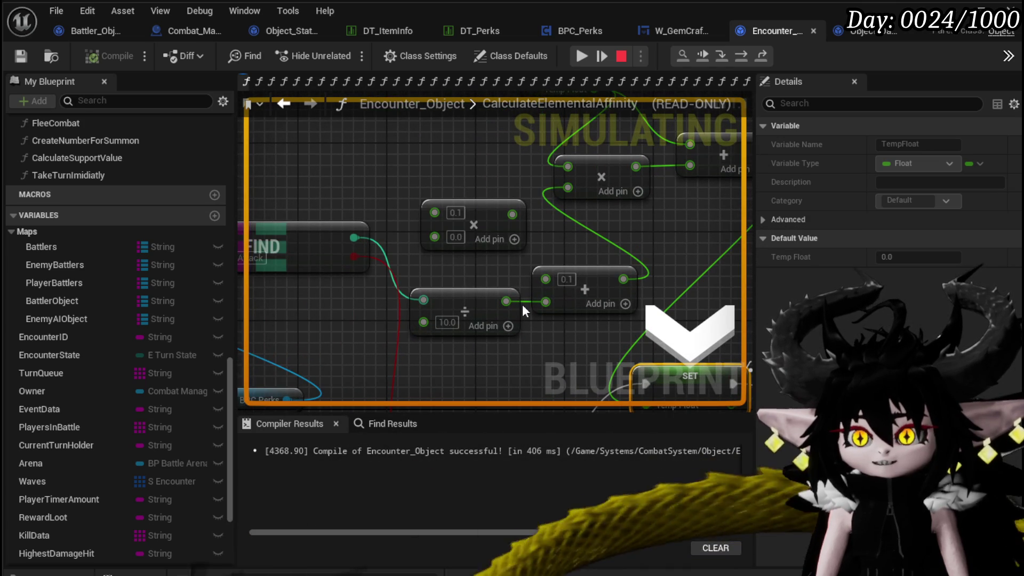
pyautogui.moveTo(545, 302)
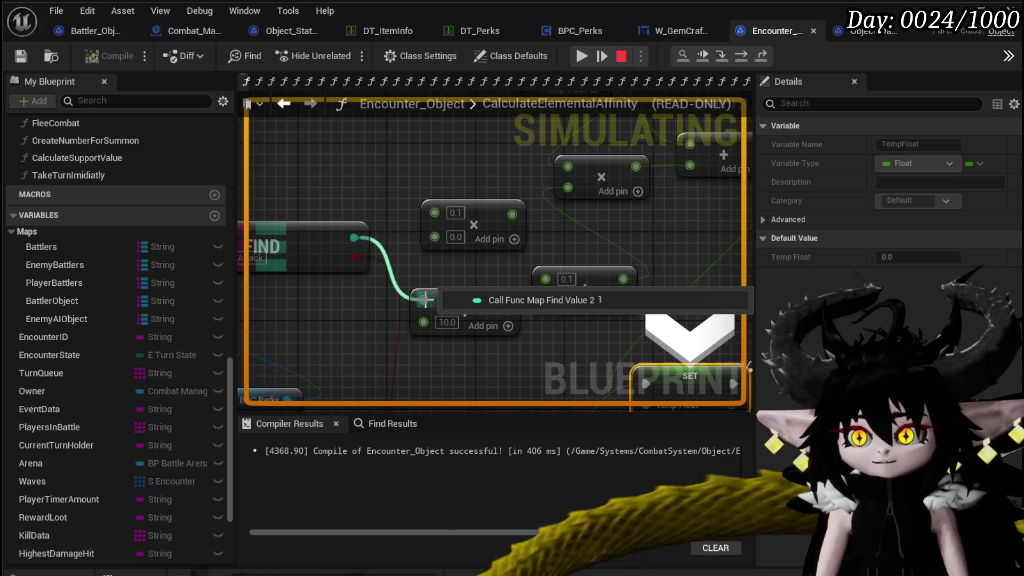
pyautogui.moveTo(423, 320)
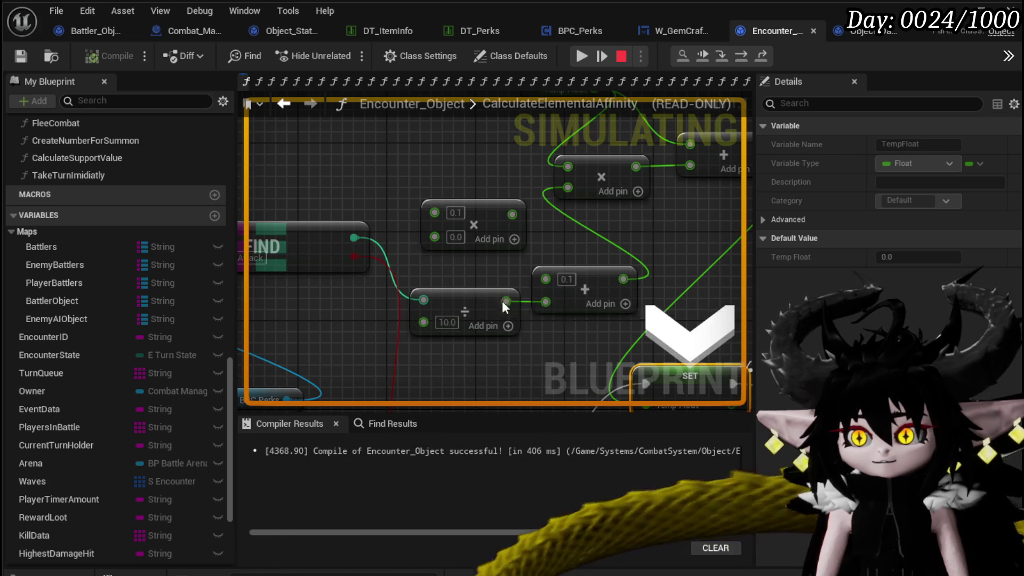
pyautogui.moveTo(422, 299)
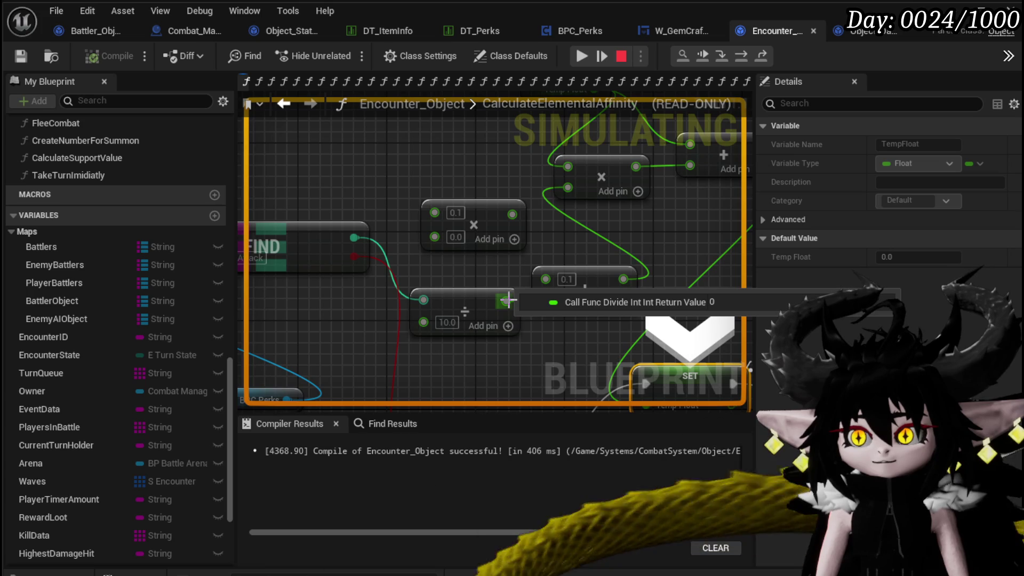
pyautogui.moveTo(437, 283); pyautogui.dragTo(402, 281)
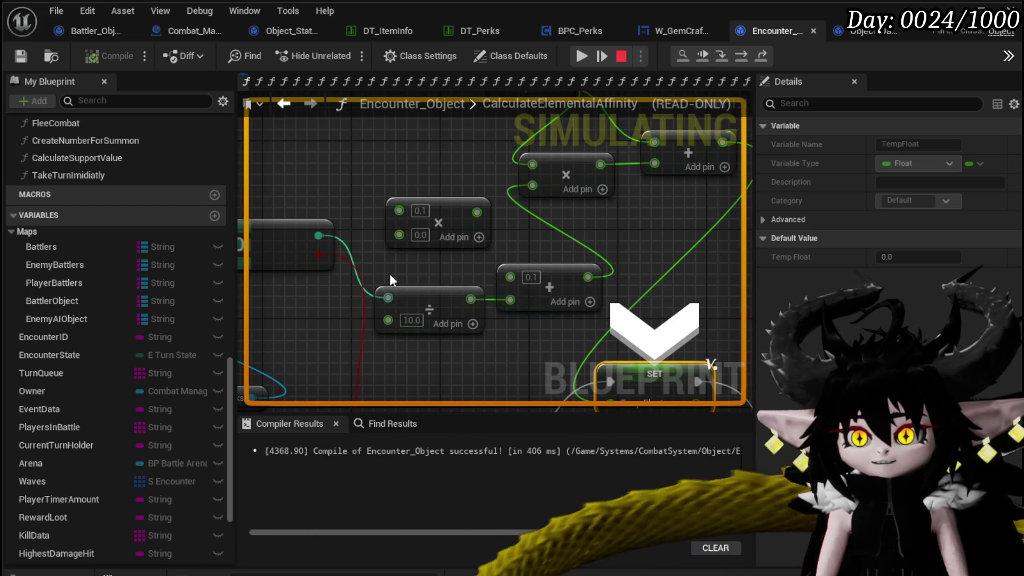
pyautogui.moveTo(389, 274)
pyautogui.mouseDown()
pyautogui.moveTo(520, 301)
pyautogui.moveTo(390, 299)
pyautogui.mouseUp()
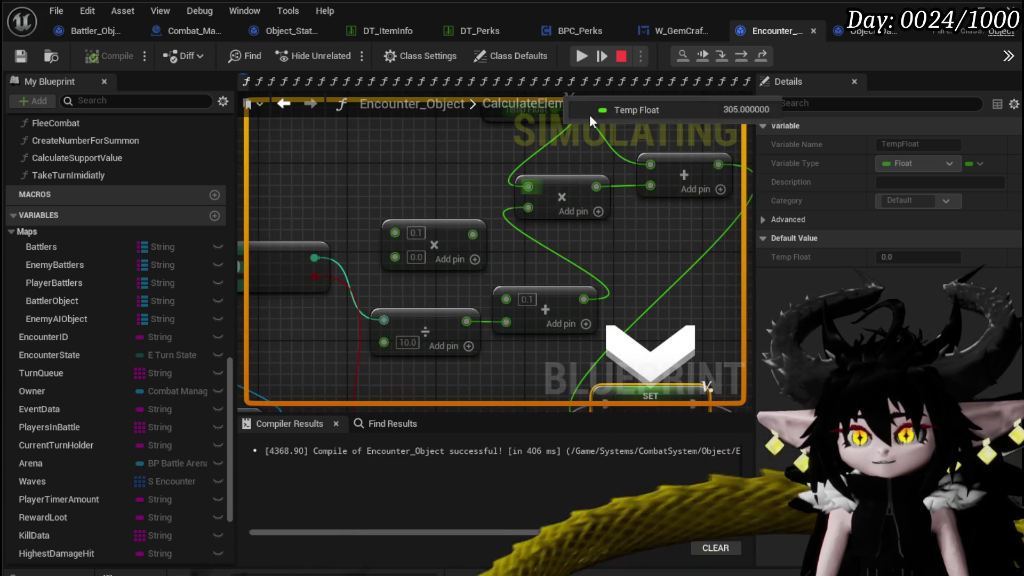
pyautogui.click(581, 57)
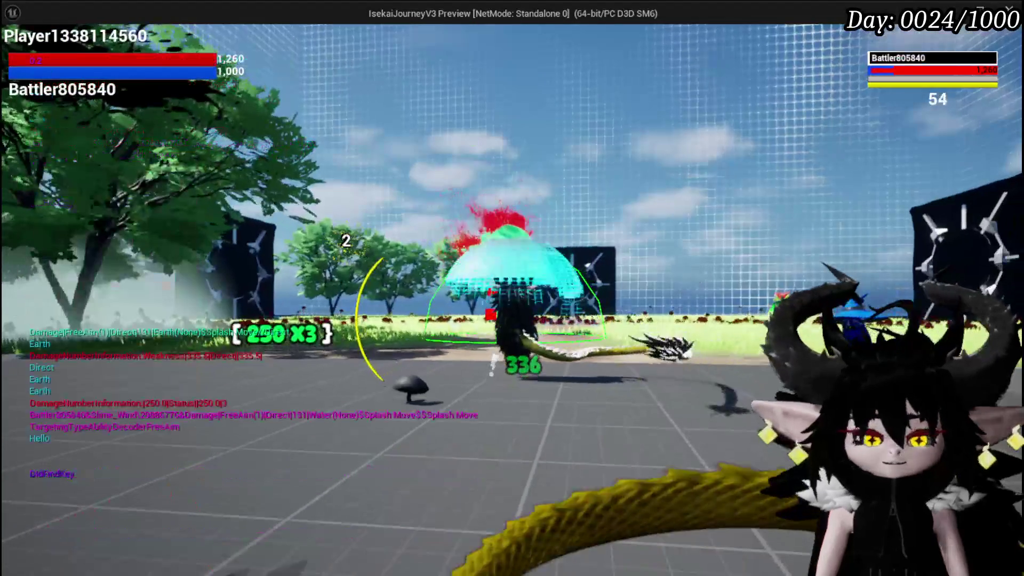
pyautogui.press('Escape')
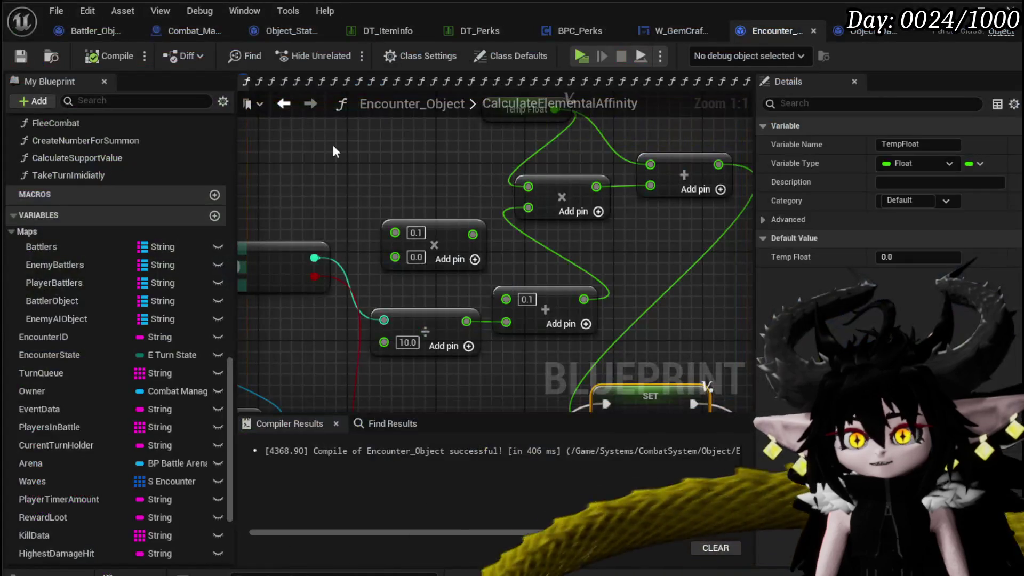
# Insert a To Float (Integer) node between FIND and the Divide input, then compile and play.
pyautogui.rightClick(384, 320)
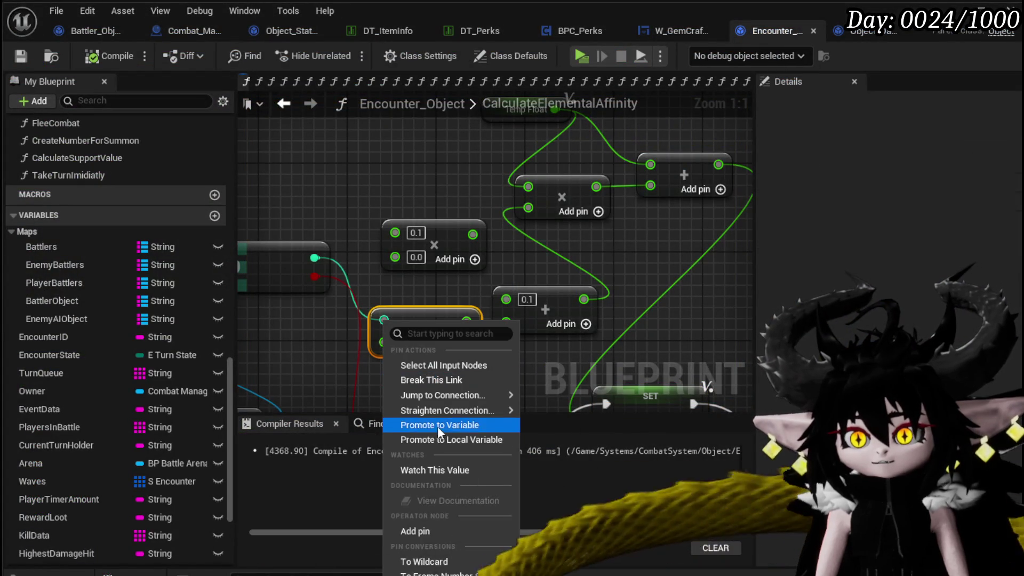
pyautogui.click(357, 220)
pyautogui.moveTo(415, 205); pyautogui.dragTo(416, 199)
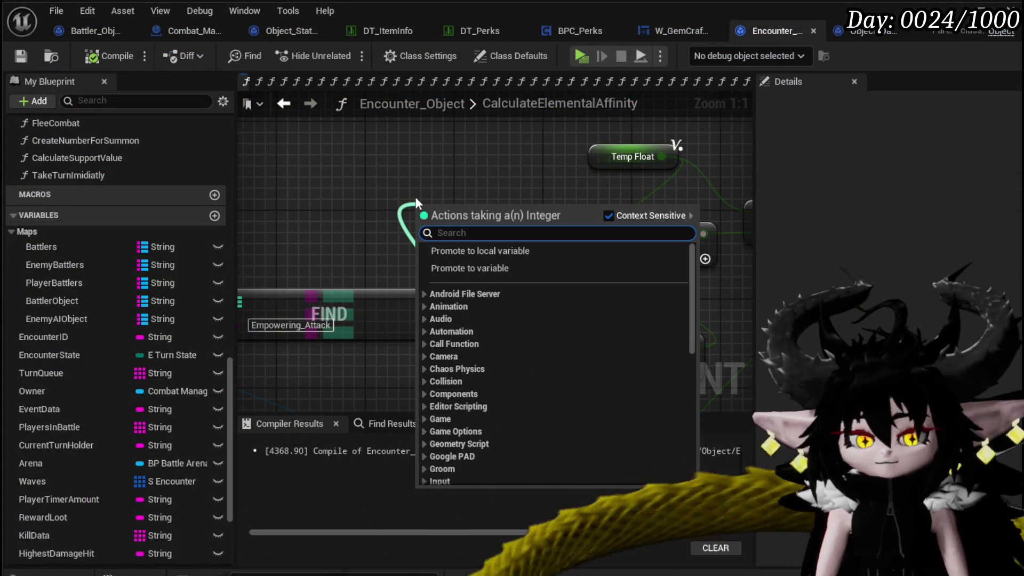
pyautogui.write('int to flo')
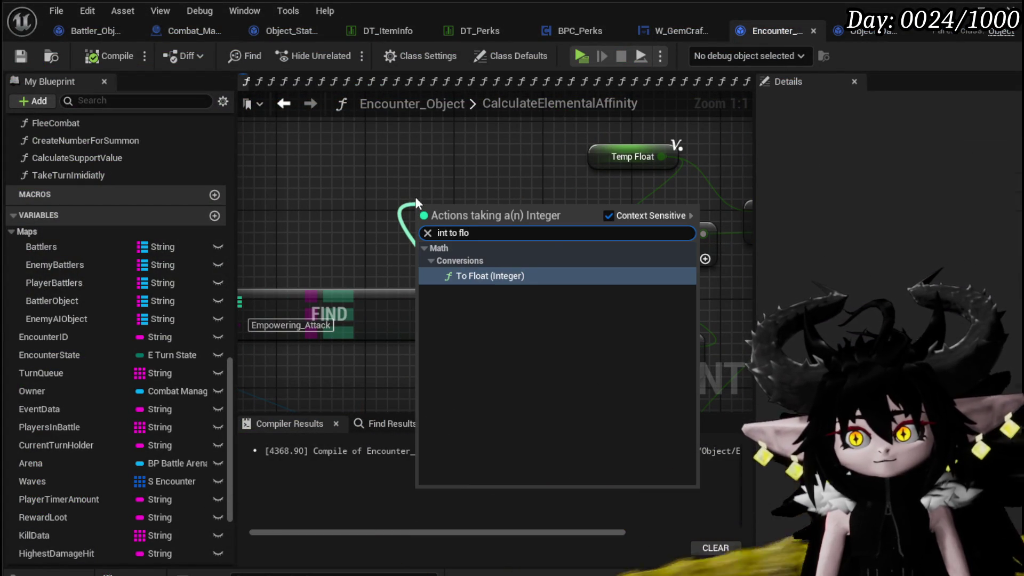
pyautogui.press('Return')
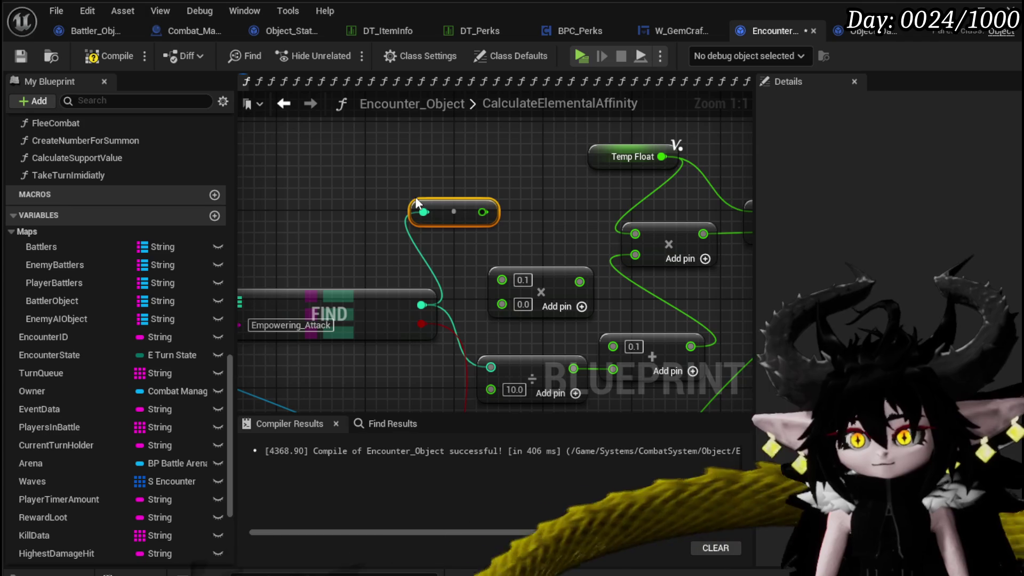
pyautogui.moveTo(483, 212)
pyautogui.mouseDown()
pyautogui.moveTo(497, 382)
pyautogui.moveTo(511, 367)
pyautogui.mouseUp()
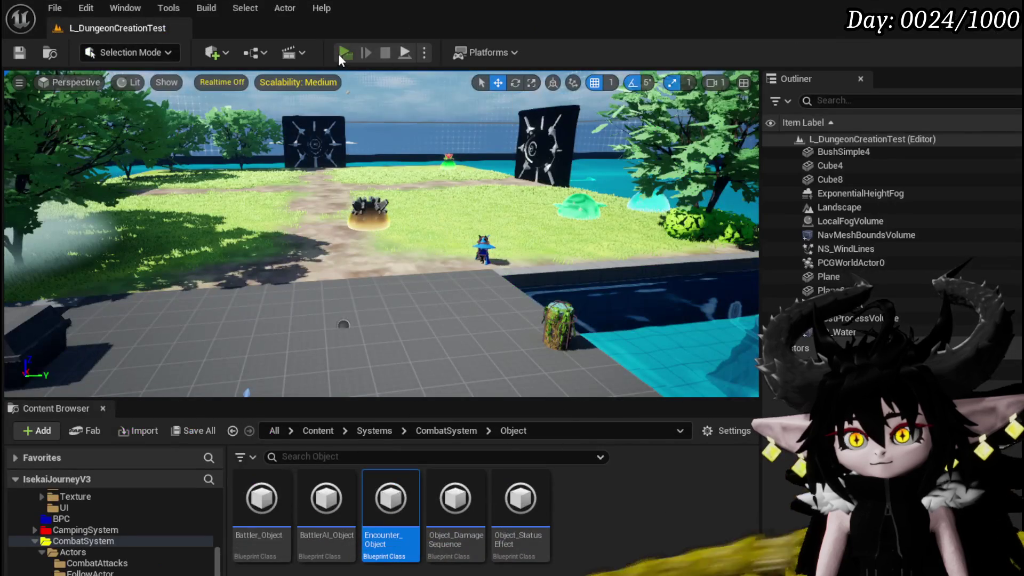
pyautogui.click(338, 53)
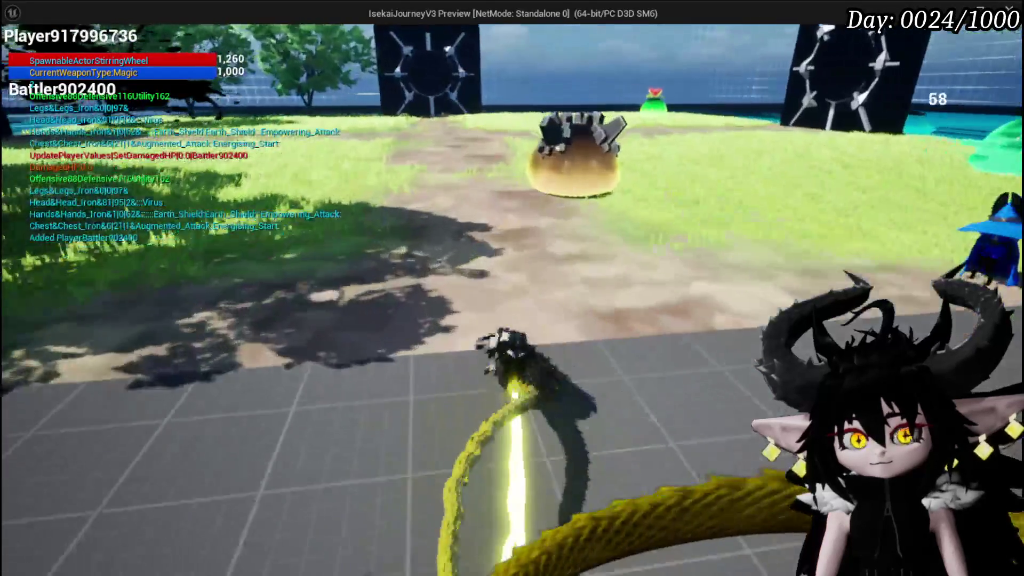
# Walk up to Slime_Wind and cast the Splash Move card onto it.
pyautogui.press('w')
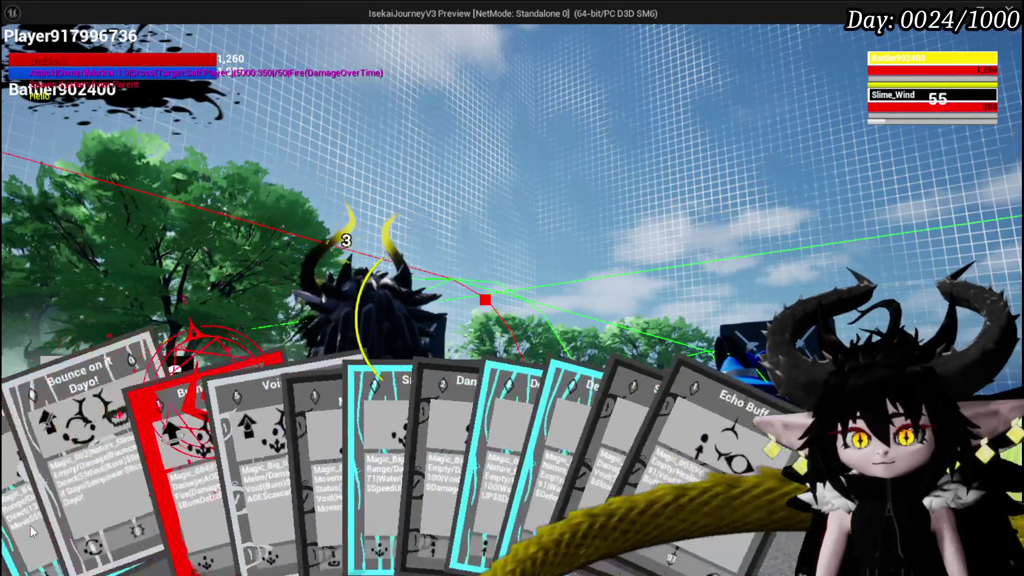
pyautogui.click(30, 525)
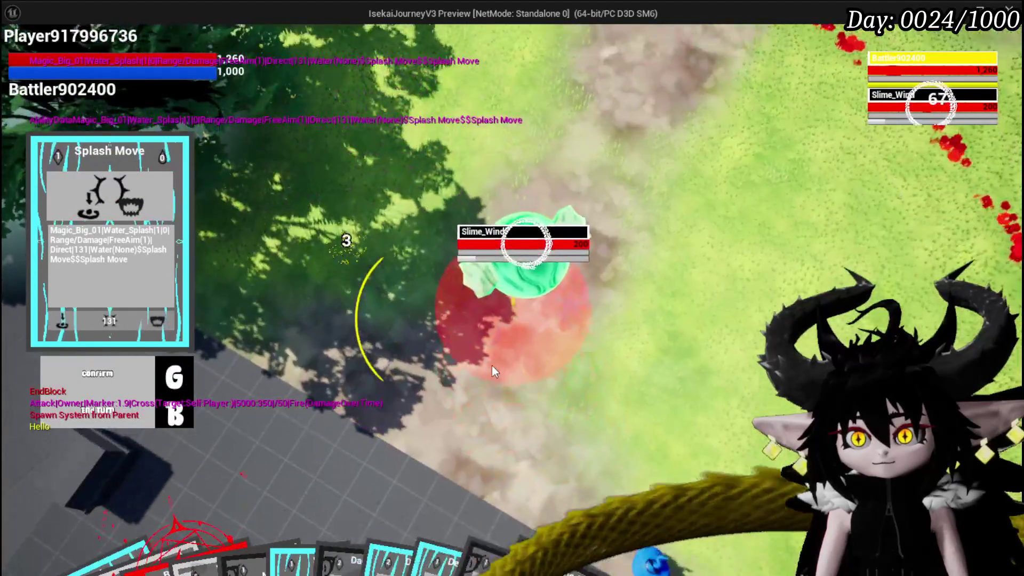
pyautogui.click(492, 366)
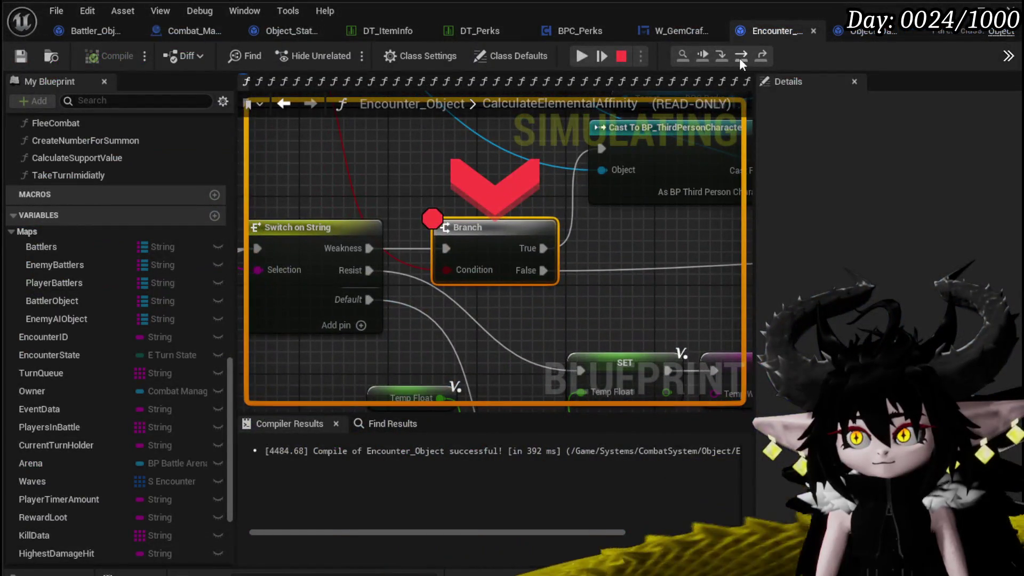
# Step past the Branch to the SET Temp Float node, then resume so Splash Move hits Slime_Wind for 366.
pyautogui.click(740, 60)
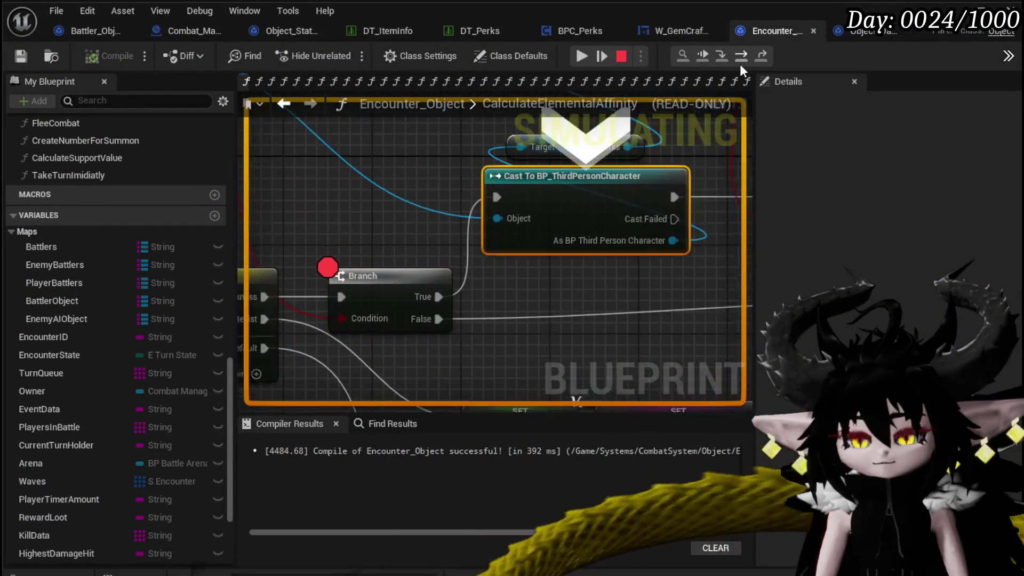
pyautogui.click(740, 64)
pyautogui.click(741, 64)
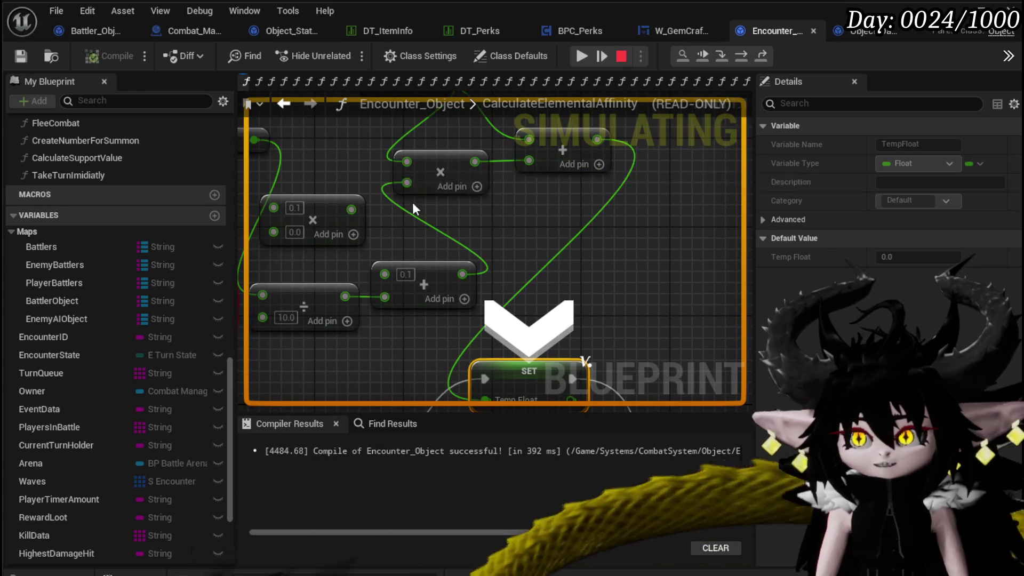
pyautogui.click(581, 55)
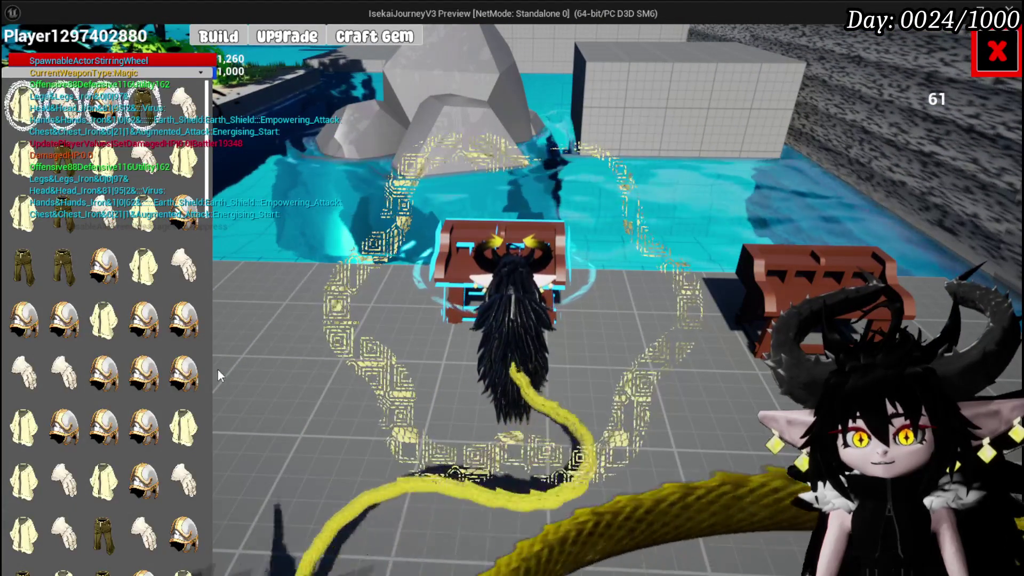
# Try the Empowering_Attack gem on Iron_Hands, cancel twice, then leave the inventory and run at Slime_Wind.
pyautogui.click(63, 113)
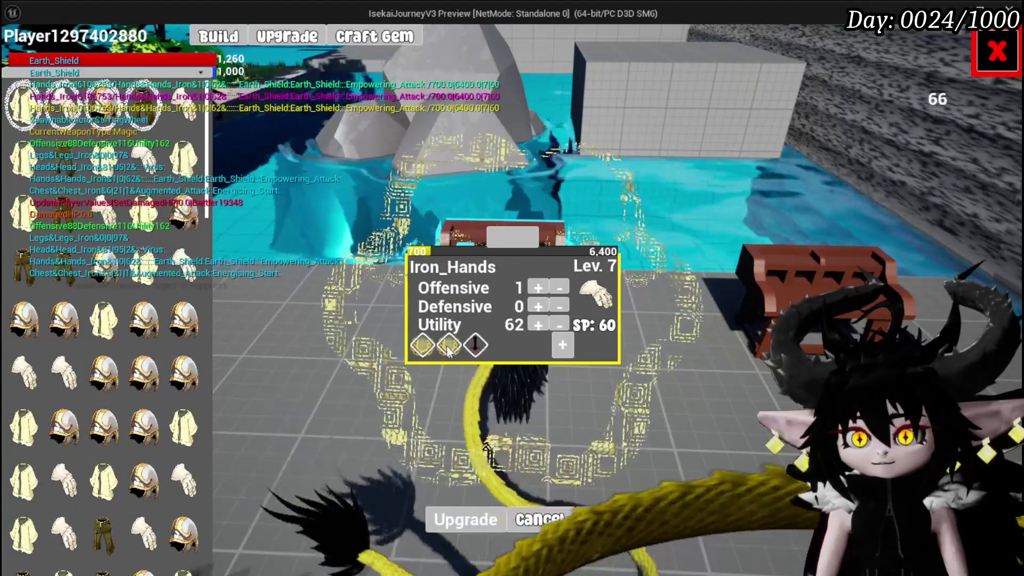
pyautogui.click(479, 358)
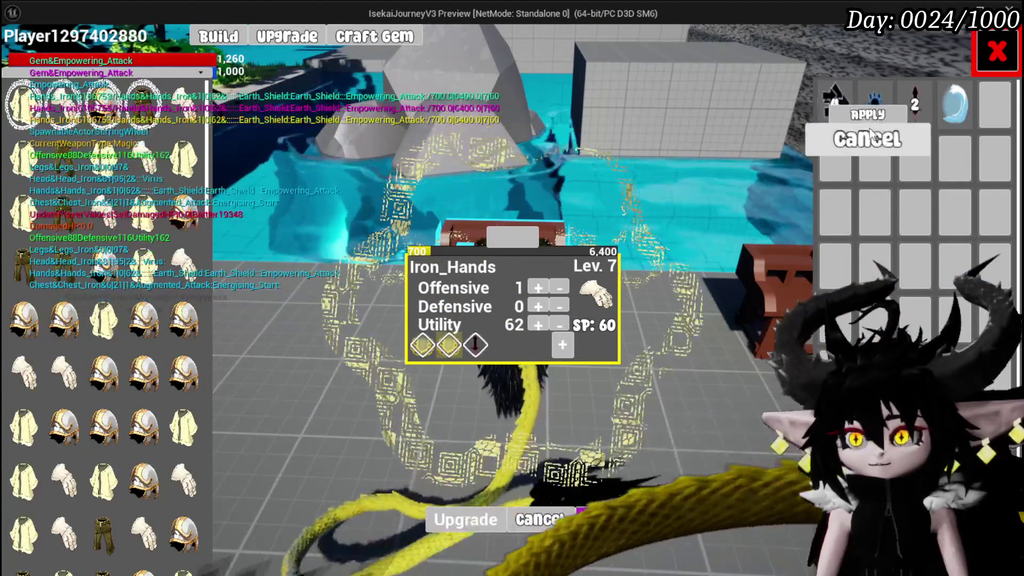
pyautogui.click(869, 138)
pyautogui.click(427, 356)
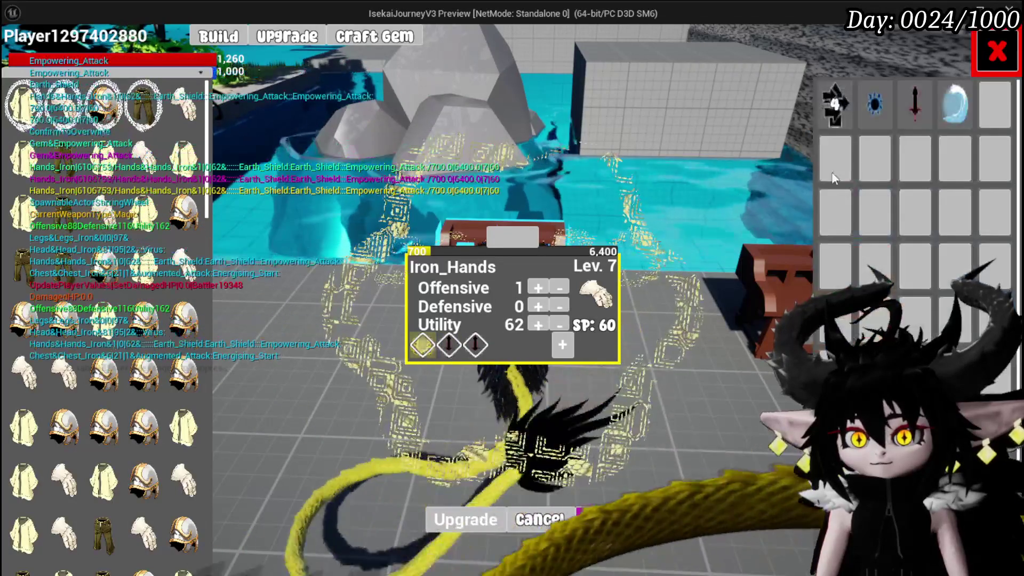
pyautogui.click(837, 124)
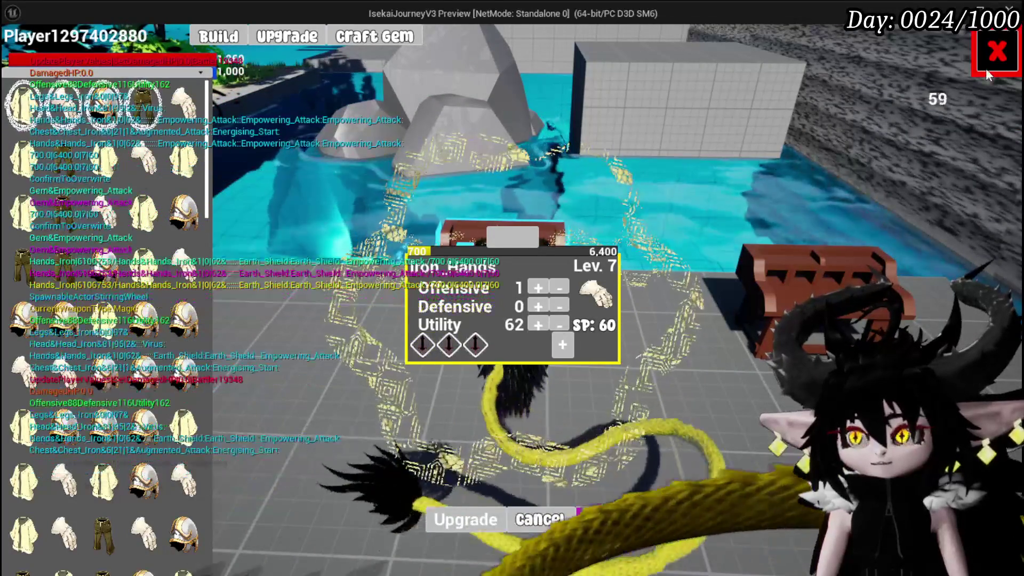
pyautogui.press('Escape')
pyautogui.press('w')
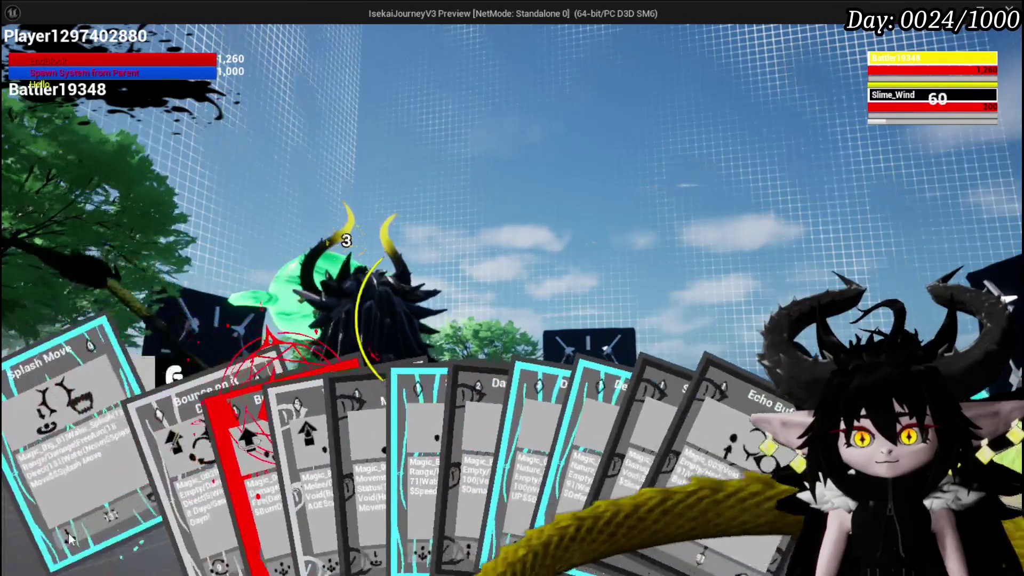
# Play the Splash Move card and step through CalculateElementalAffinity until the Add feeds Temp Float 0.4.
pyautogui.click(69, 538)
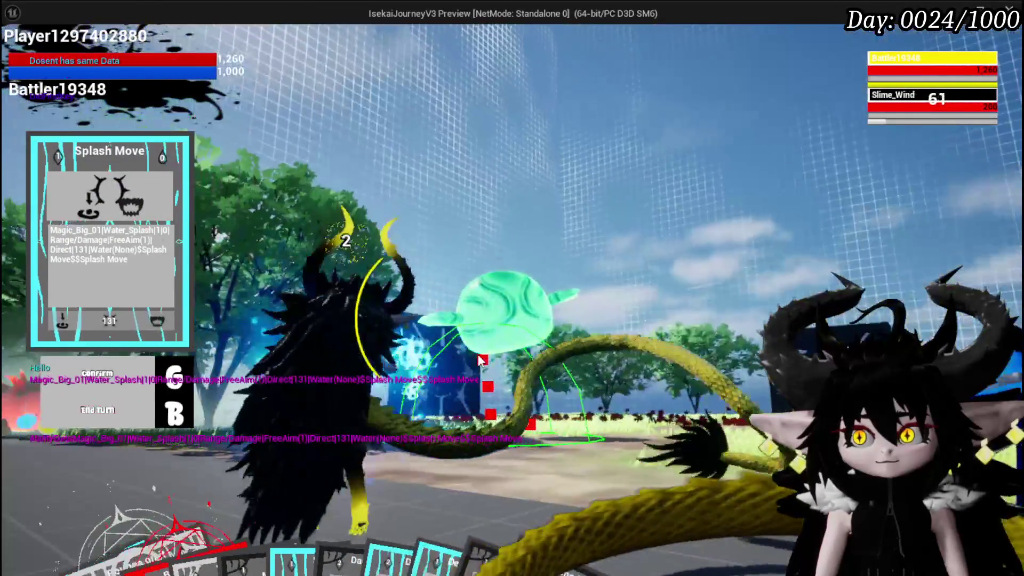
pyautogui.click(700, 414)
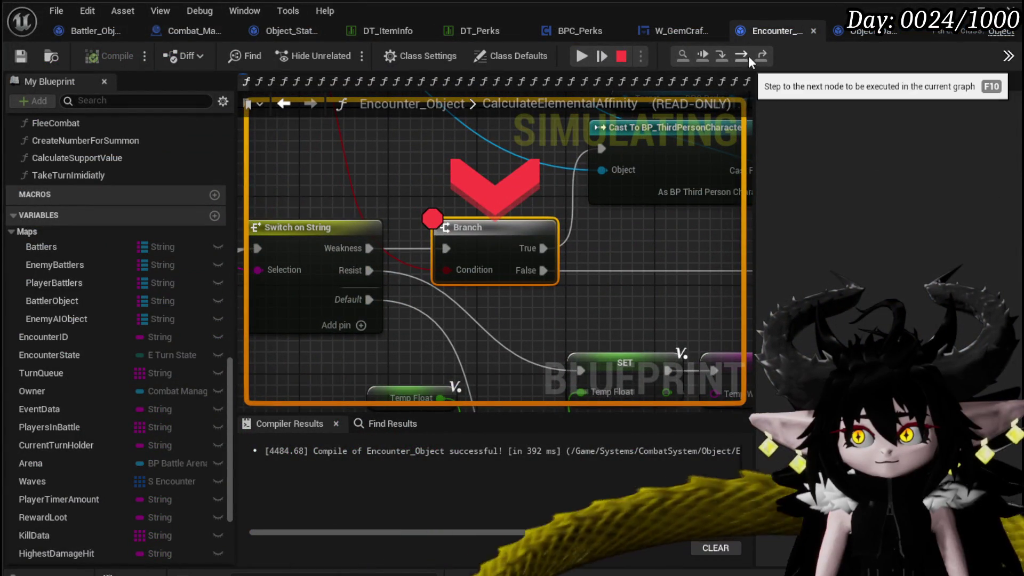
pyautogui.click(746, 55)
pyautogui.click(746, 54)
pyautogui.click(747, 55)
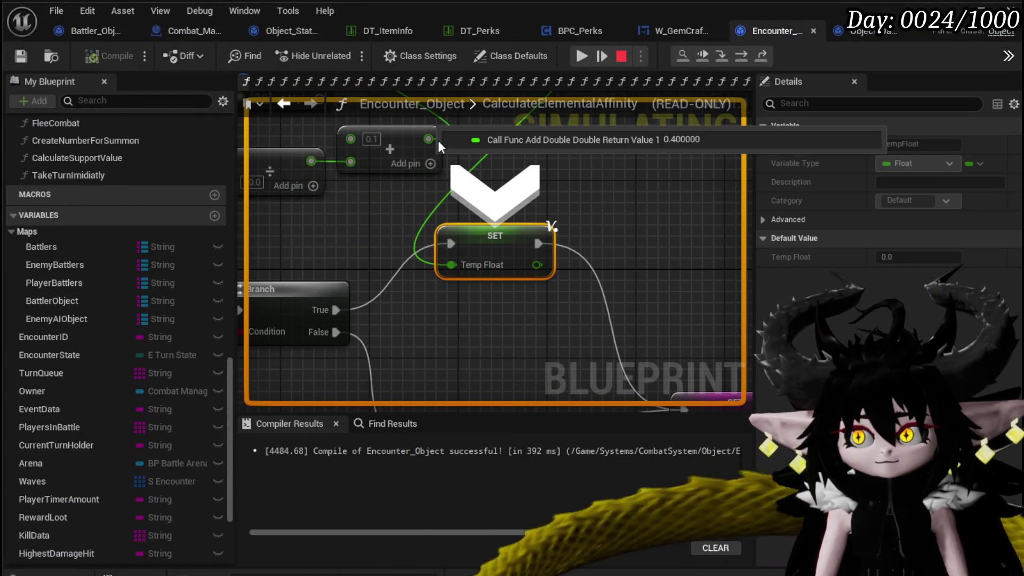
# Continue to the Branch after Switch on String, disable its breakpoint, and resume the playtest.
pyautogui.press('F10')
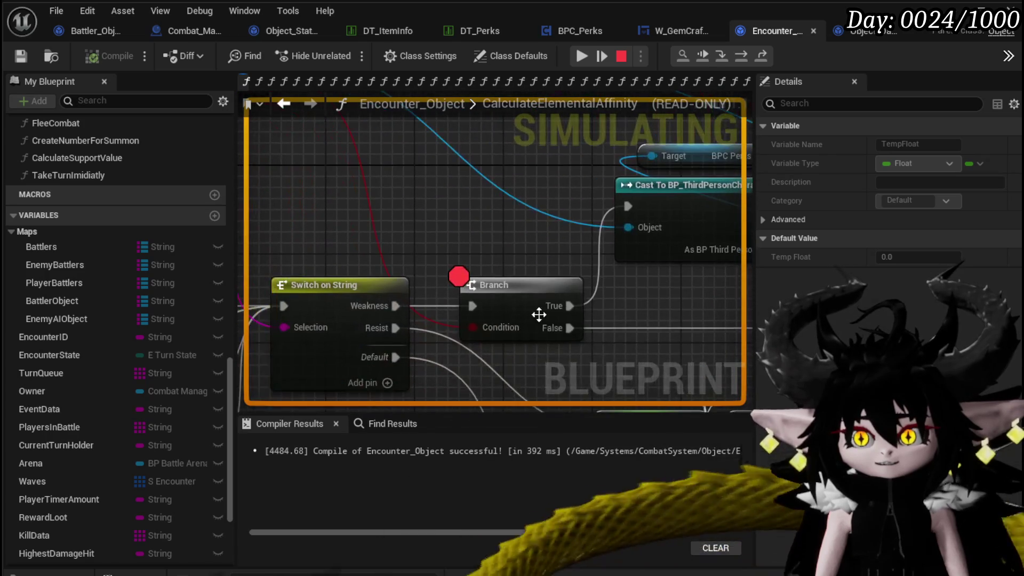
pyautogui.rightClick(539, 315)
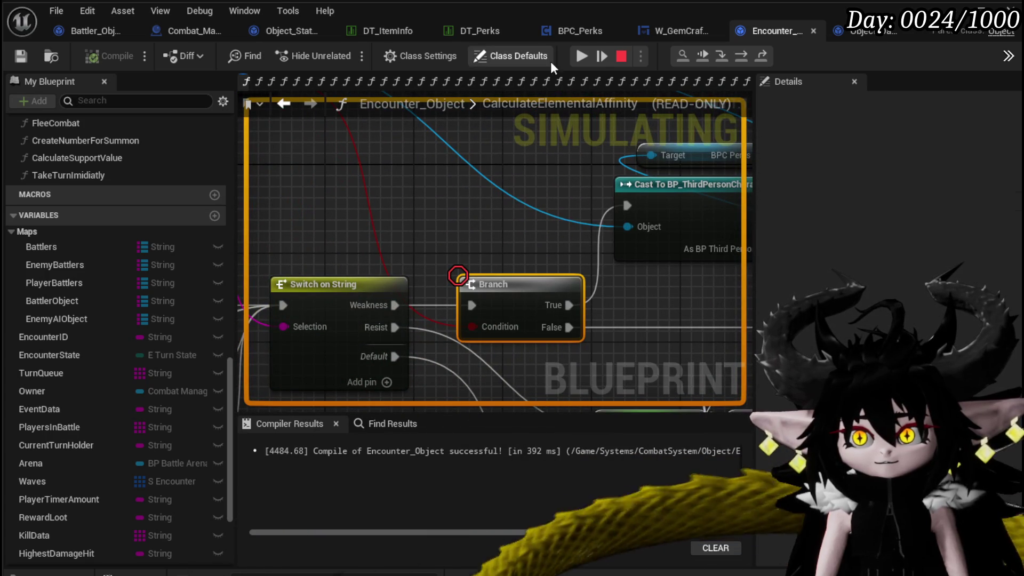
pyautogui.click(585, 53)
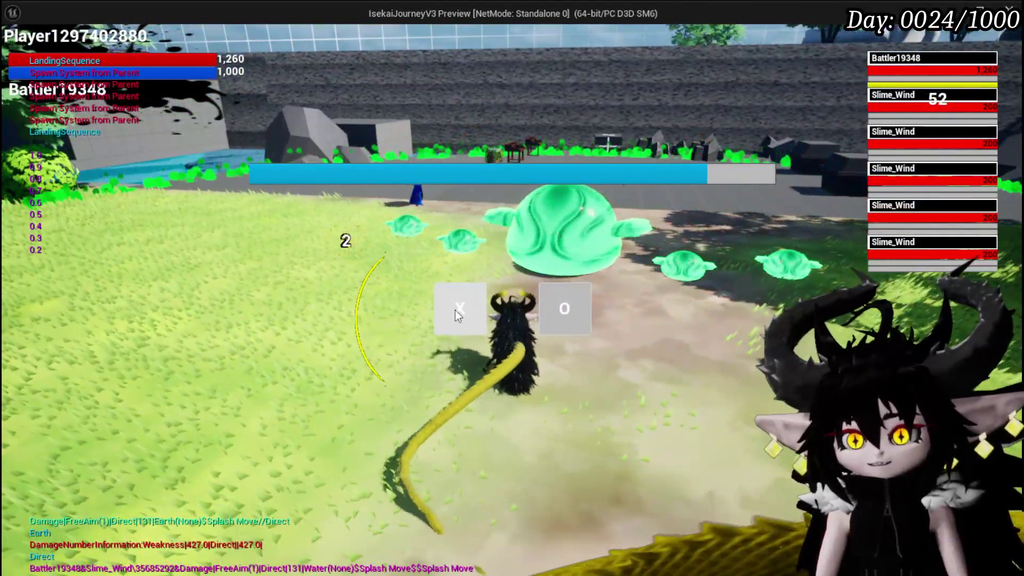
# Cast Splash Move twice on the Slime_Wind group, dealing 495.6 Weakness damage.
pyautogui.click(455, 310)
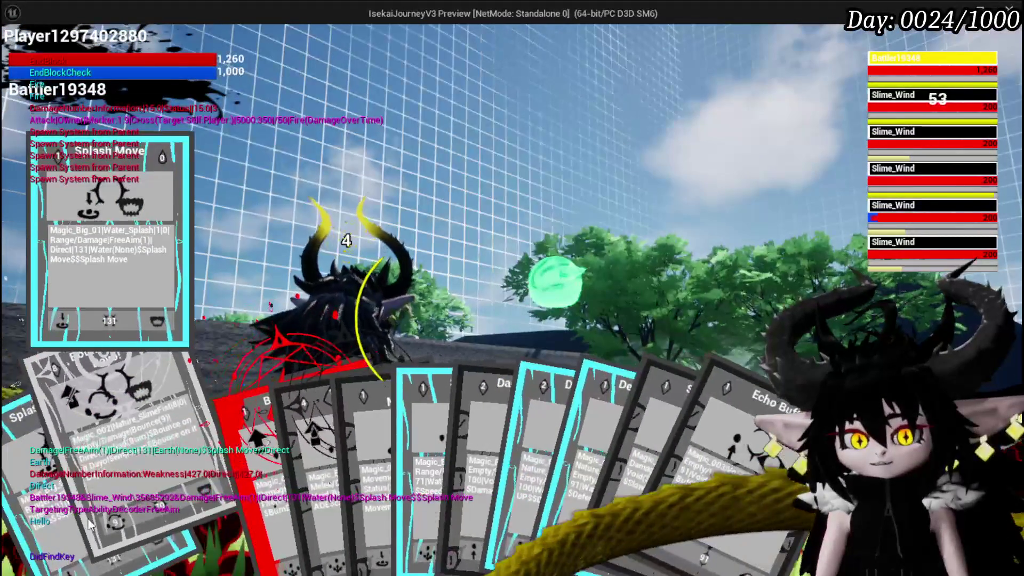
pyautogui.click(129, 531)
pyautogui.click(506, 392)
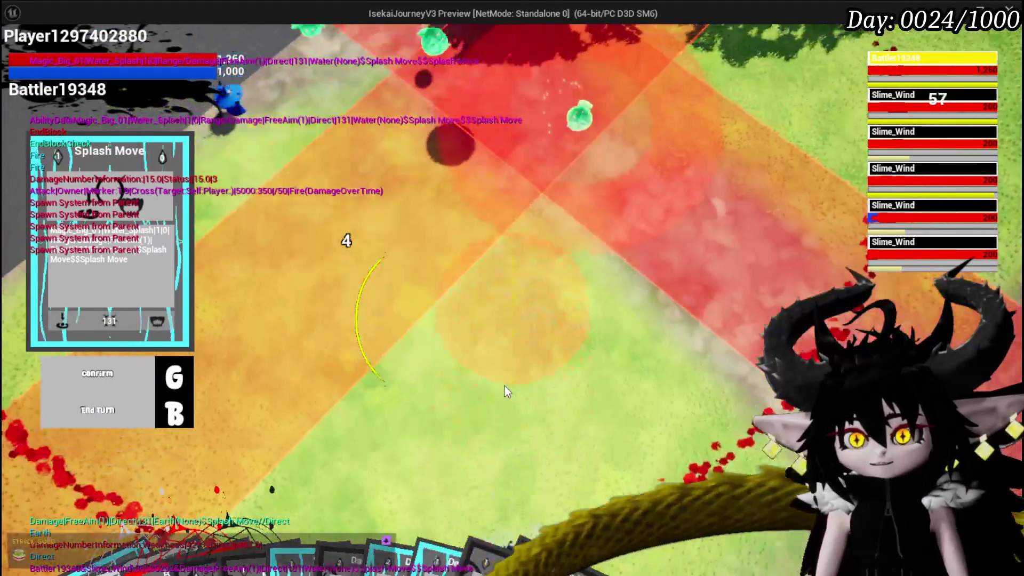
pyautogui.press('g')
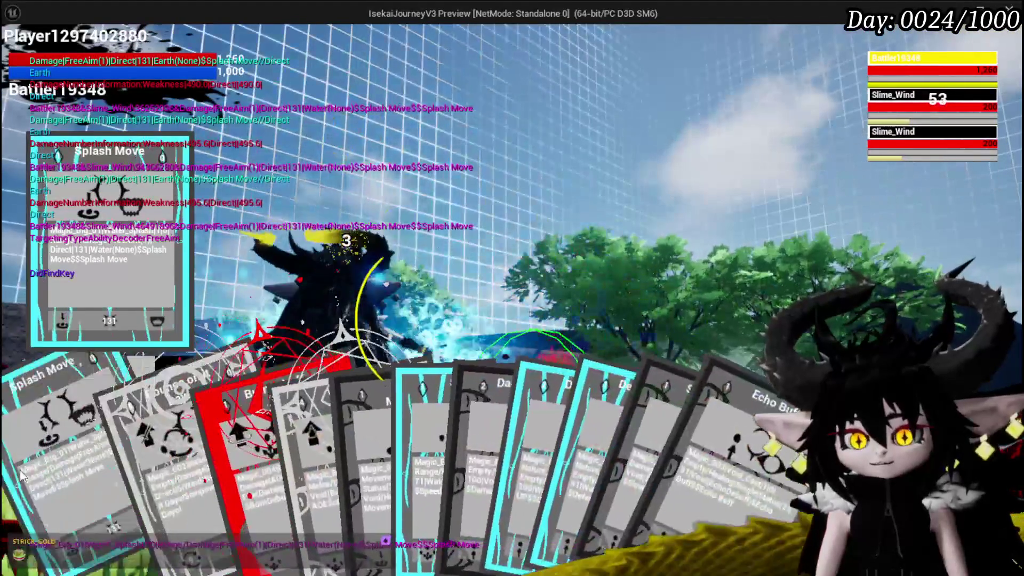
pyautogui.click(21, 474)
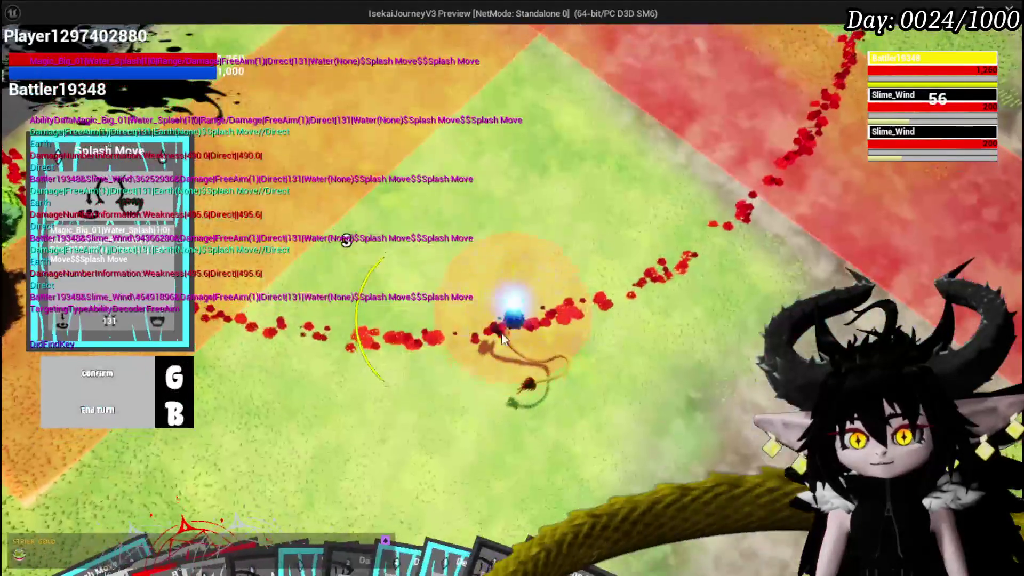
pyautogui.press('g')
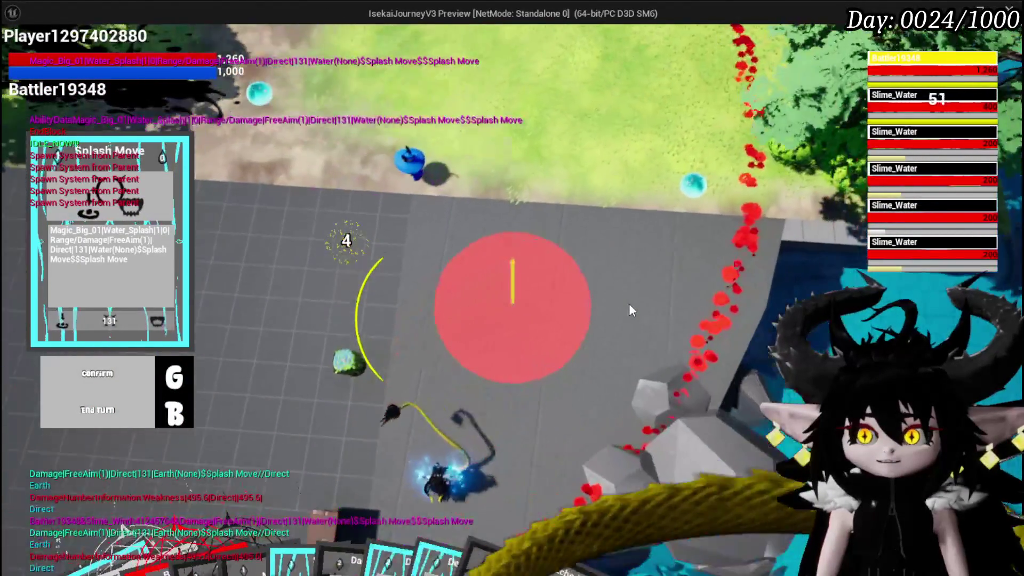
# Cast Splash Move on the Slime_Water targets for 490 damage, then bring up the settings menu.
pyautogui.press('g')
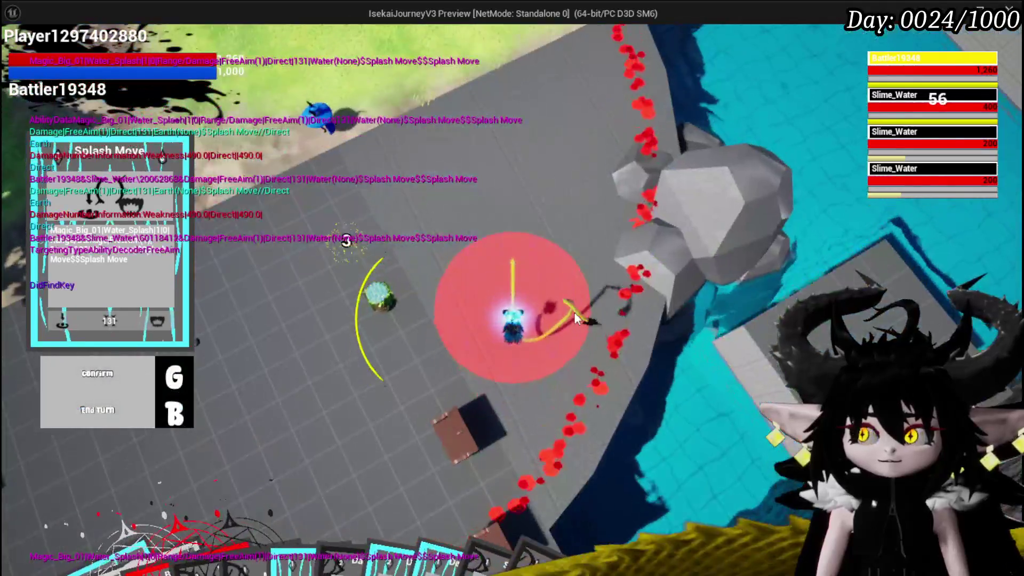
pyautogui.click(574, 310)
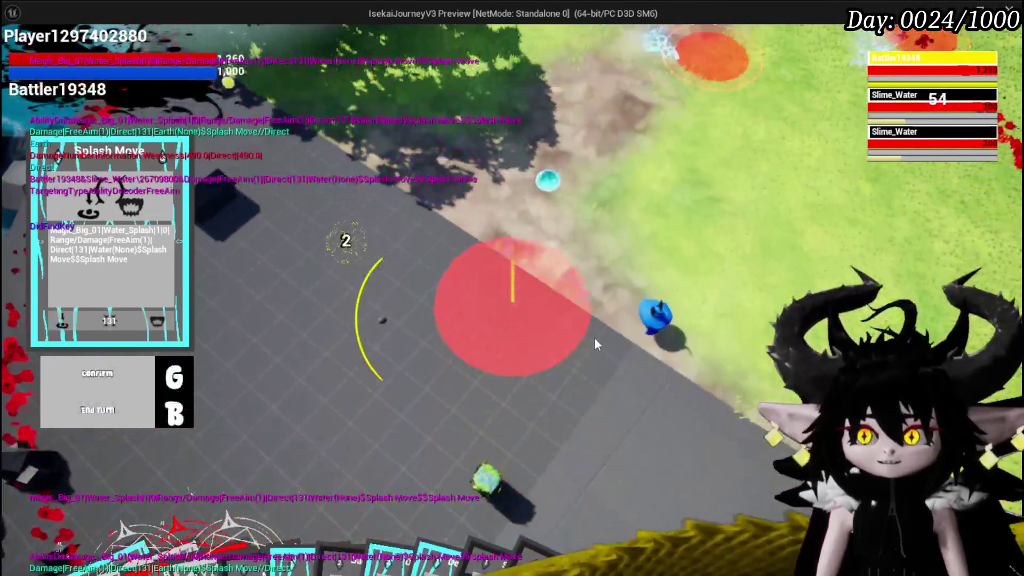
pyautogui.click(594, 338)
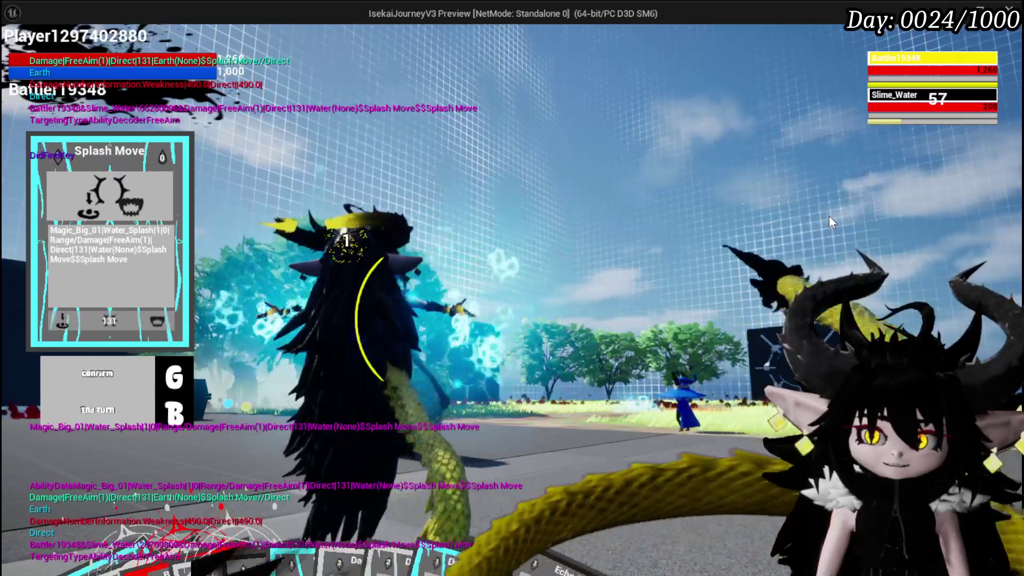
pyautogui.press('Escape')
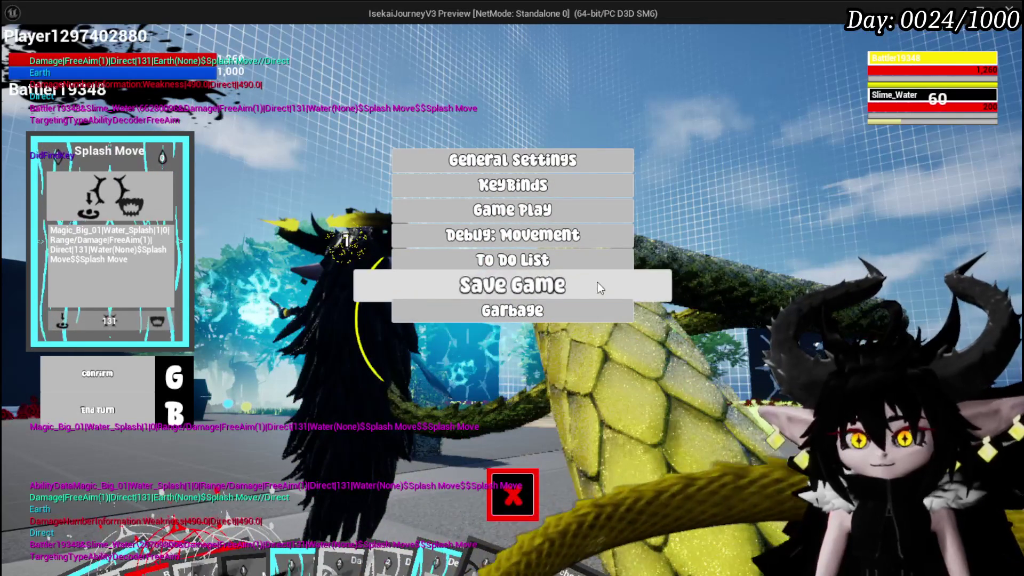
# Save the game, close the settings menu, and stop Play In Editor.
pyautogui.click(598, 285)
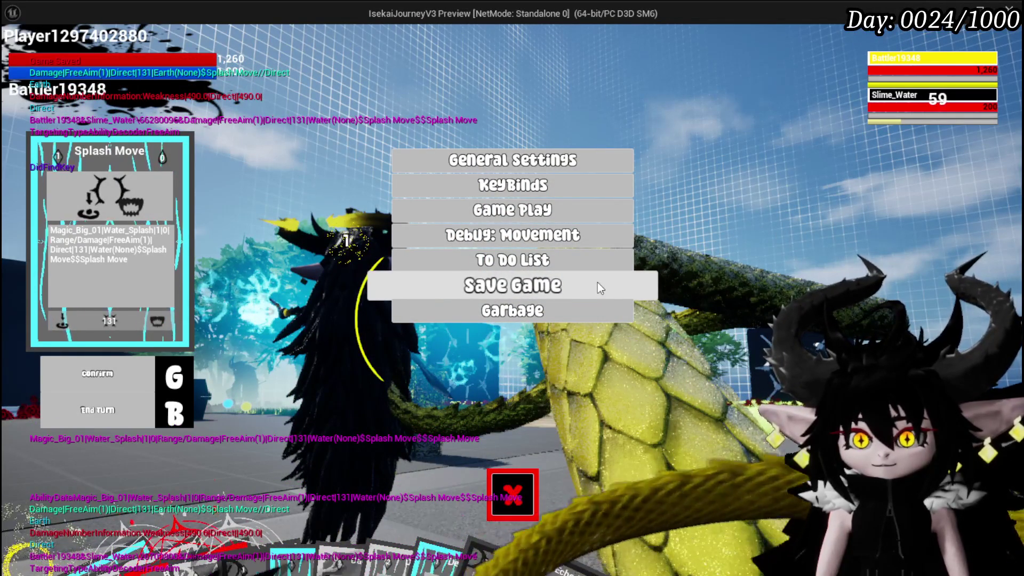
pyautogui.click(491, 495)
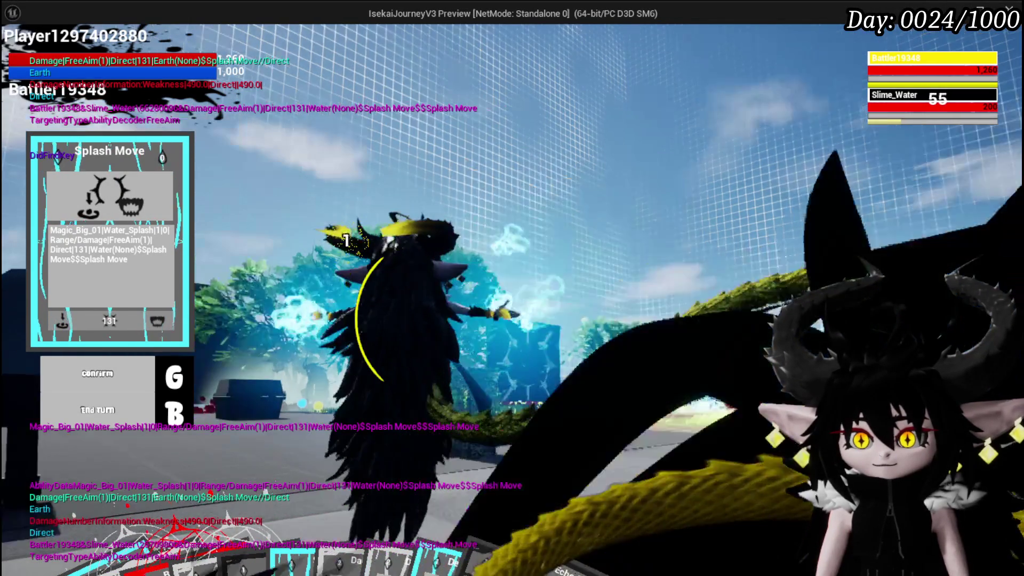
pyautogui.press('Escape')
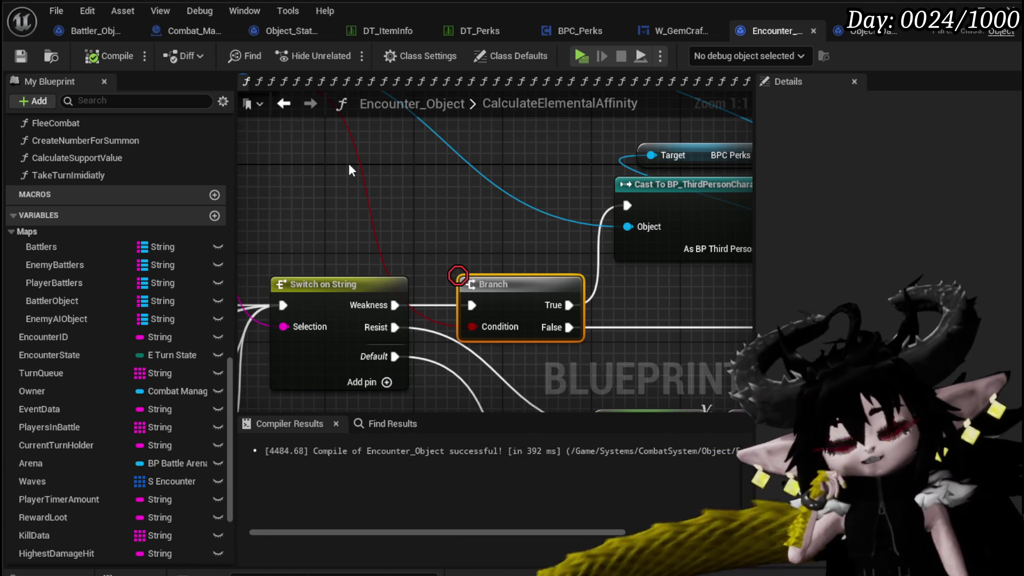
# In DT_Perks, set the Dodger row's PerkID to Energising Parry.
pyautogui.click(484, 27)
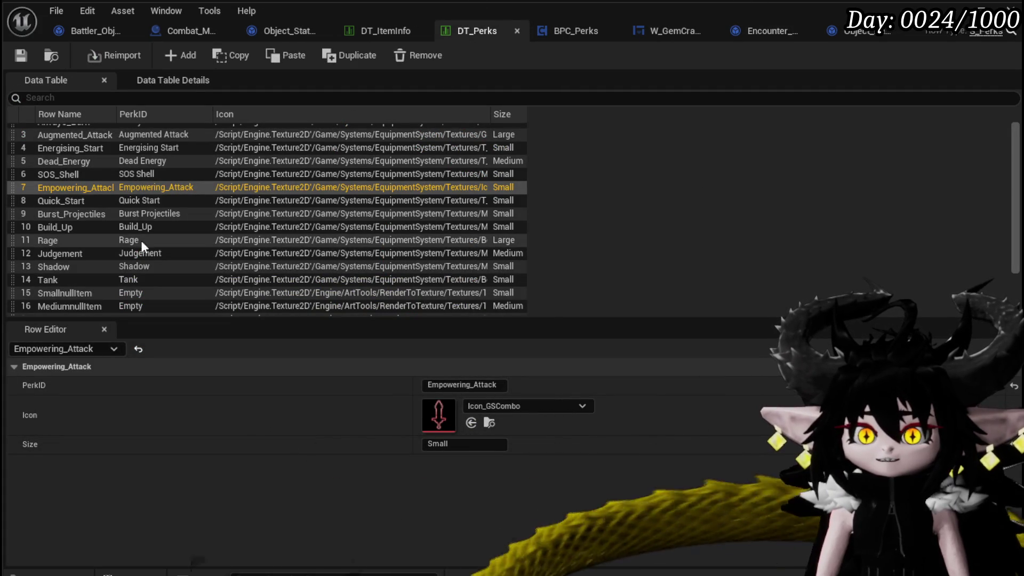
pyautogui.scroll(2, 86, 208)
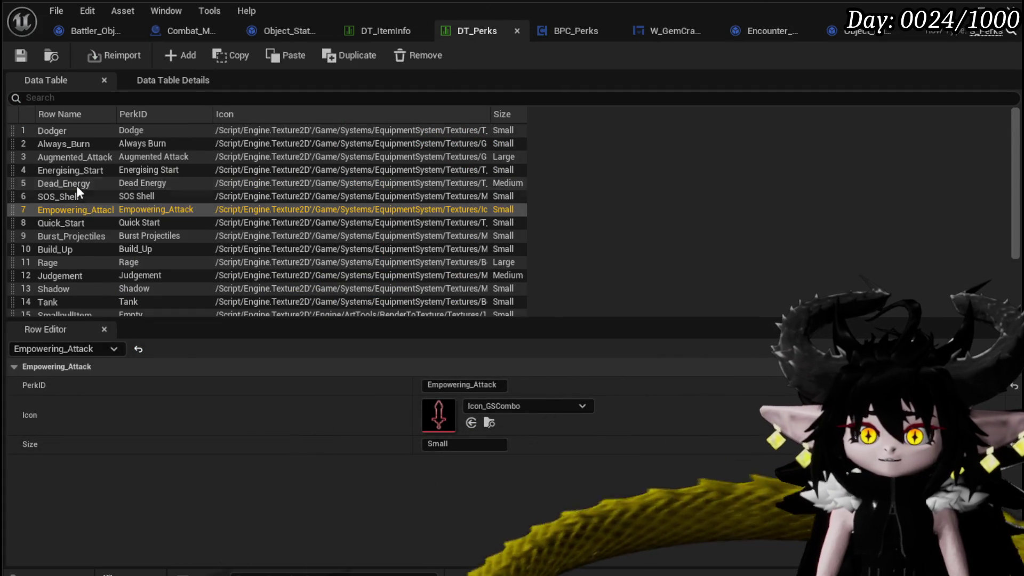
pyautogui.click(59, 131)
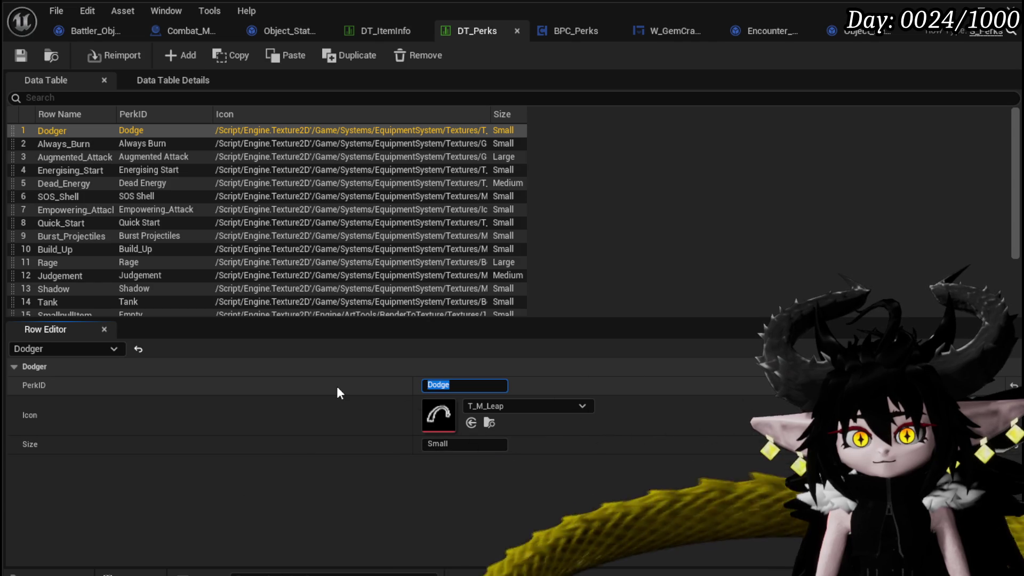
pyautogui.write('Ene')
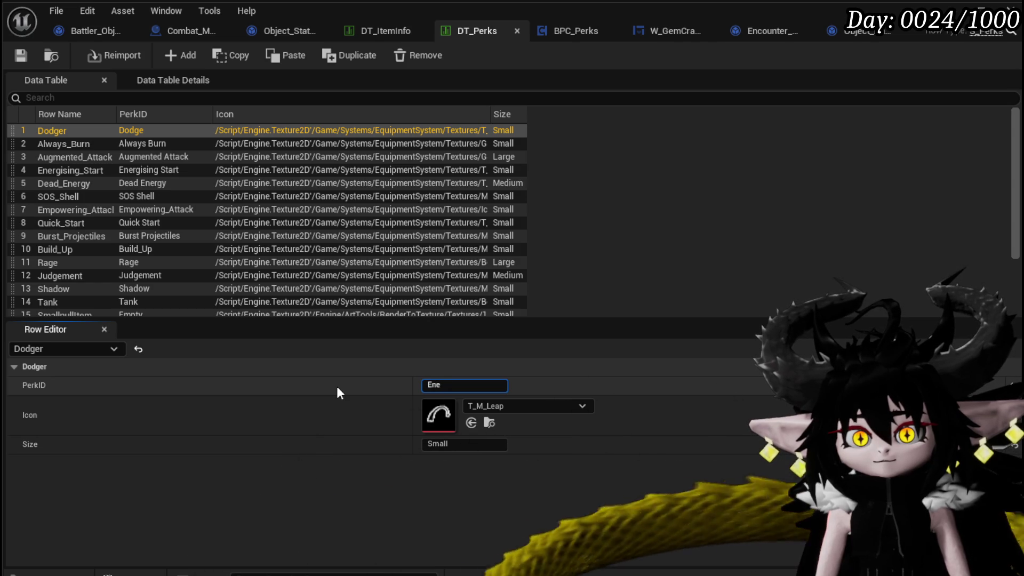
pyautogui.write('rgisi')
pyautogui.write('ng ')
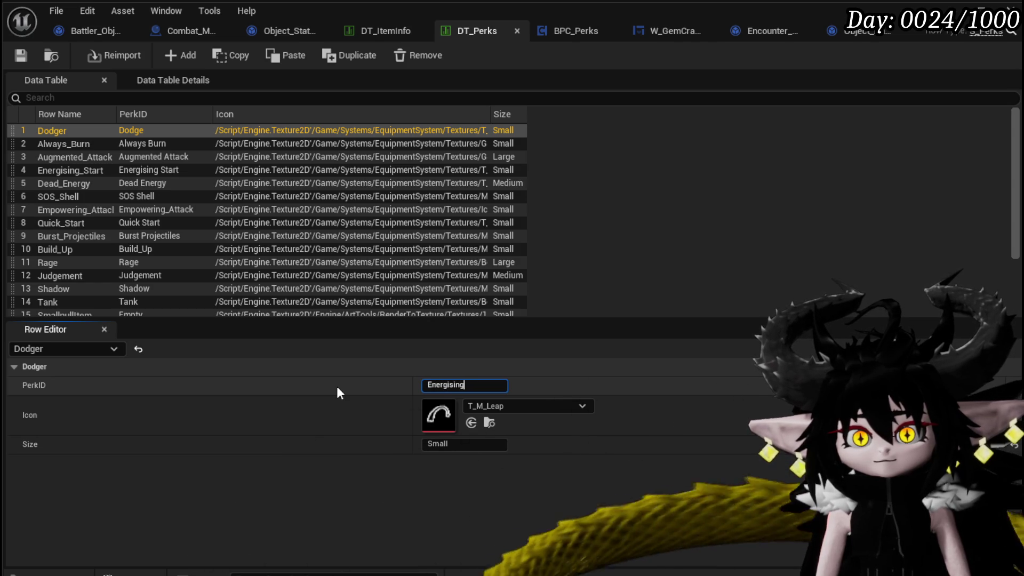
pyautogui.write('Parry')
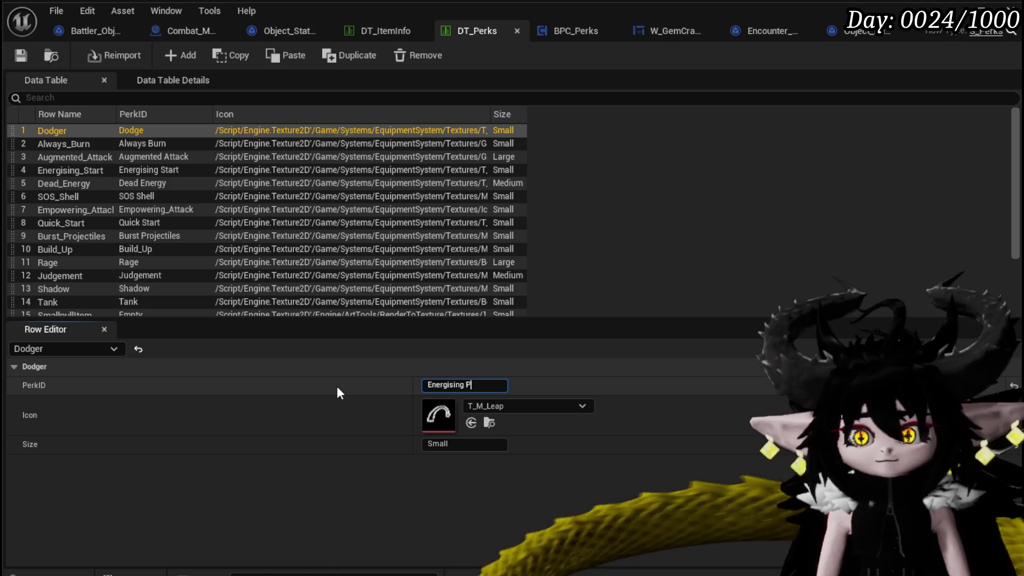
pyautogui.press('Return')
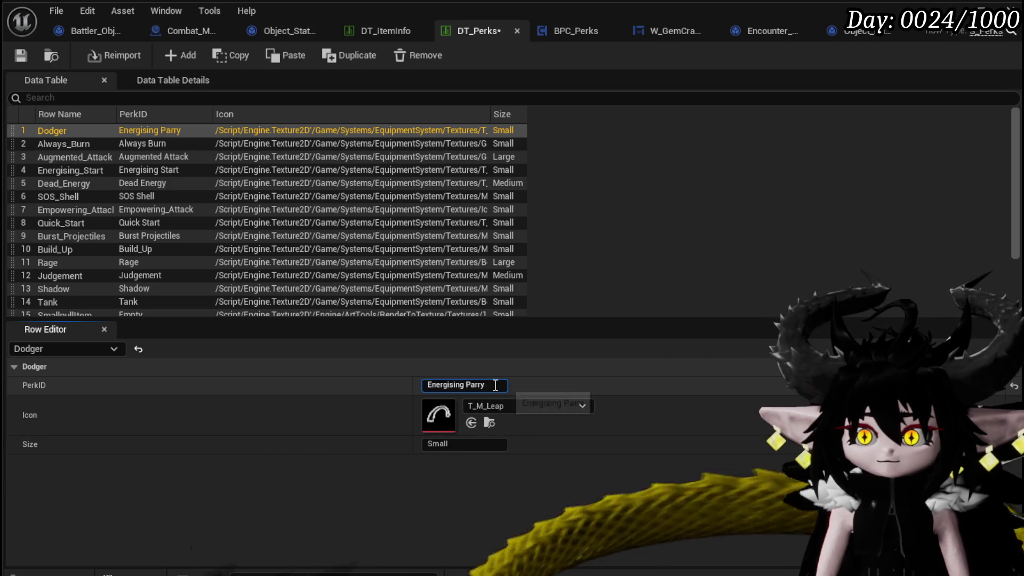
# Try renaming the Dodger row to Energising Parry and dismiss the invalid row name warning.
pyautogui.doubleClick(63, 130)
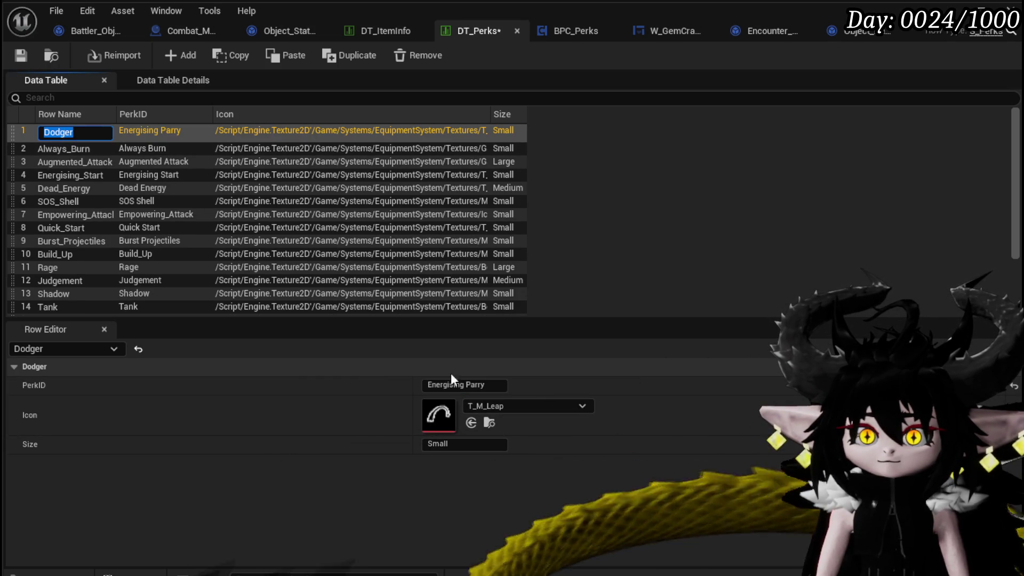
pyautogui.write('Energising Parry')
pyautogui.press('Return')
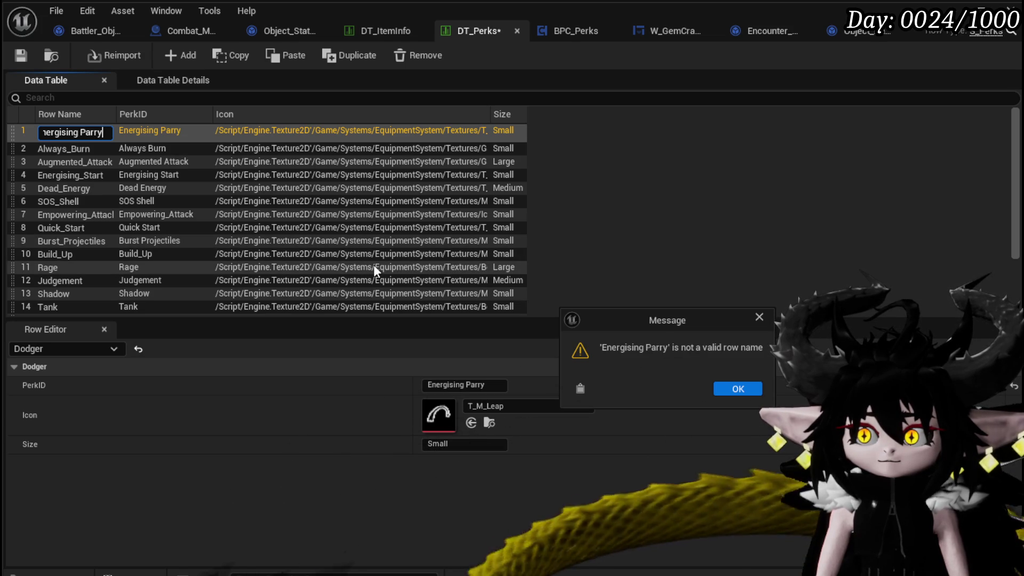
pyautogui.click(758, 317)
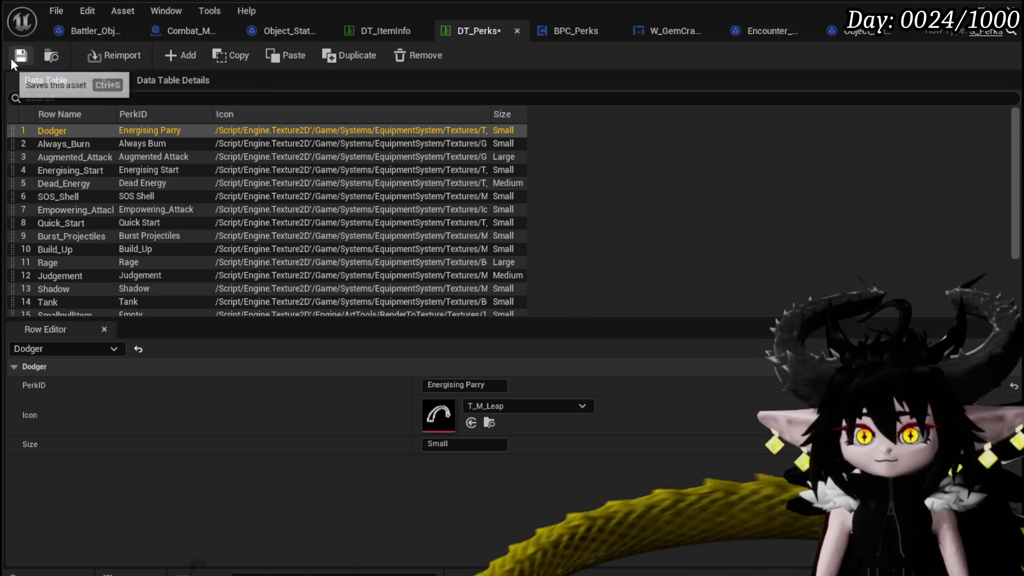
# Save DT_Perks with the Dodger icon left as T_M_Leap, then move to DT_ItemInfo.
pyautogui.click(20, 56)
pyautogui.click(481, 404)
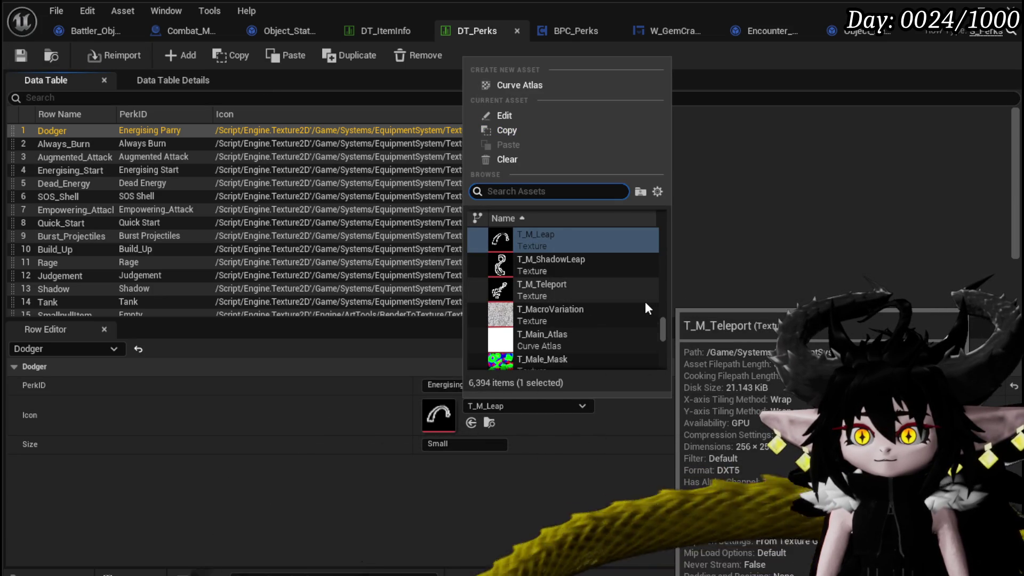
pyautogui.scroll(3, 647, 309)
pyautogui.scroll(-5, 647, 308)
pyautogui.scroll(-5, 647, 308)
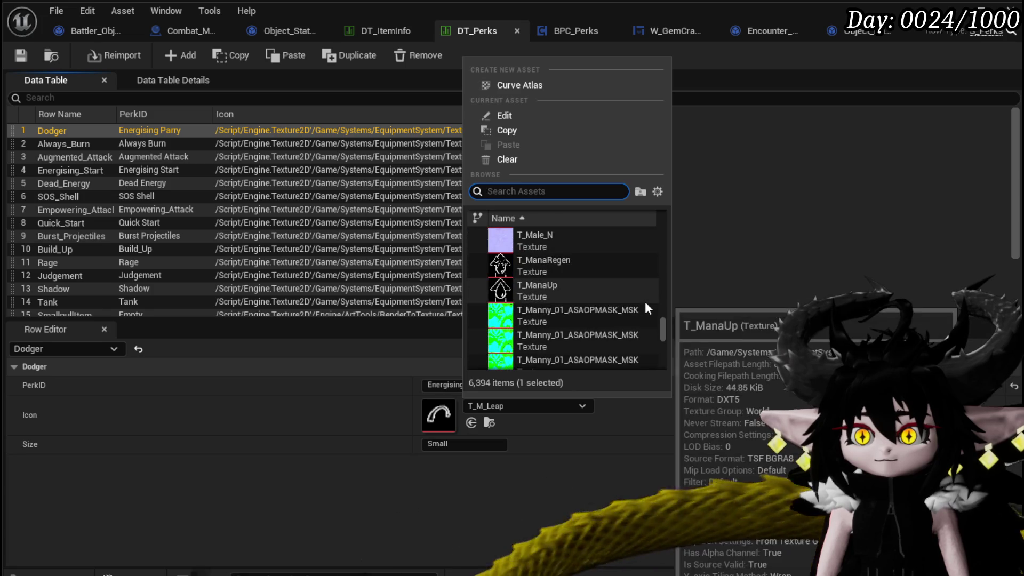
pyautogui.scroll(-5, 646, 306)
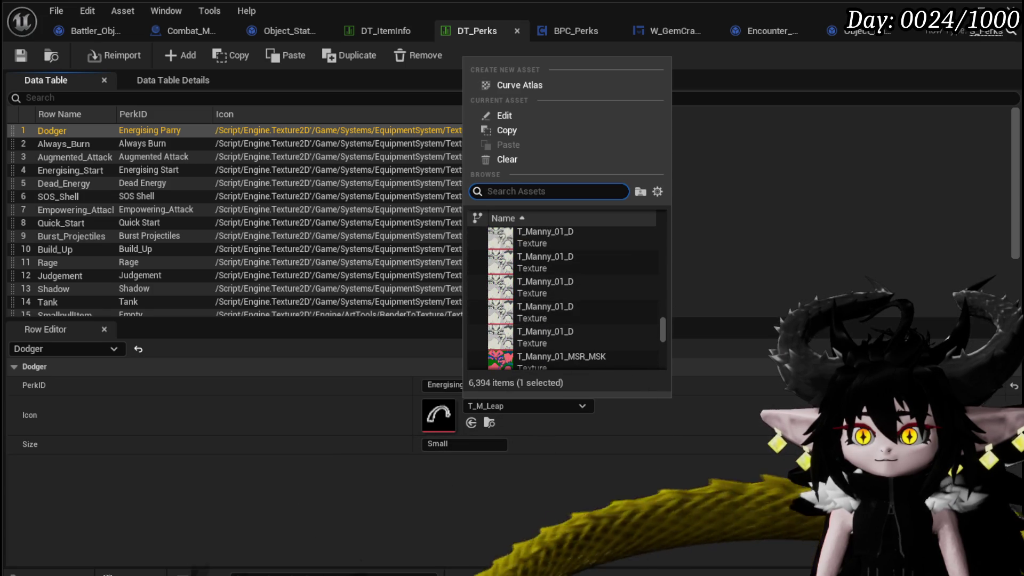
pyautogui.press('Escape')
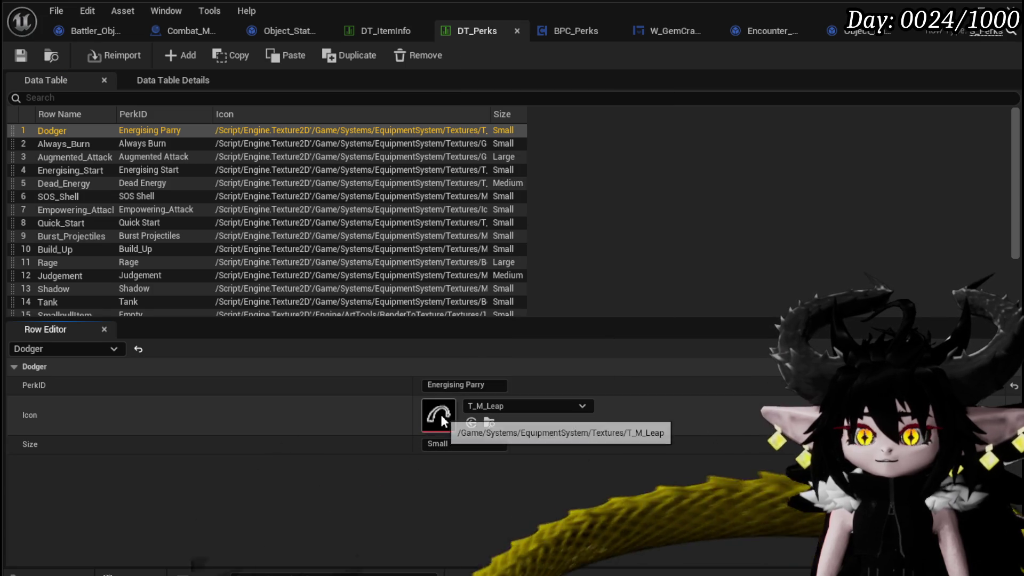
pyautogui.click(22, 54)
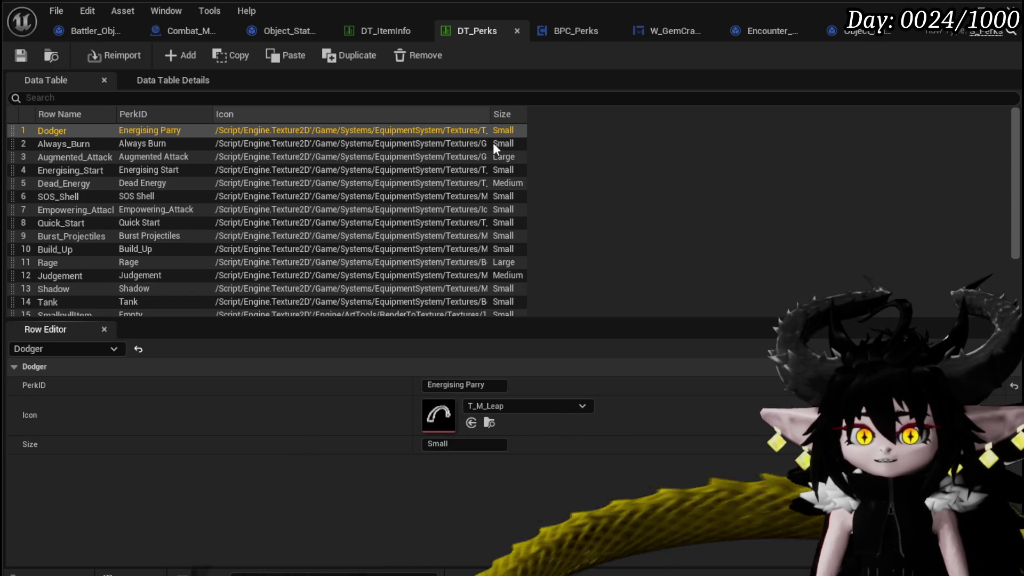
pyautogui.click(390, 32)
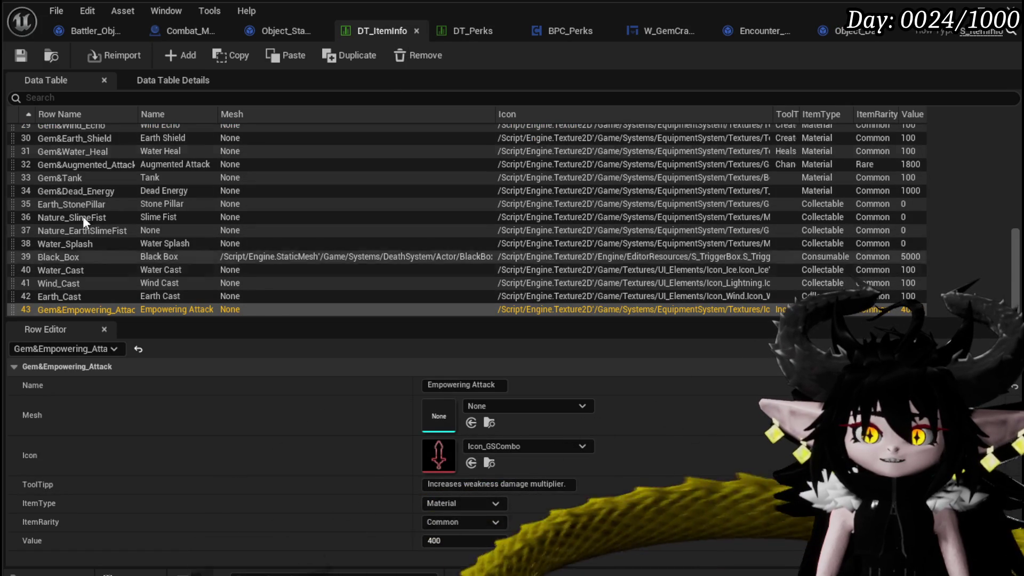
# Filter DT_ItemInfo rows by 'Gem', add a new row, and save the table.
pyautogui.click(84, 97)
pyautogui.write('Ge')
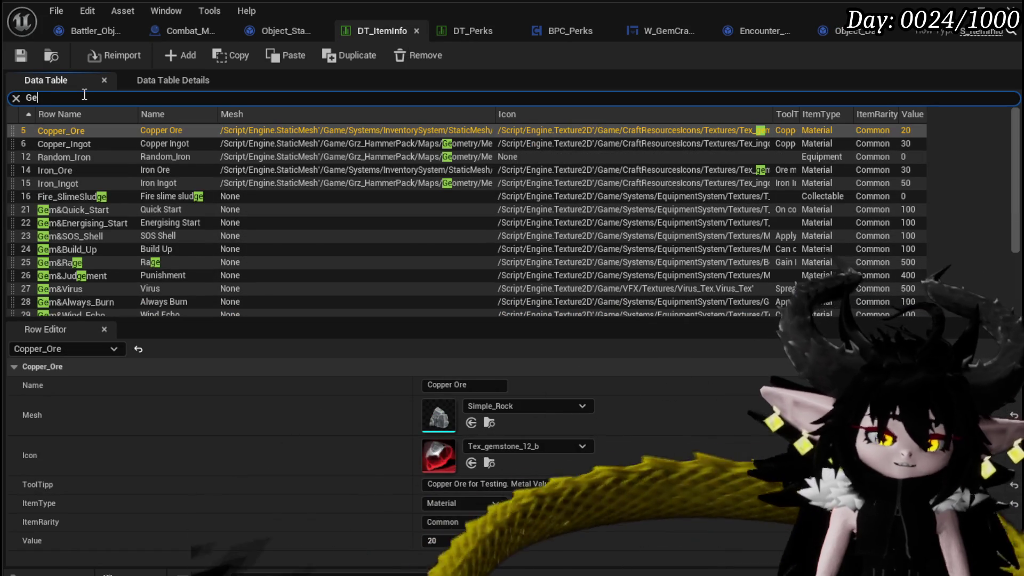
pyautogui.write('m')
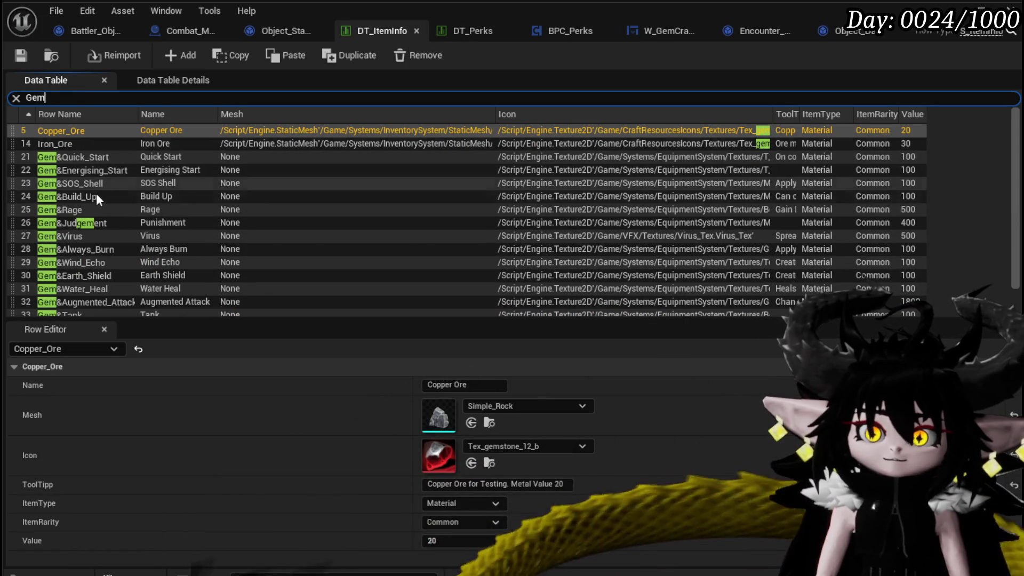
pyautogui.scroll(-2, 83, 297)
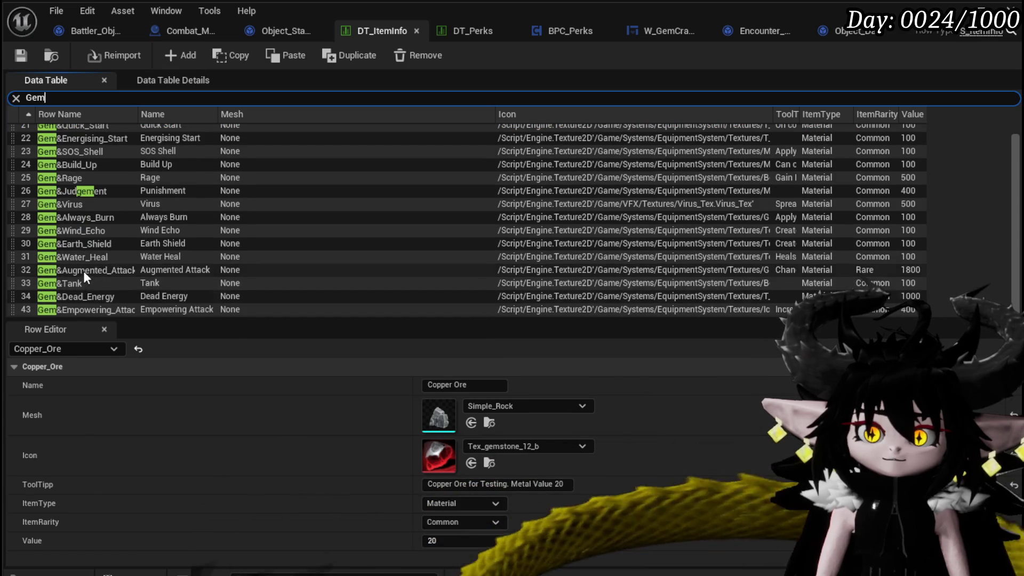
pyautogui.scroll(3, 83, 271)
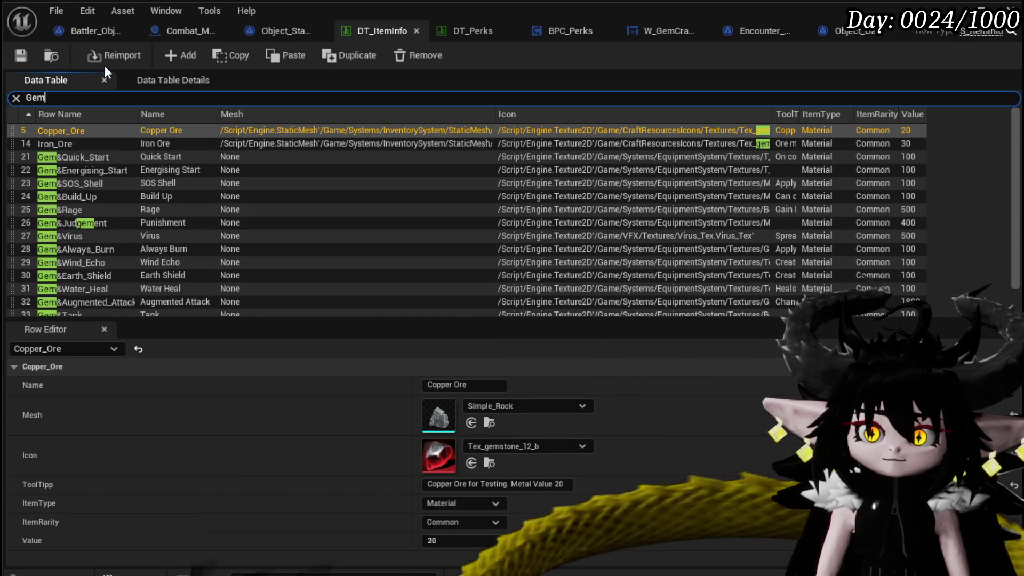
pyautogui.click(186, 59)
pyautogui.scroll(-2, 114, 225)
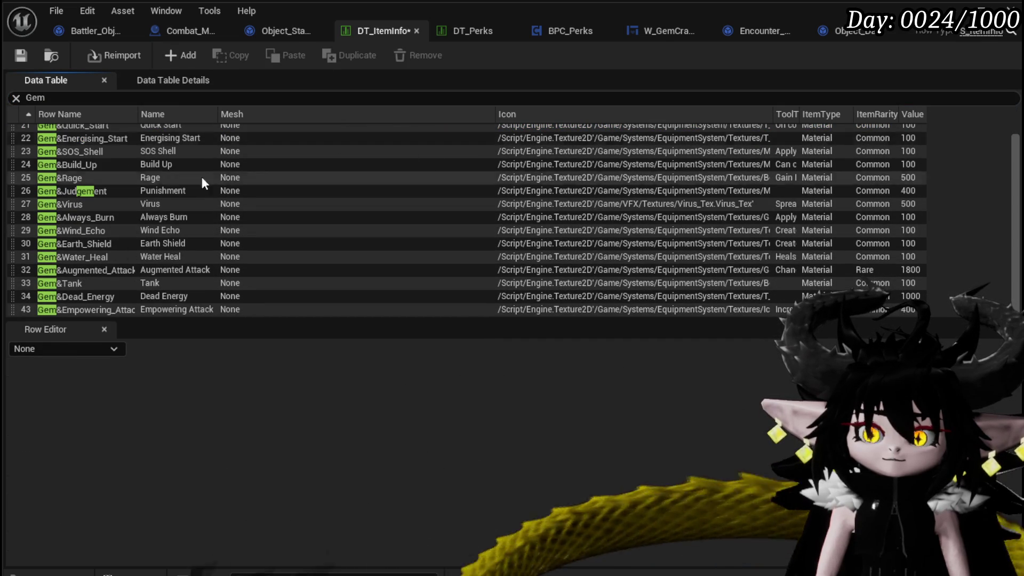
pyautogui.hotkey('ctrl', 's')
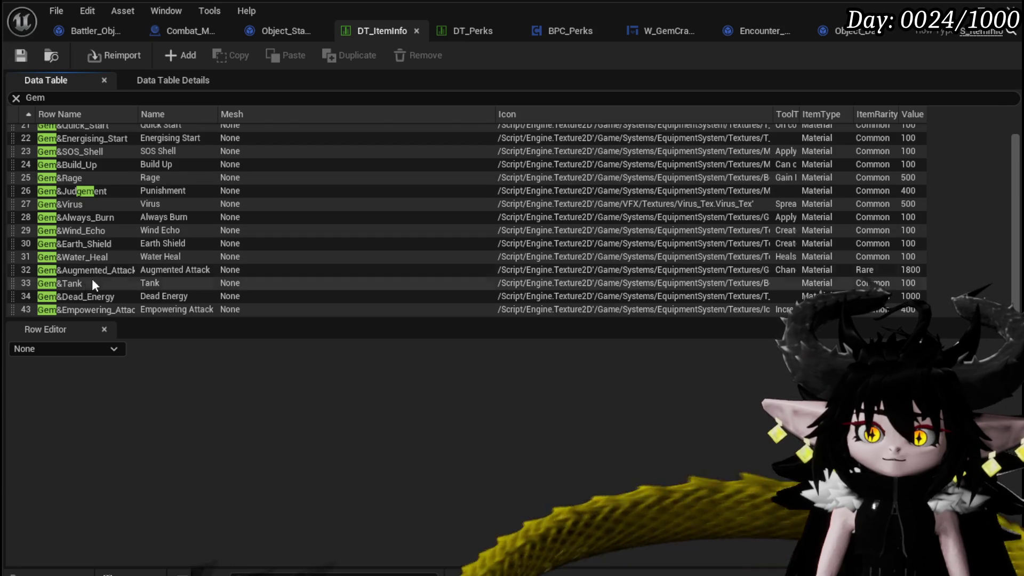
# Clear the Gem filter and rename the new row 44 from NewRow to Gem&.
pyautogui.scroll(2, 102, 272)
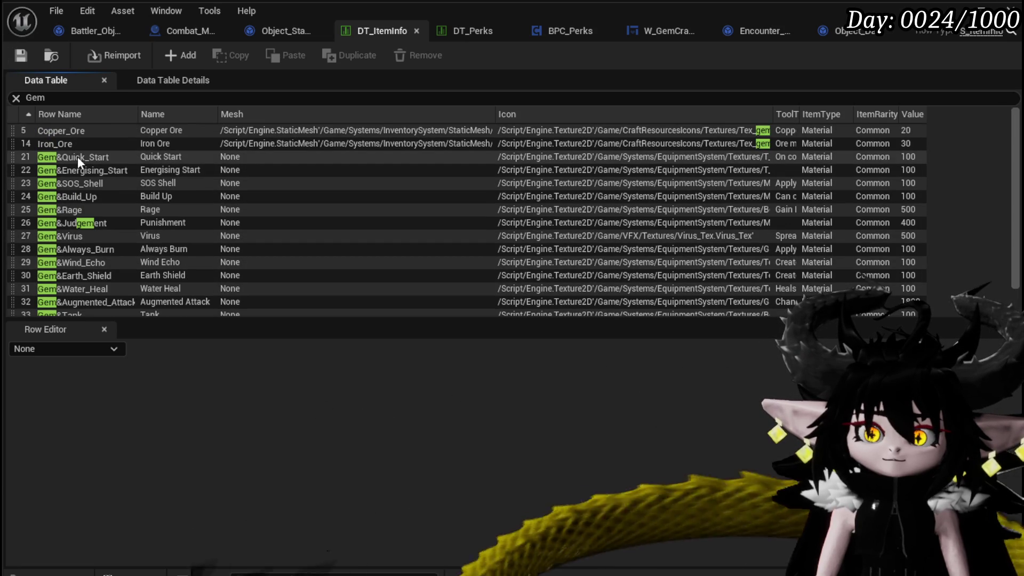
pyautogui.scroll(-2, 78, 160)
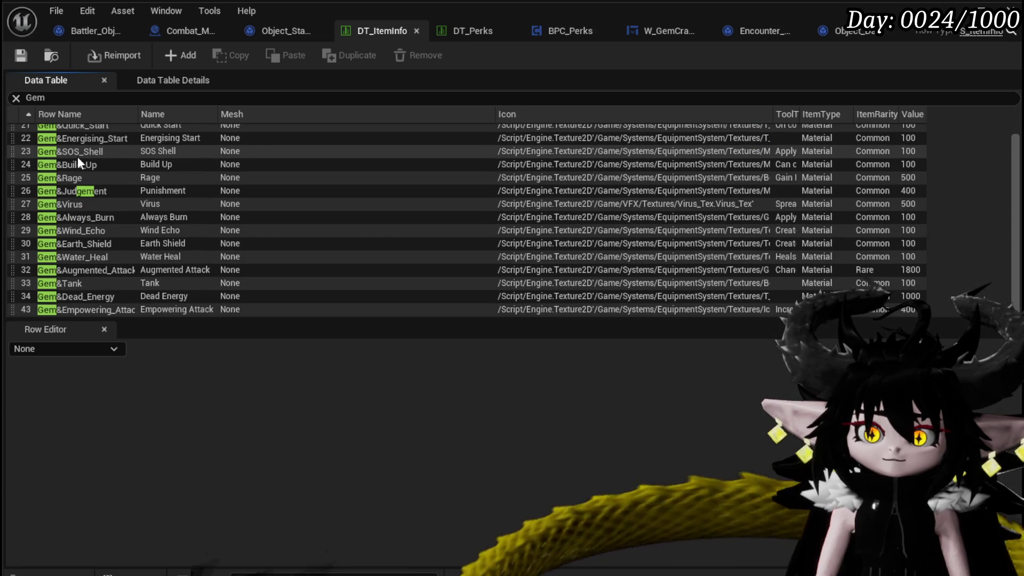
pyautogui.click(16, 98)
pyautogui.scroll(-5, 150, 213)
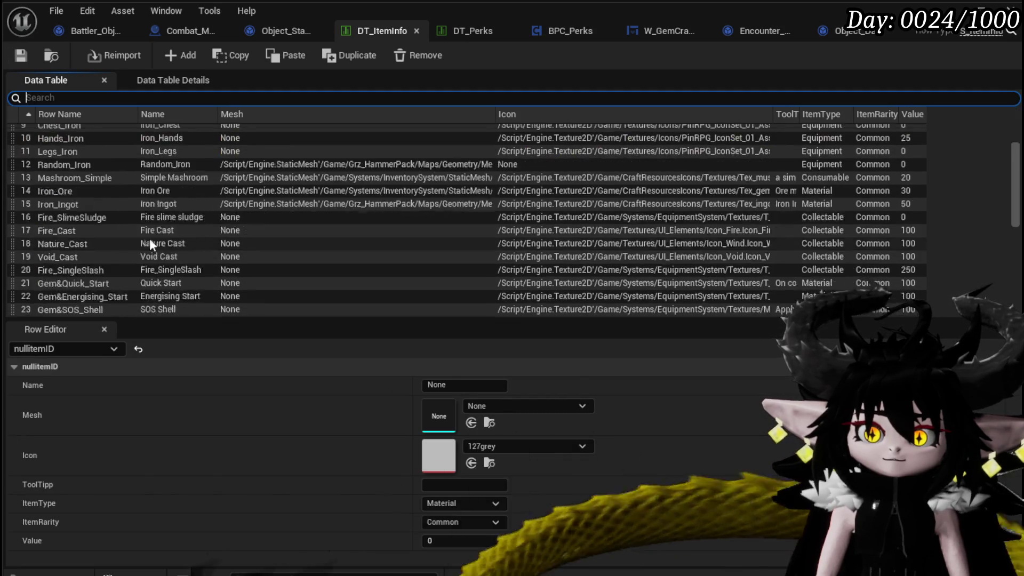
pyautogui.scroll(-15, 72, 286)
pyautogui.click(55, 309)
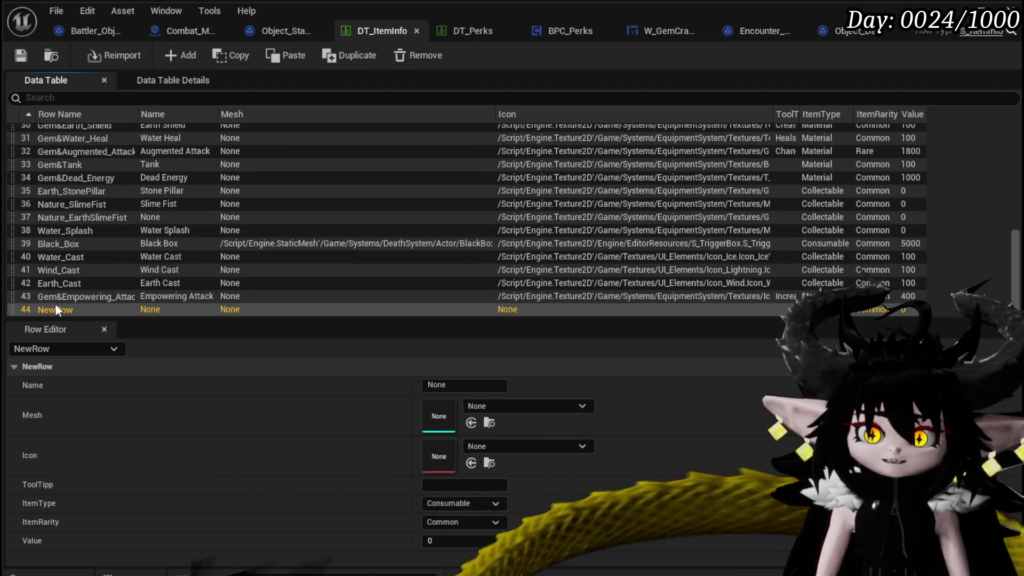
pyautogui.doubleClick(52, 308)
pyautogui.write('G')
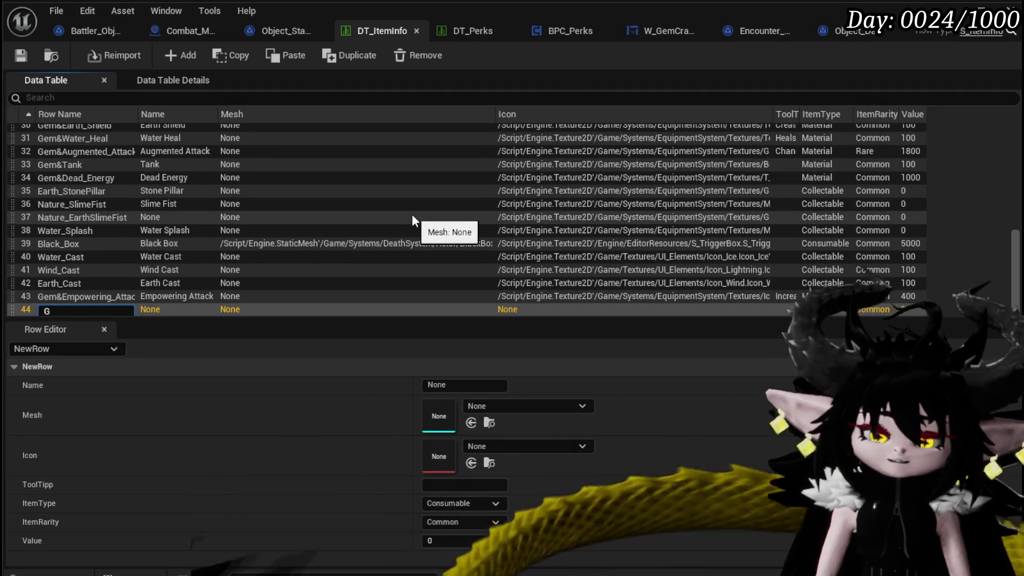
pyautogui.write('em&')
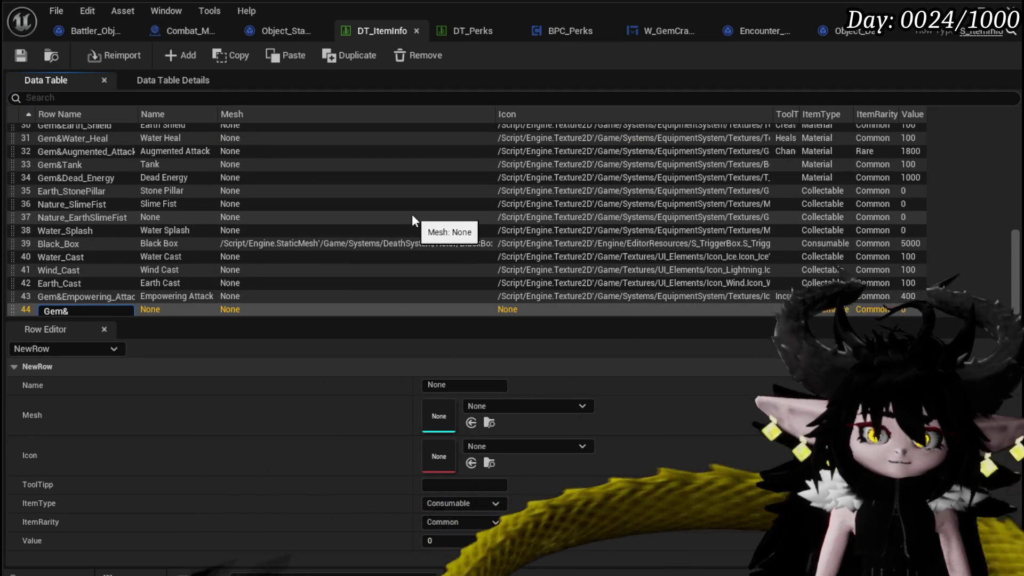
pyautogui.press('Return')
# Back in DT_Perks, change the Dodger row's PerkID to nullDodger.
pyautogui.click(477, 32)
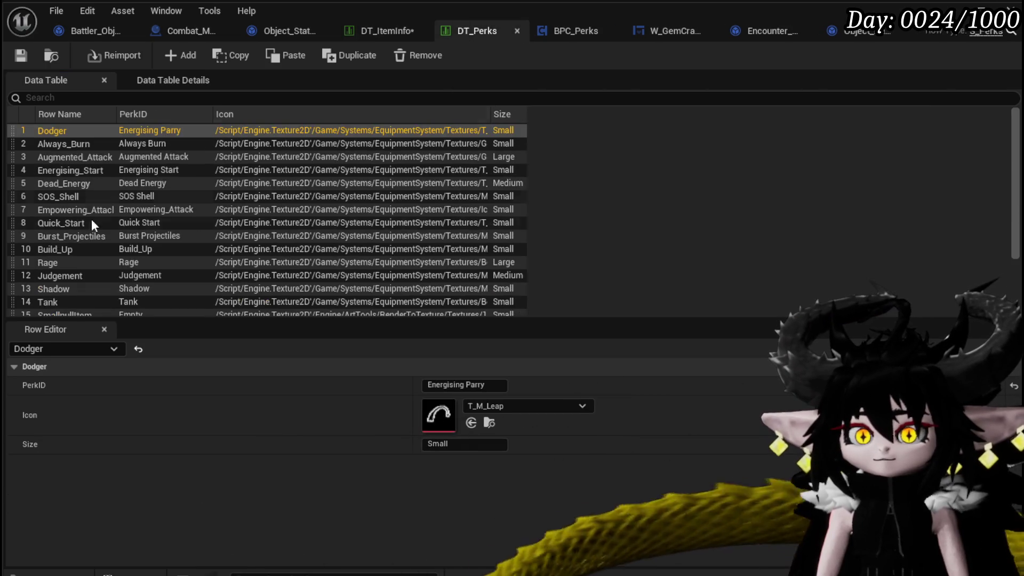
pyautogui.click(464, 386)
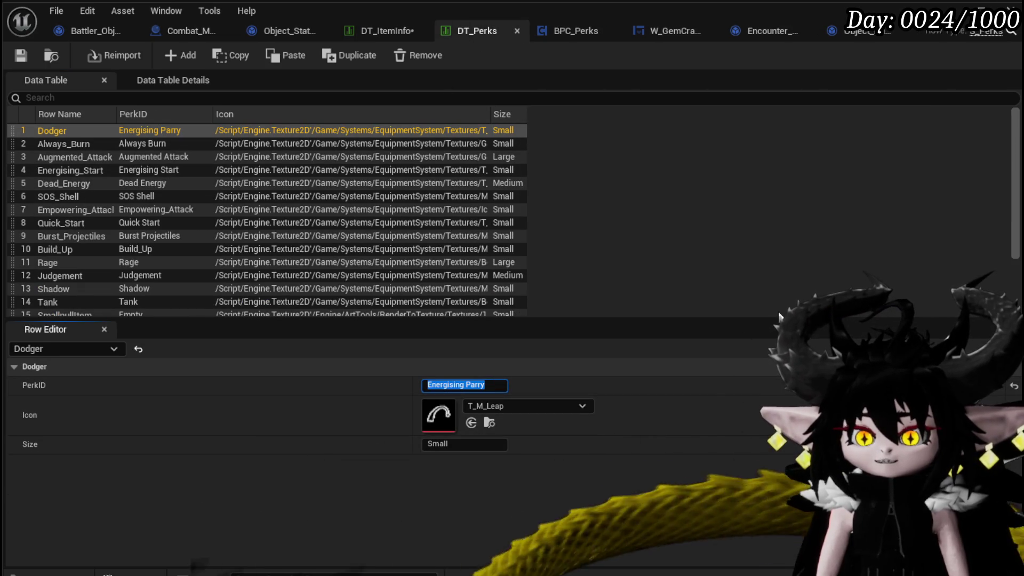
pyautogui.write('Dodger')
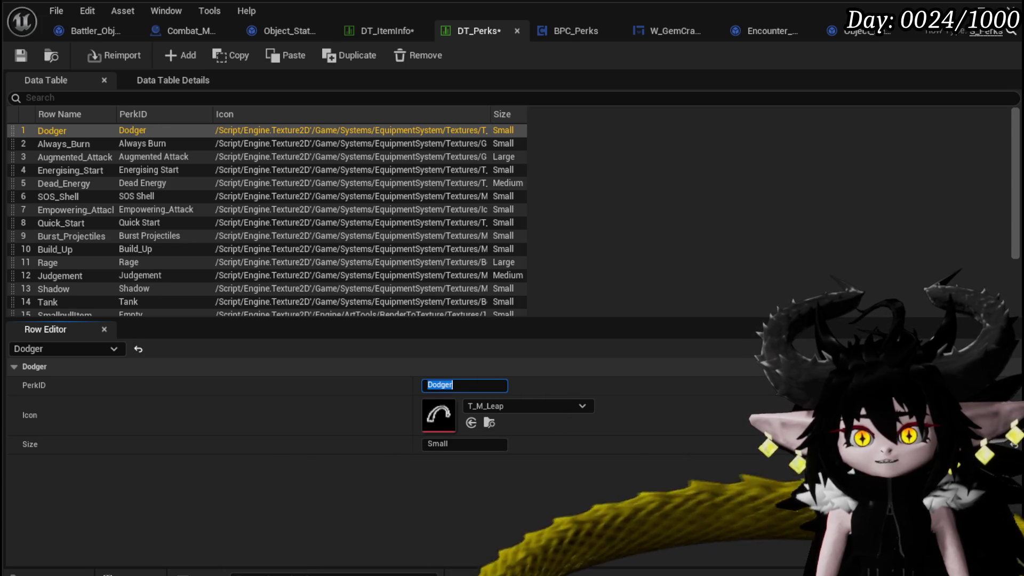
pyautogui.scroll(-3, 218, 213)
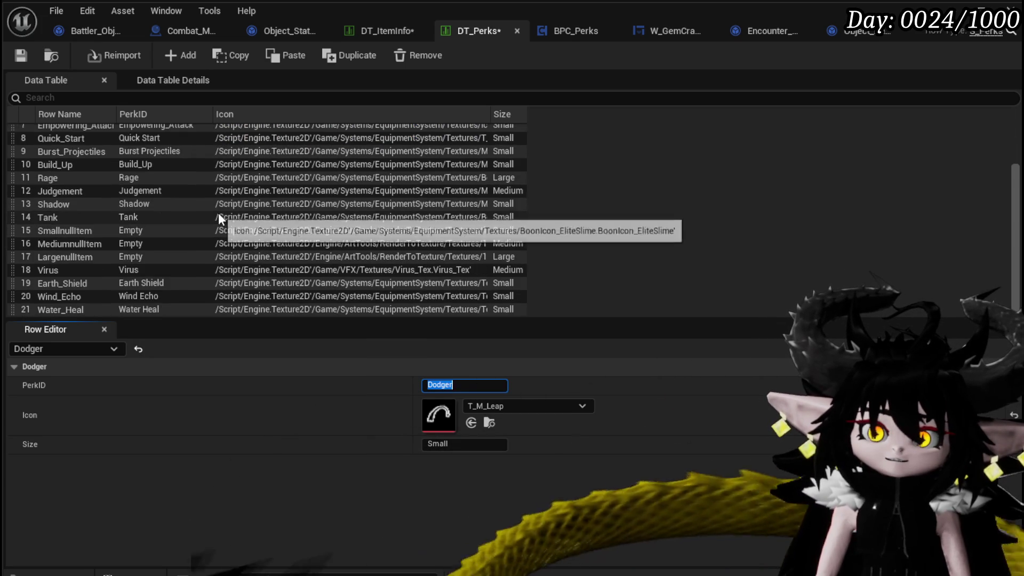
pyautogui.scroll(3, 53, 271)
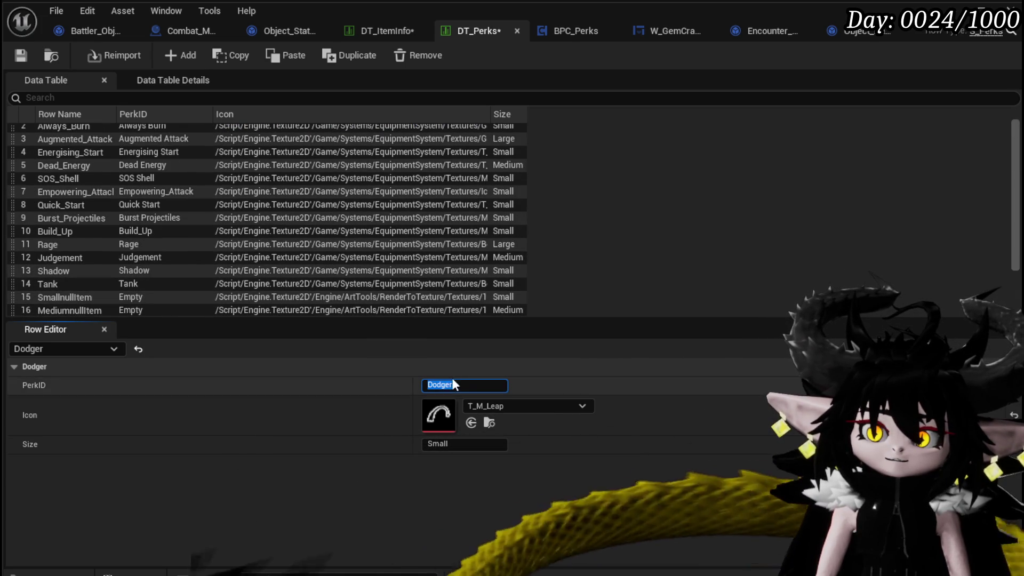
pyautogui.click(62, 296)
pyautogui.scroll(1, 56, 159)
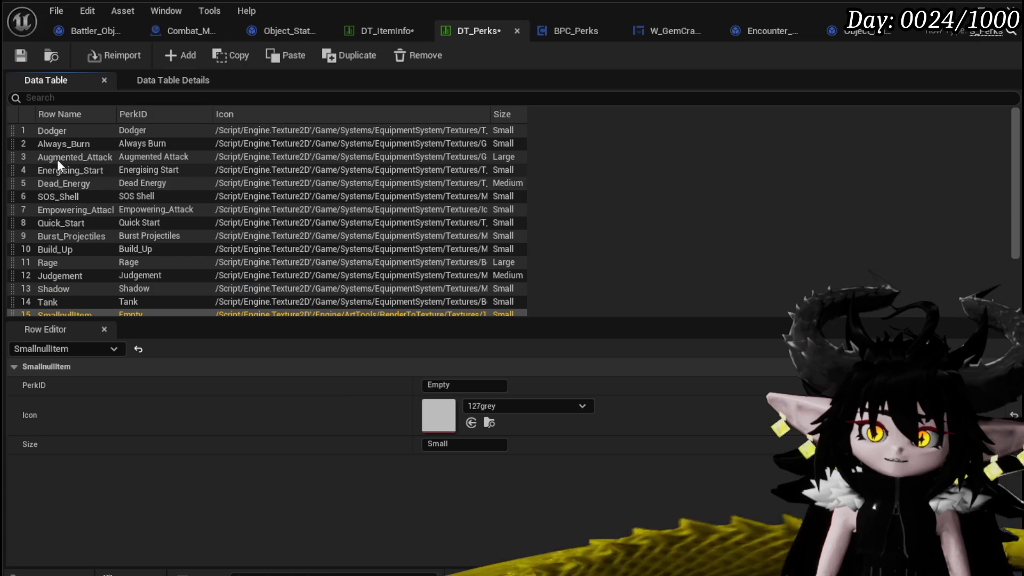
pyautogui.doubleClick(50, 132)
pyautogui.click(430, 385)
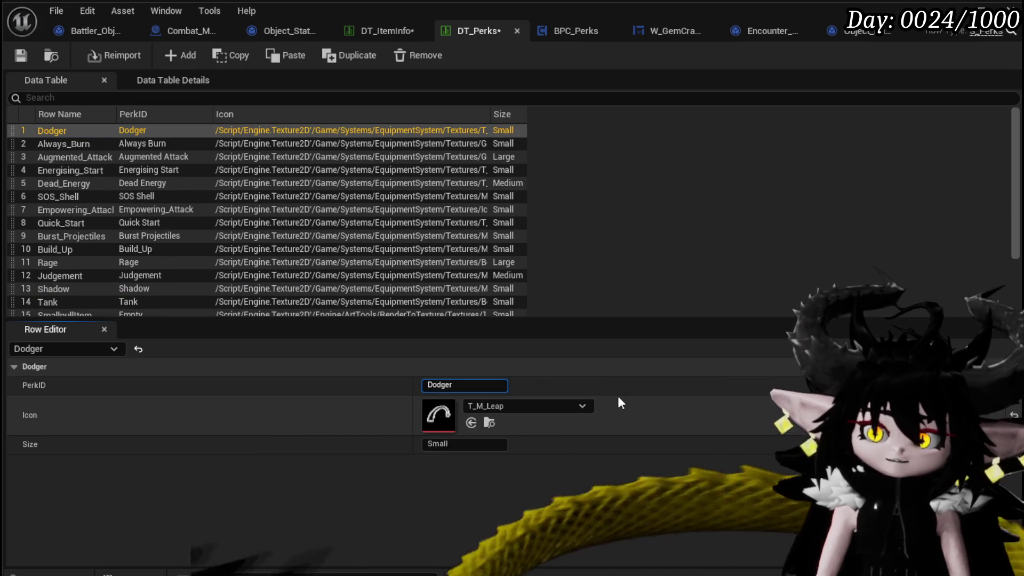
pyautogui.write('null')
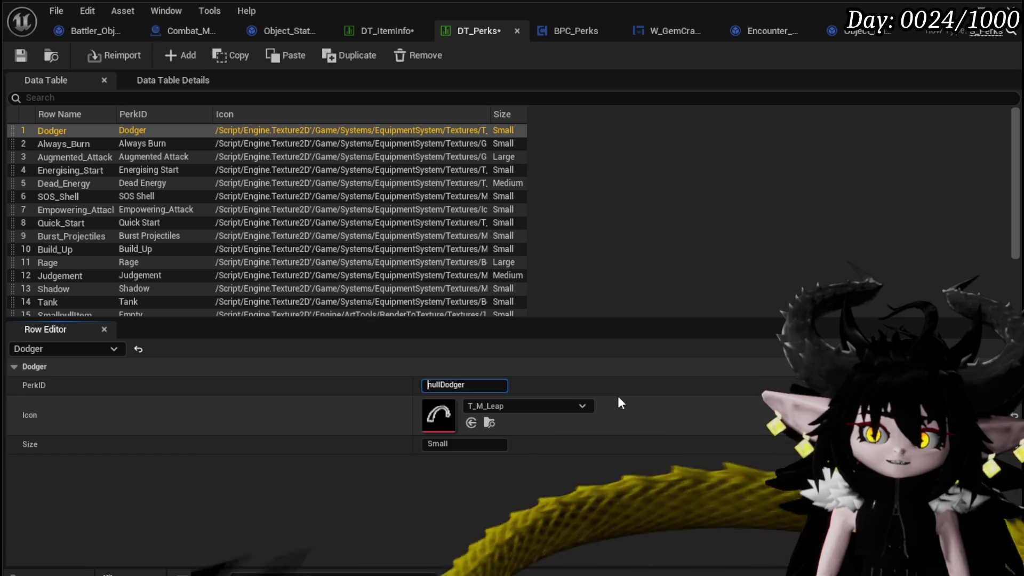
pyautogui.press('Home')
pyautogui.write('(')
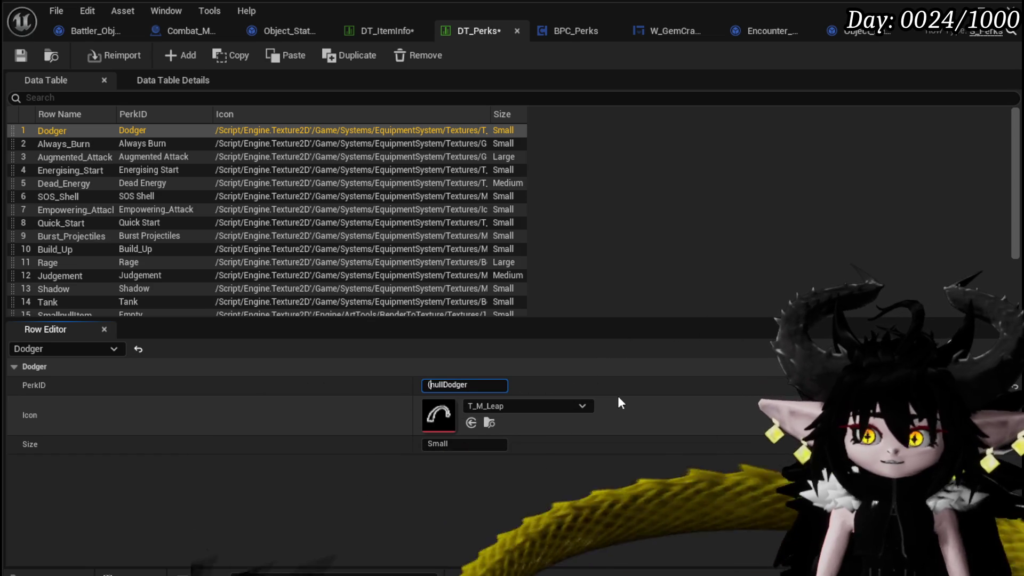
pyautogui.press('BackSpace')
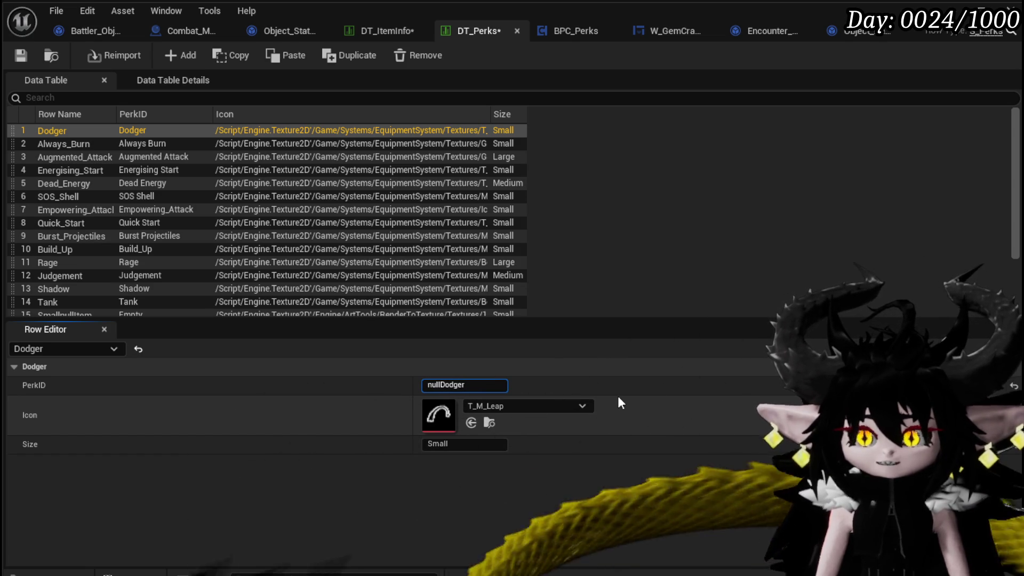
pyautogui.press('Return')
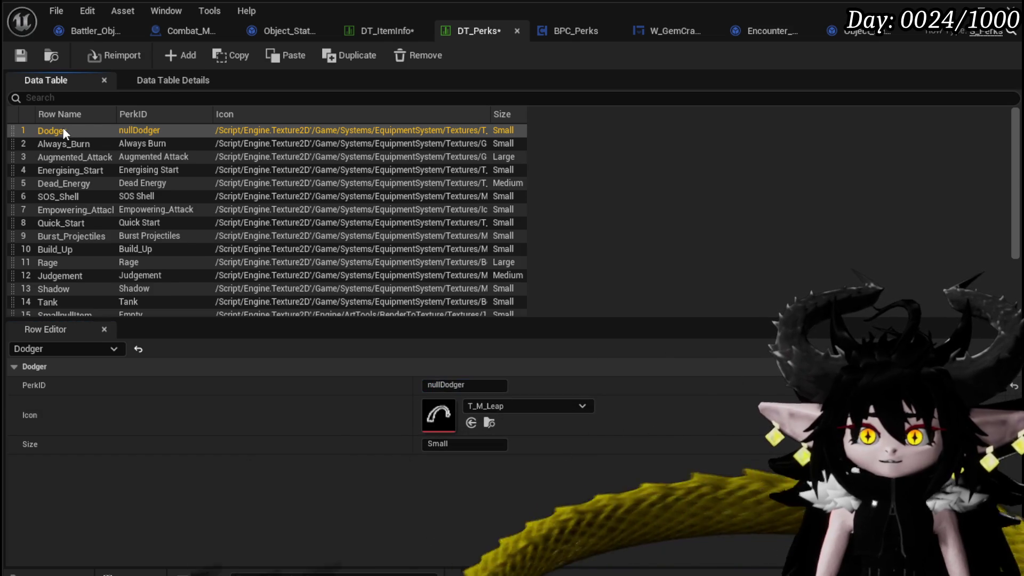
# Rename the Dodger row to nullDodger, retrying after an invalid row name warning.
pyautogui.doubleClick(62, 129)
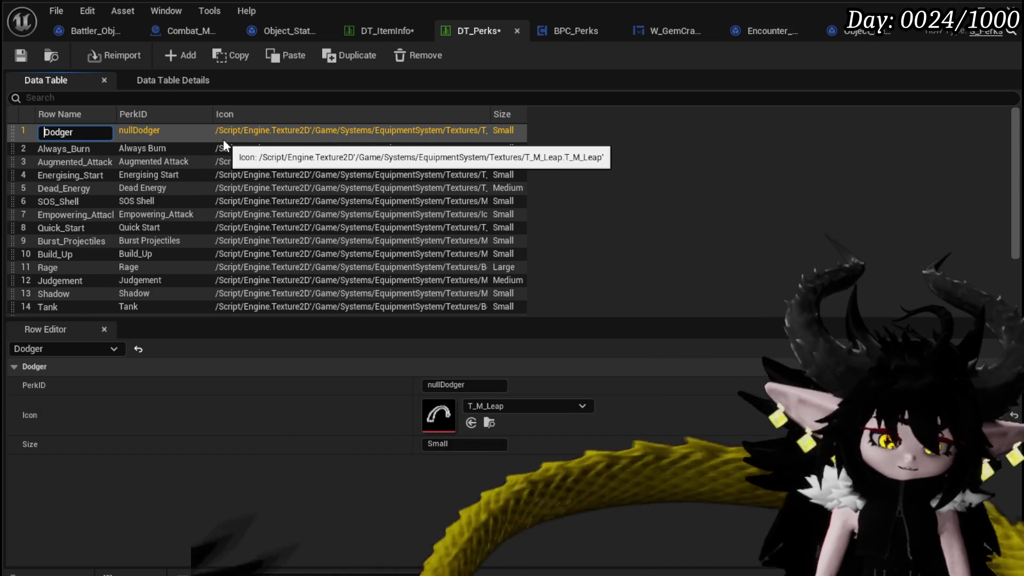
pyautogui.press('Home')
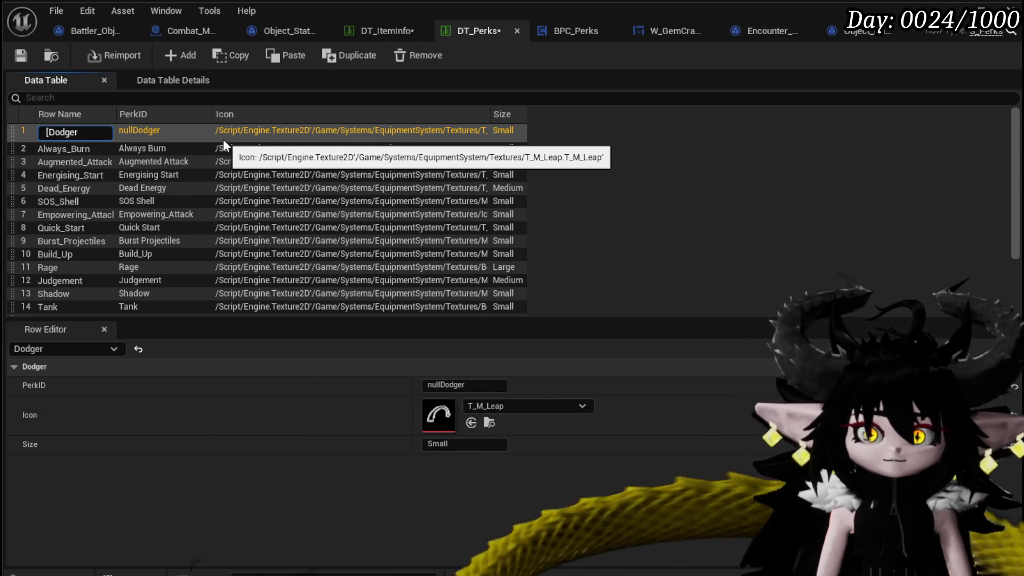
pyautogui.write('null')
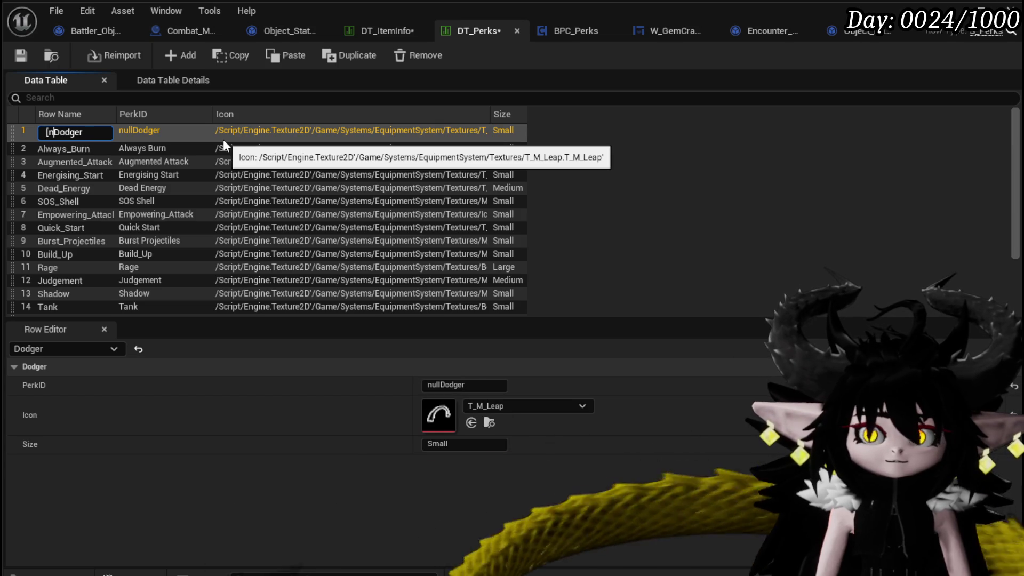
pyautogui.write(']')
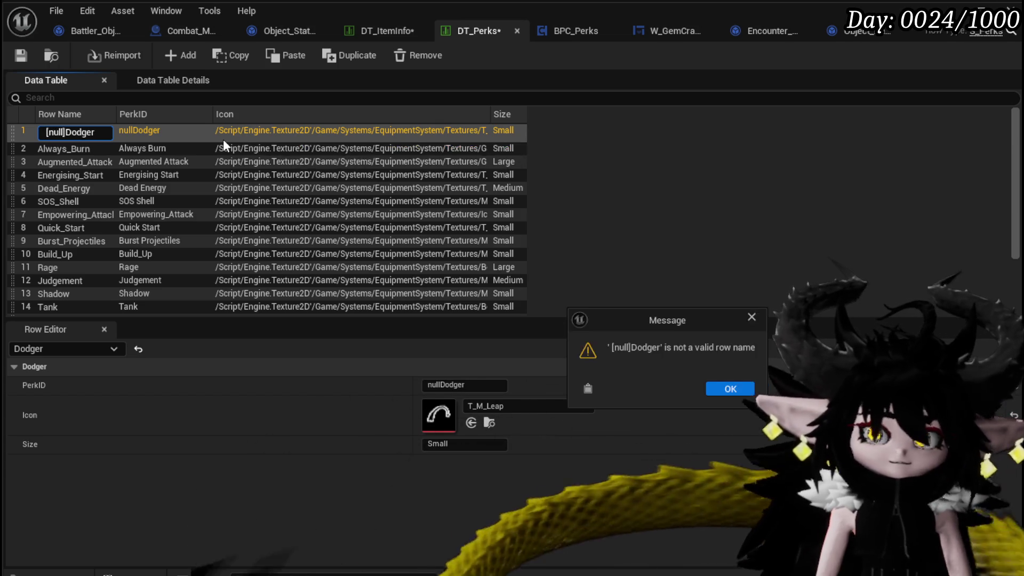
pyautogui.press('Return')
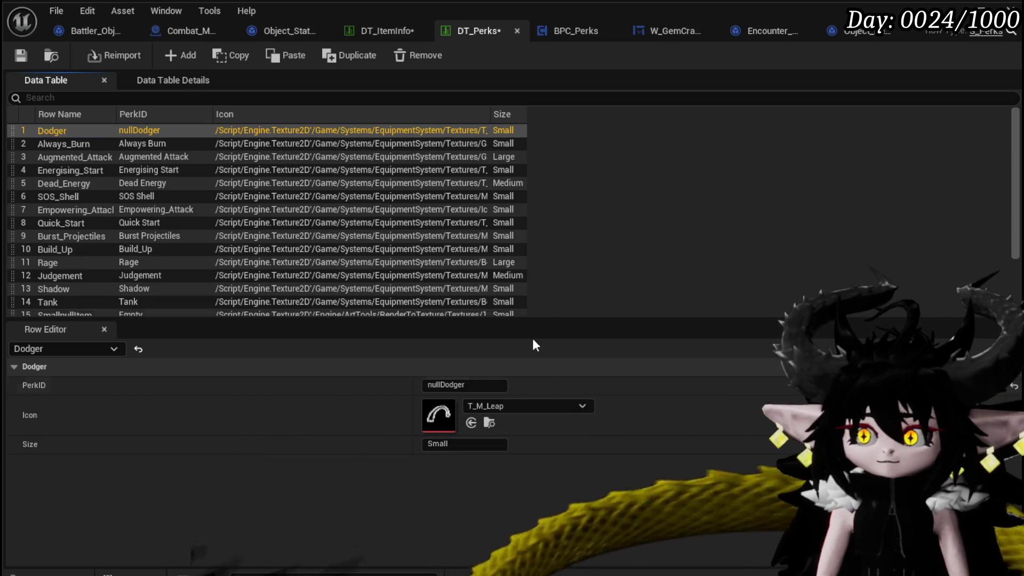
pyautogui.doubleClick(46, 132)
pyautogui.press('End')
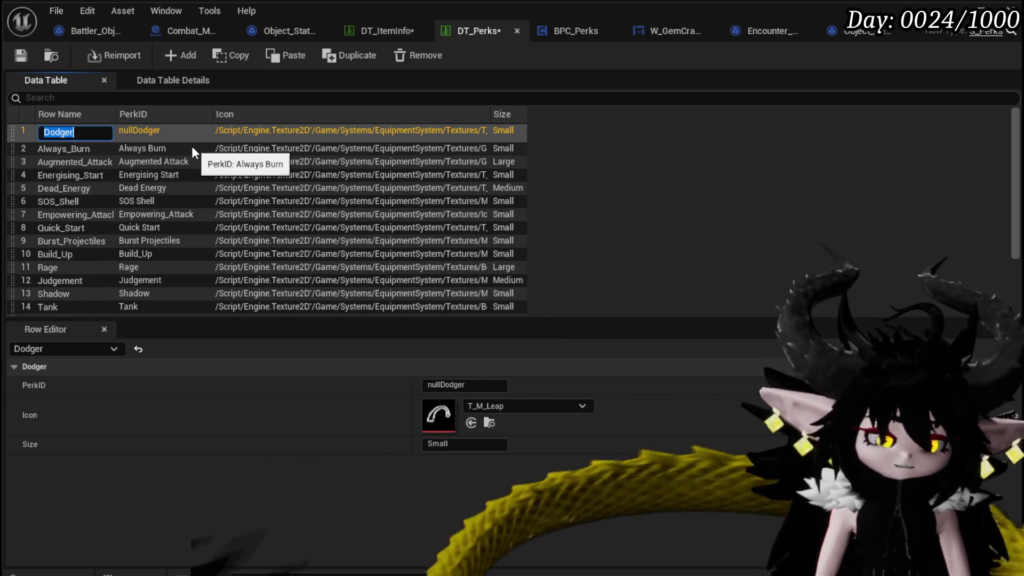
pyautogui.write('null')
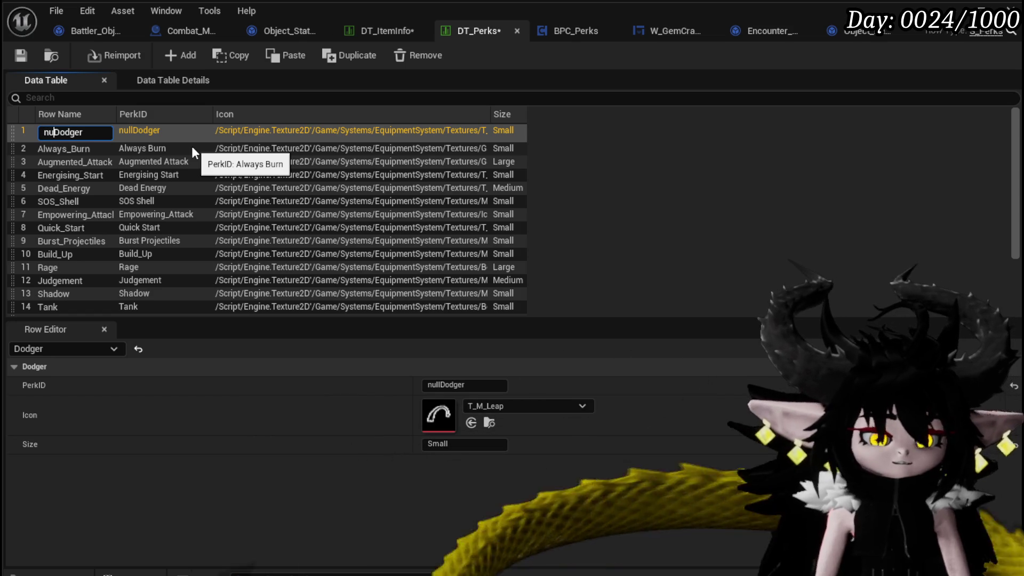
pyautogui.press('Return')
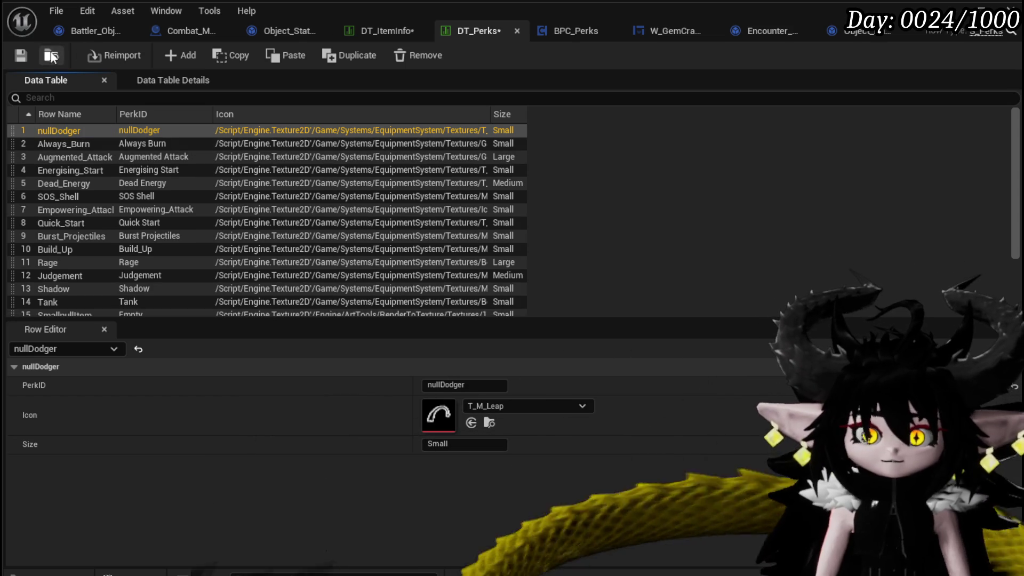
# Save DT_Perks, then add a new row and name it Energising_Parry.
pyautogui.click(21, 55)
pyautogui.click(181, 56)
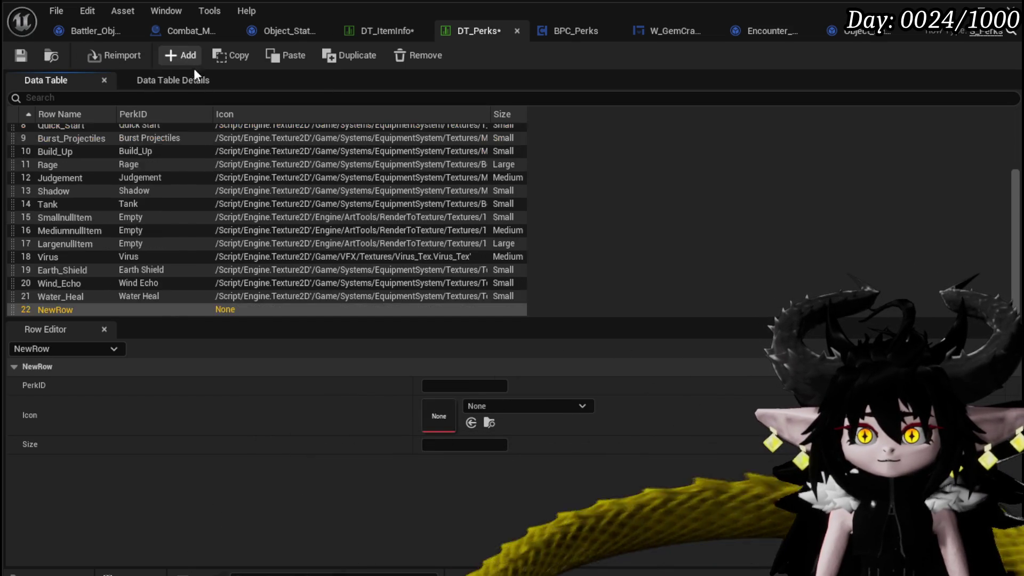
pyautogui.doubleClick(51, 309)
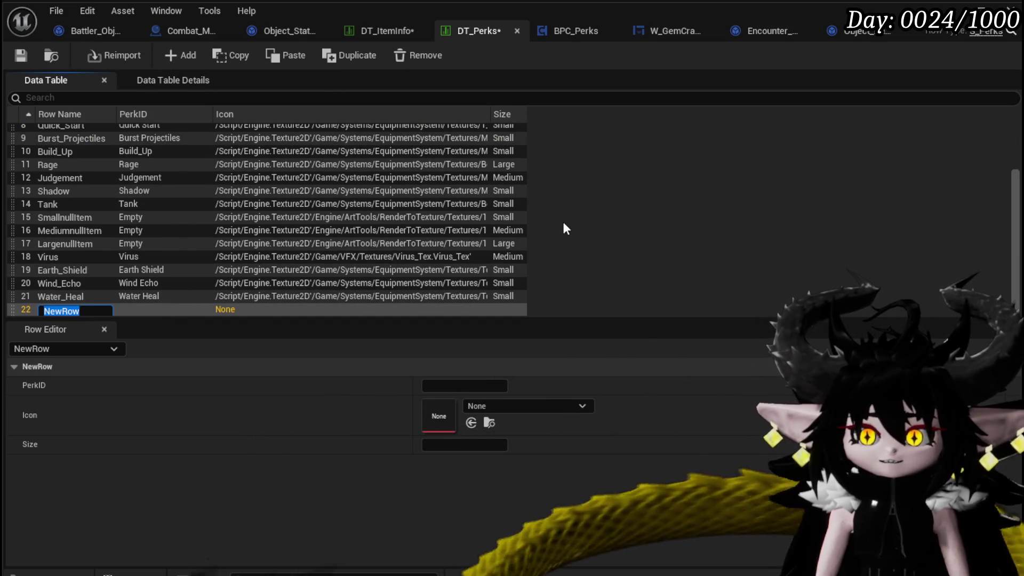
pyautogui.write('Energisi')
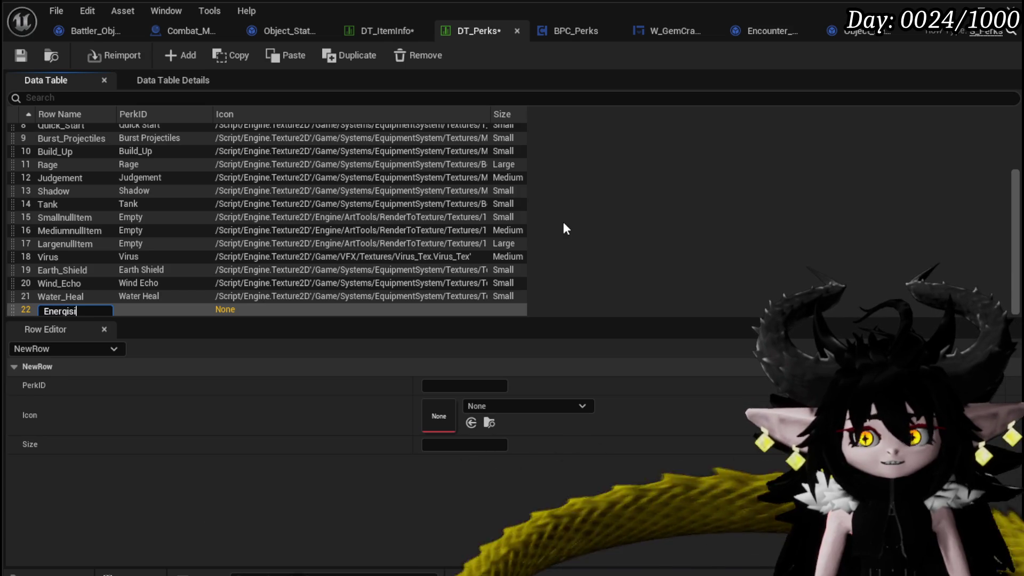
pyautogui.write('ng_Parry')
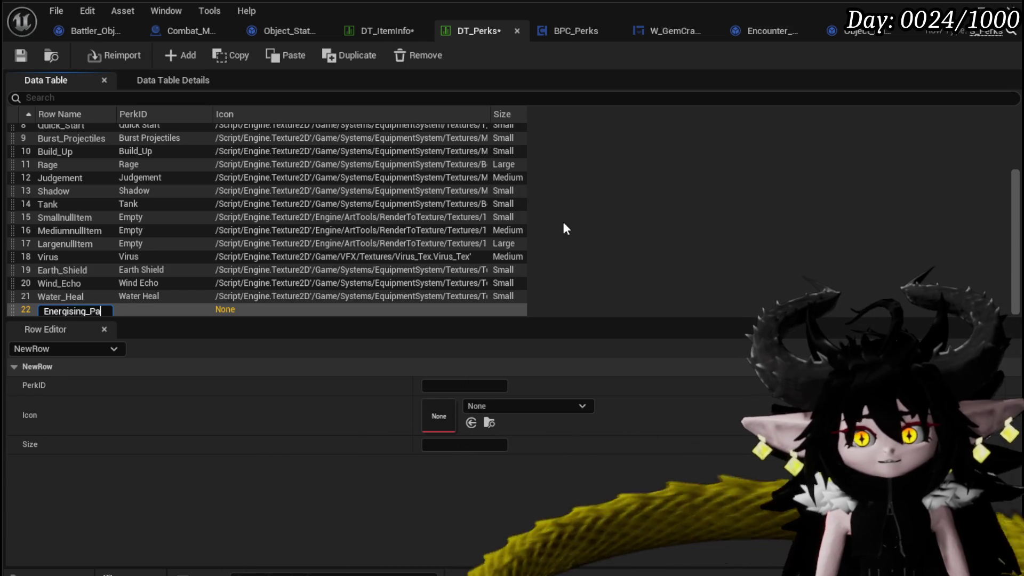
pyautogui.press('Return')
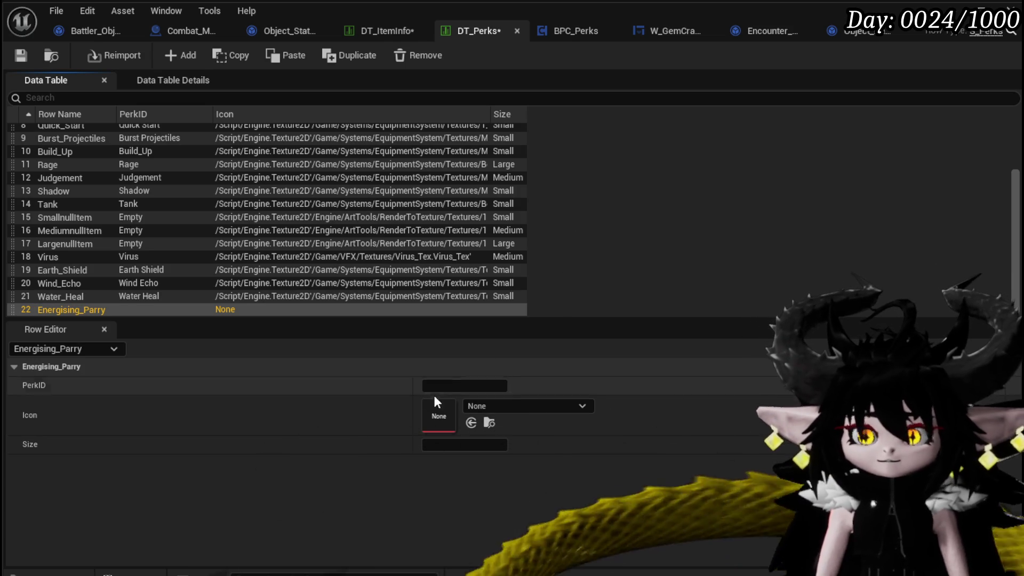
# Set the new row's PerkID to 'Energising Parry' and save the table.
pyautogui.doubleClick(59, 309)
pyautogui.hotkey('ctrl', 'c')
pyautogui.click(500, 385)
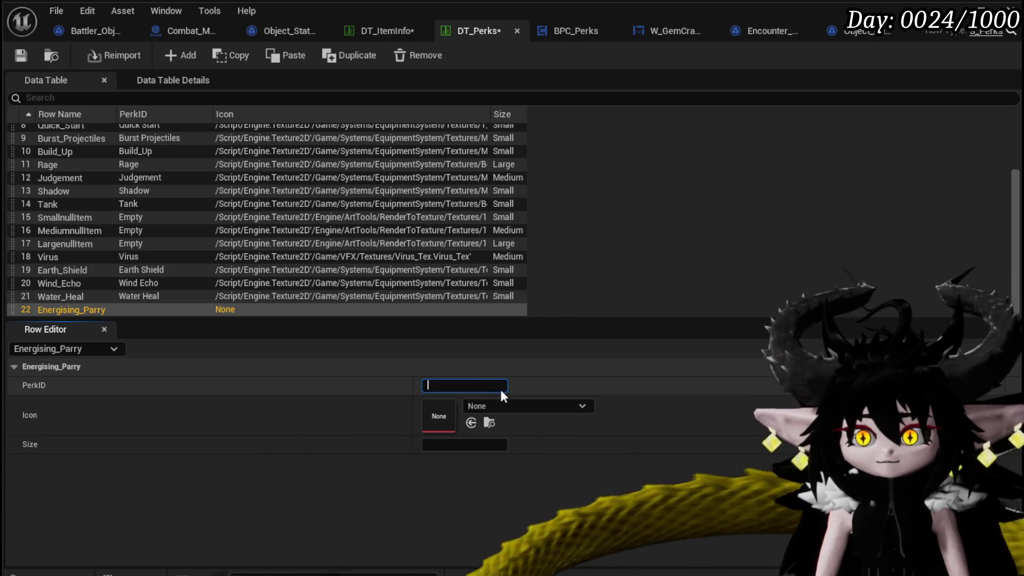
pyautogui.hotkey('ctrl', 'v')
pyautogui.click(465, 385)
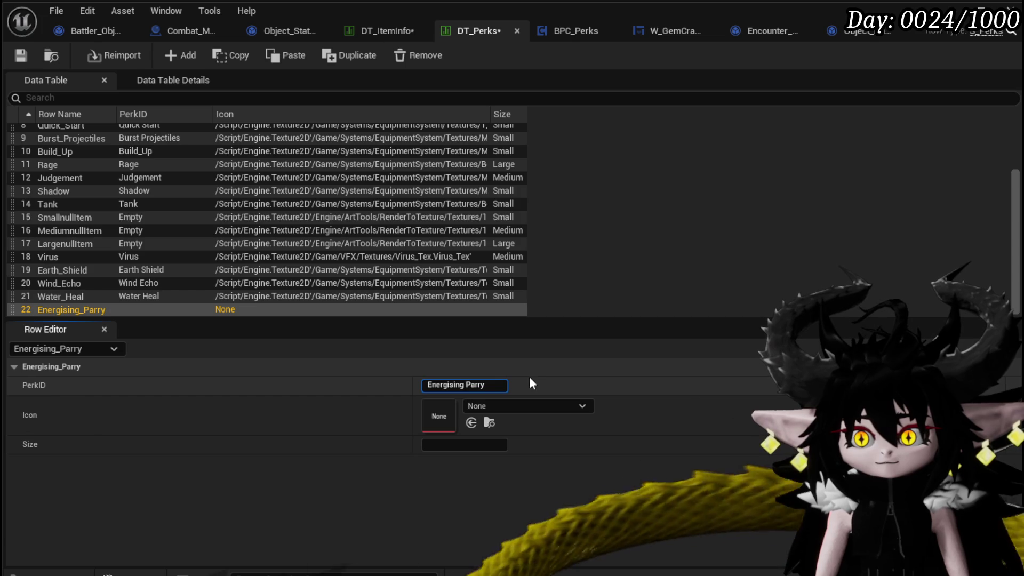
pyautogui.click(21, 56)
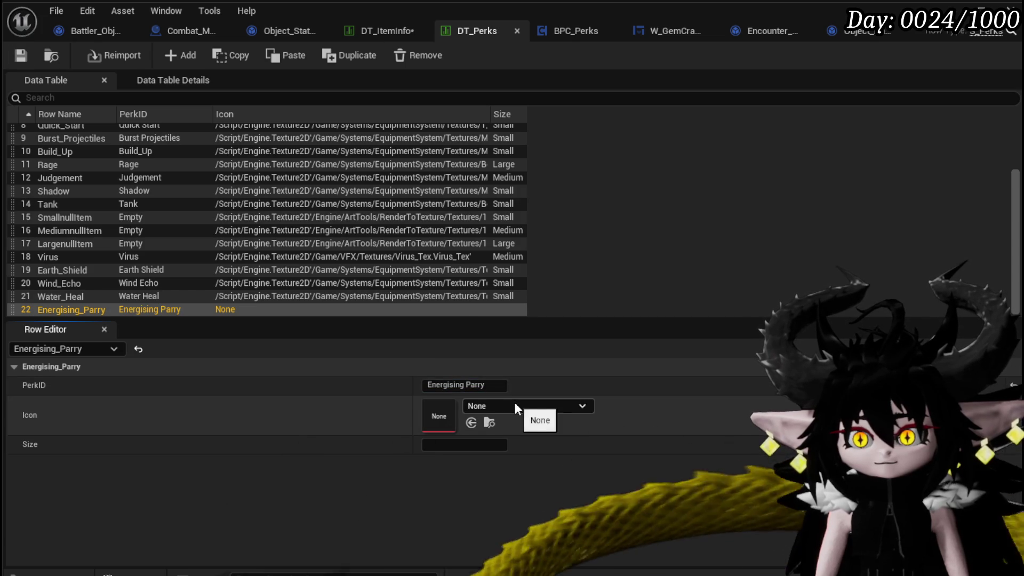
# Copy the T_M_Leap icon from the nullDodger row into Energising_Parry.
pyautogui.scroll(5, 54, 140)
pyautogui.click(55, 133)
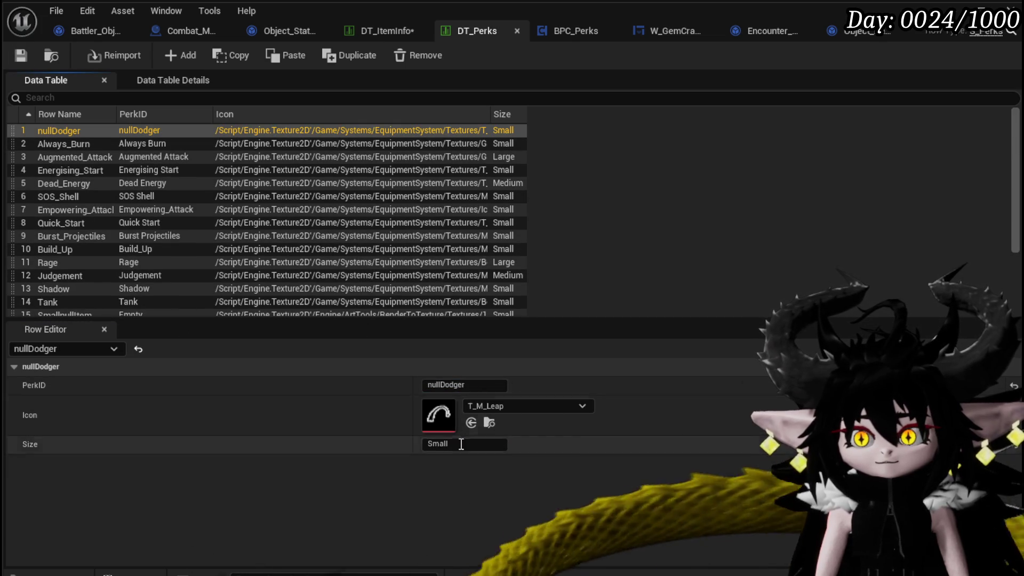
pyautogui.rightClick(462, 444)
pyautogui.click(466, 453)
pyautogui.scroll(-3, 47, 279)
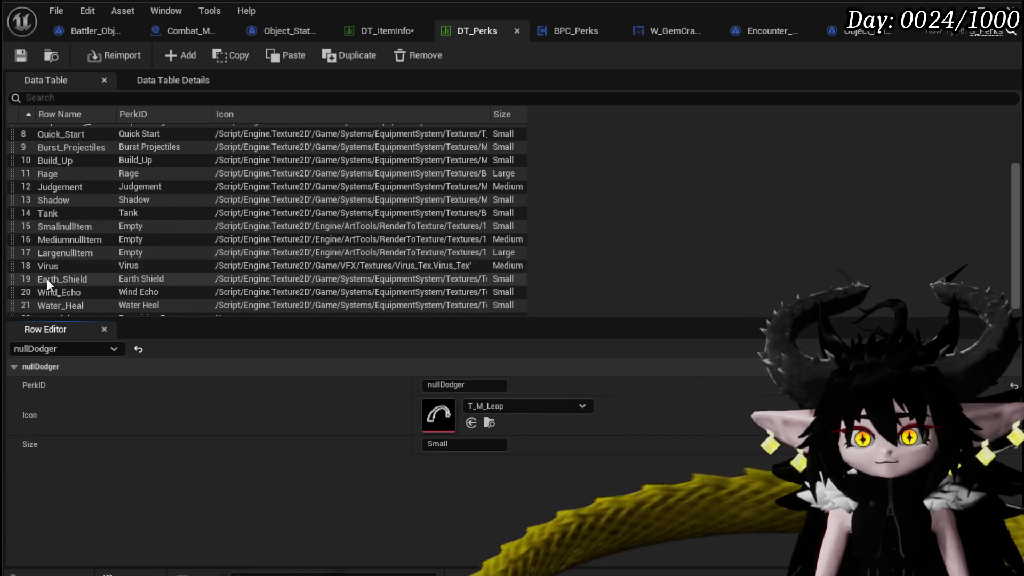
pyautogui.click(57, 309)
pyautogui.rightClick(462, 444)
pyautogui.click(489, 459)
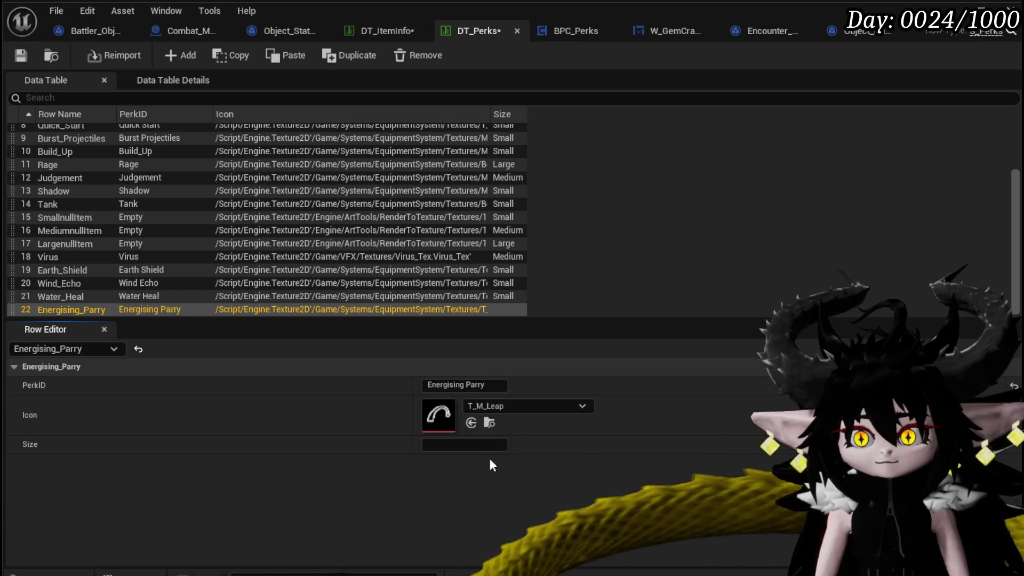
# Set the Energising_Parry row's size to Small and save DT_Perks.
pyautogui.click(432, 444)
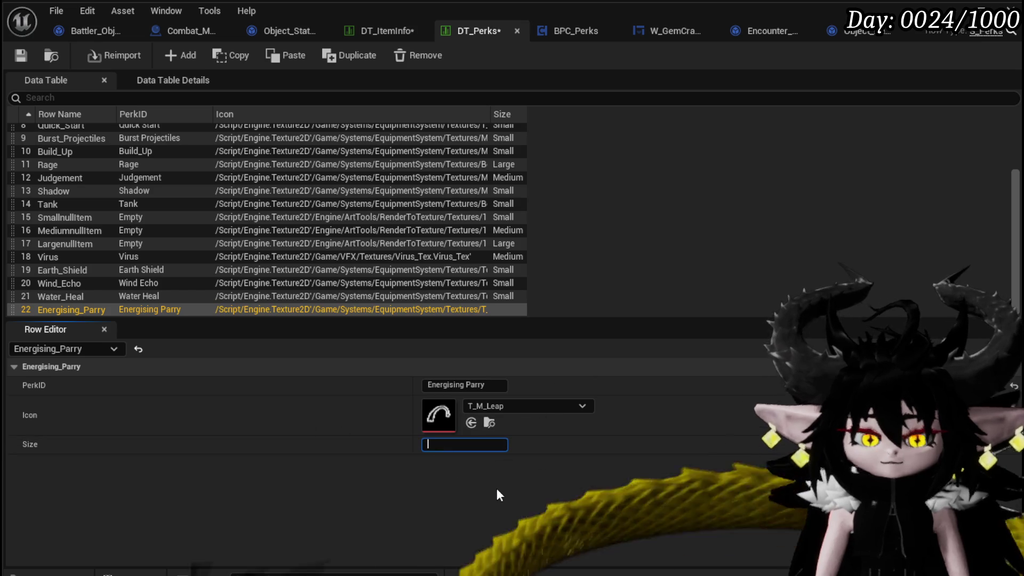
pyautogui.write('Small')
pyautogui.press('Return')
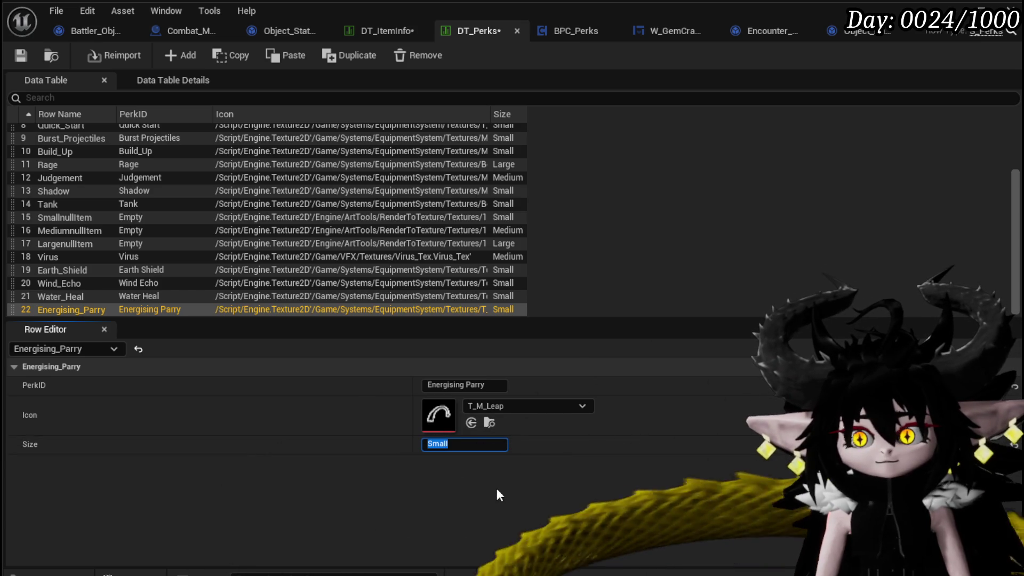
pyautogui.click(20, 56)
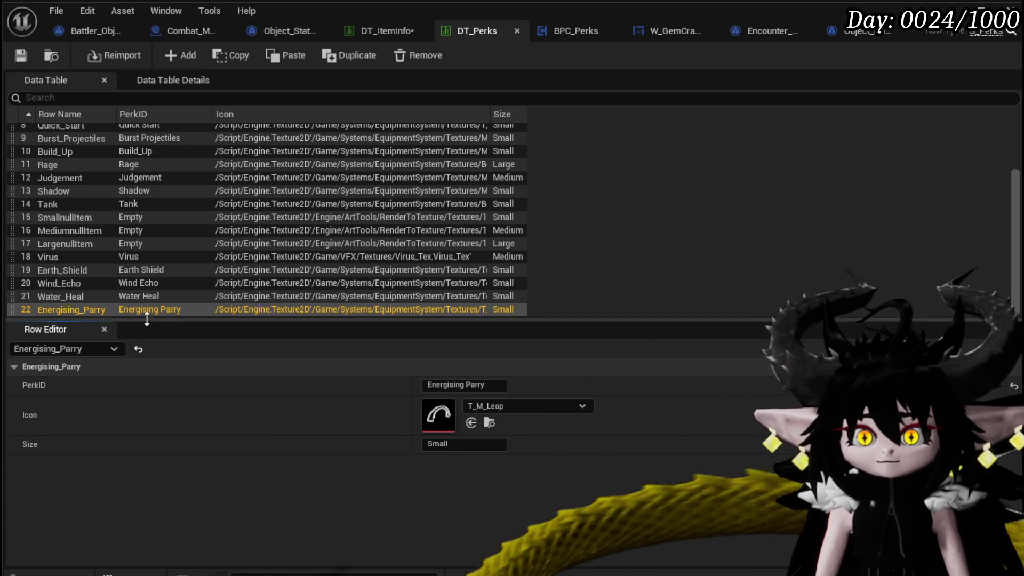